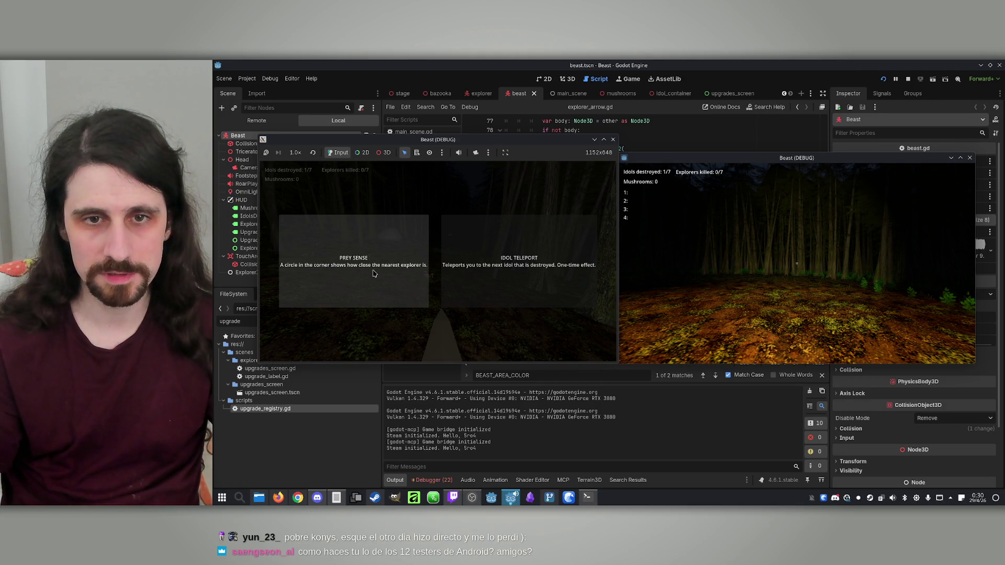
Pick the Prey Sense, Longer Charge and Tracker upgrades for the beast
{"action": "left_click", "coordinate": [419, 279]}
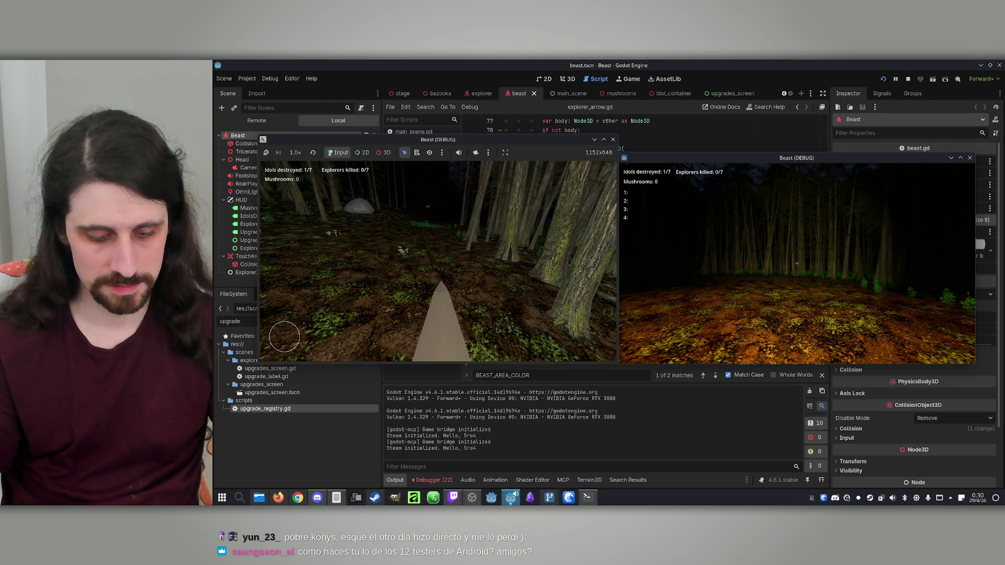
{"action": "key", "text": "space"}
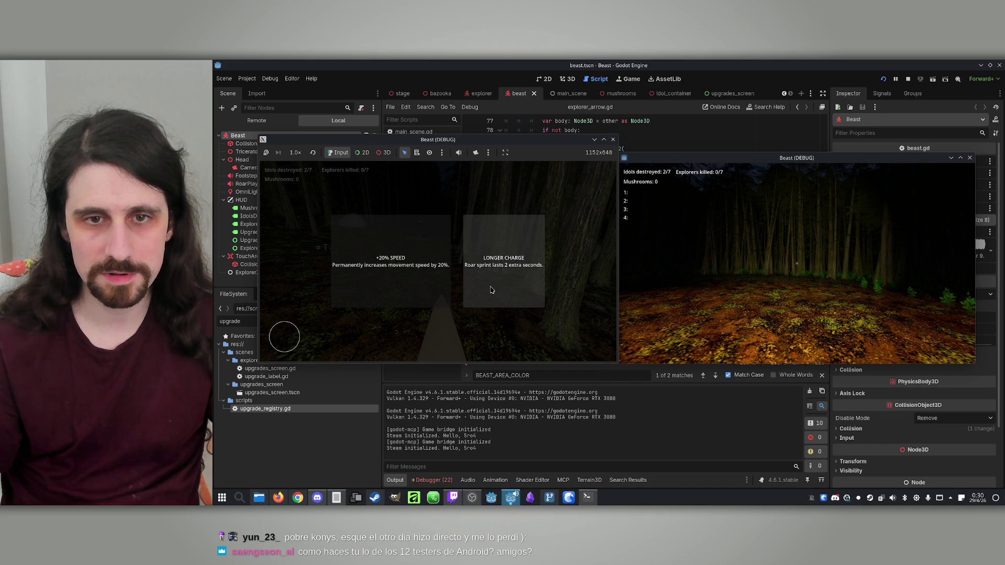
{"action": "left_click", "coordinate": [483, 290]}
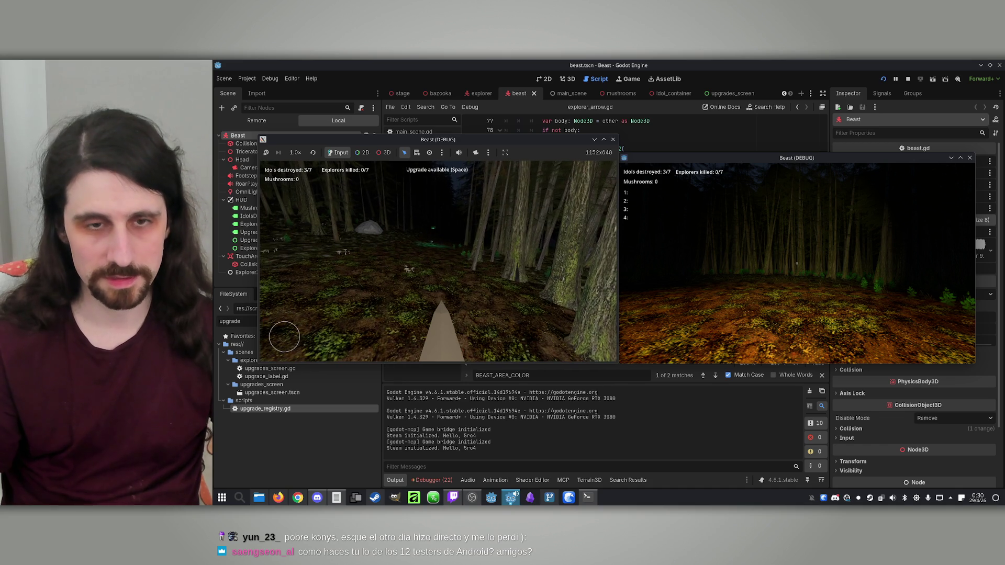
{"action": "key", "text": "space"}
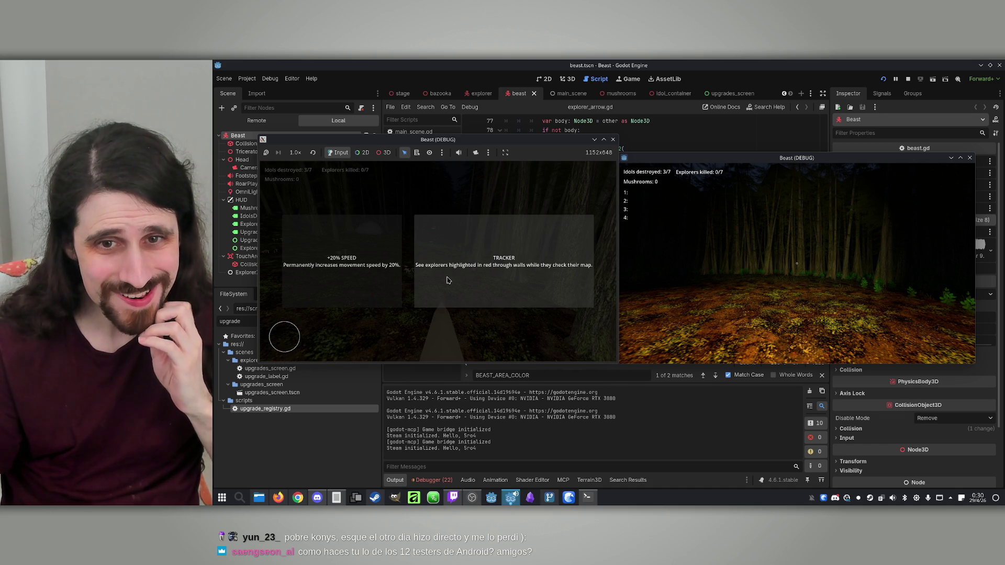
{"action": "left_click", "coordinate": [446, 280]}
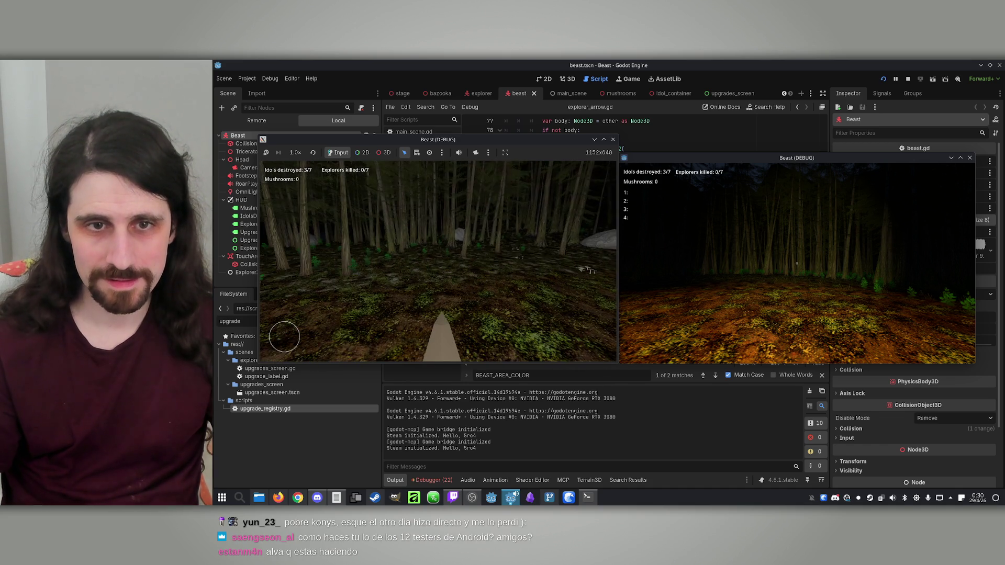
Return focus to the beast's game window
{"action": "key", "text": "super"}
{"action": "left_click", "coordinate": [545, 276]}
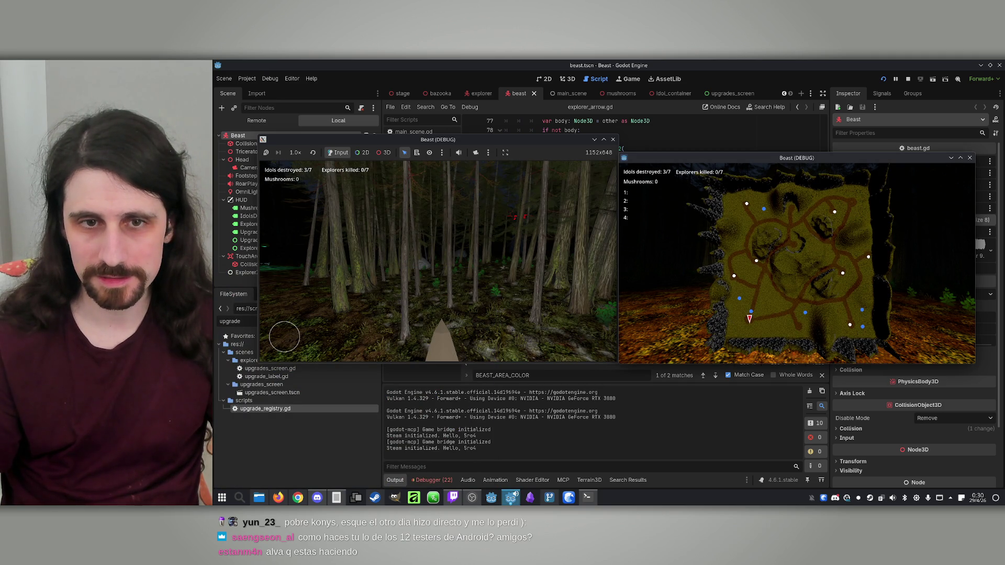
{"action": "key", "text": "super"}
{"action": "key", "text": "super"}
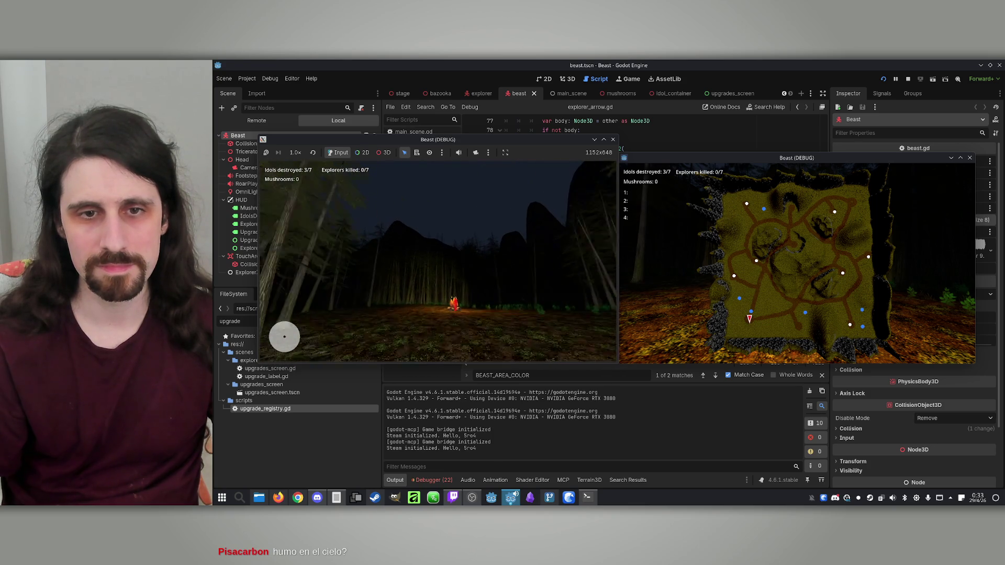
{"action": "key", "text": "super"}
{"action": "left_click", "coordinate": [908, 79]}
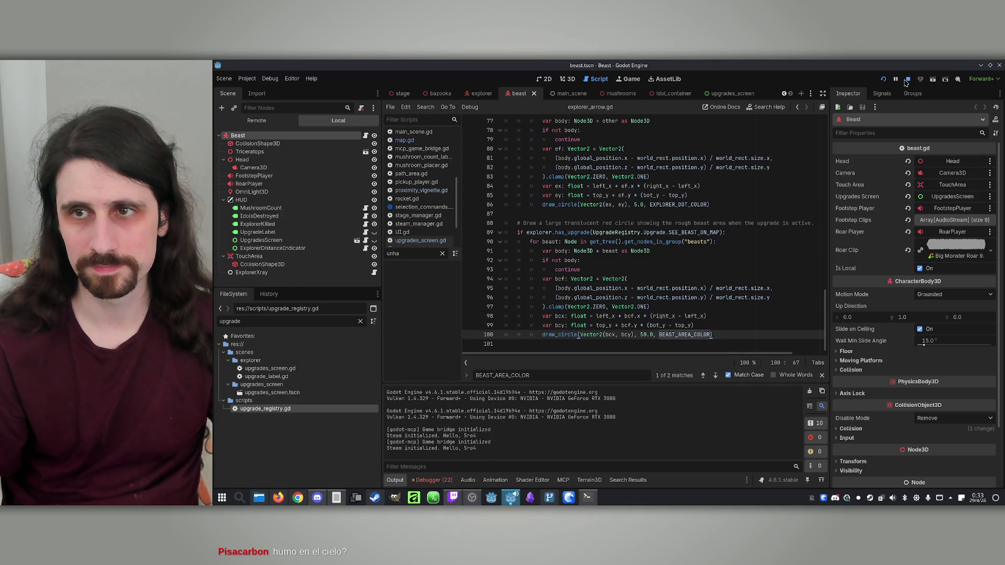
In the Claude terminal, run /usage to check limits, then dismiss the report
{"action": "left_click", "coordinate": [587, 498]}
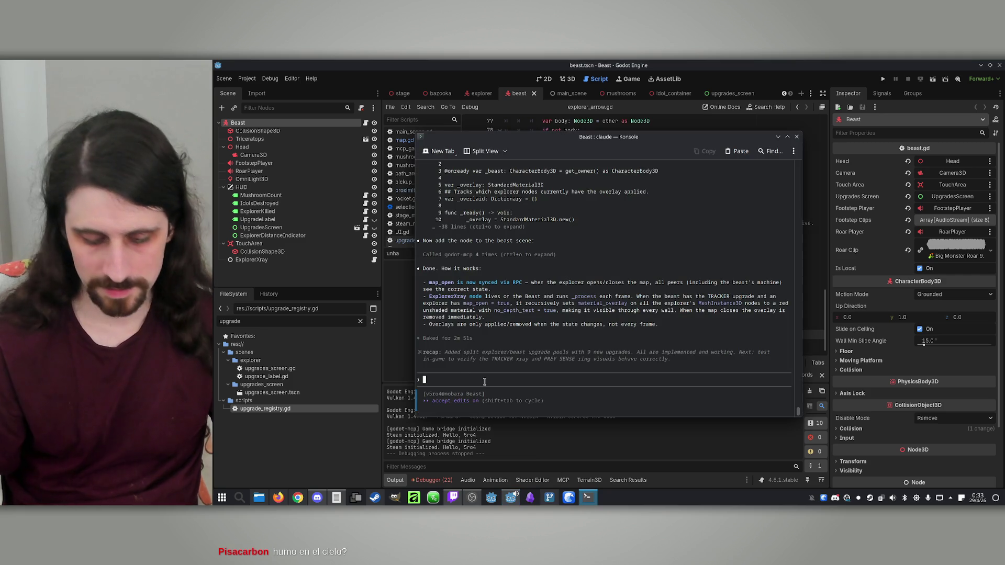
{"action": "type", "text": "/usa"}
{"action": "key", "text": "Return"}
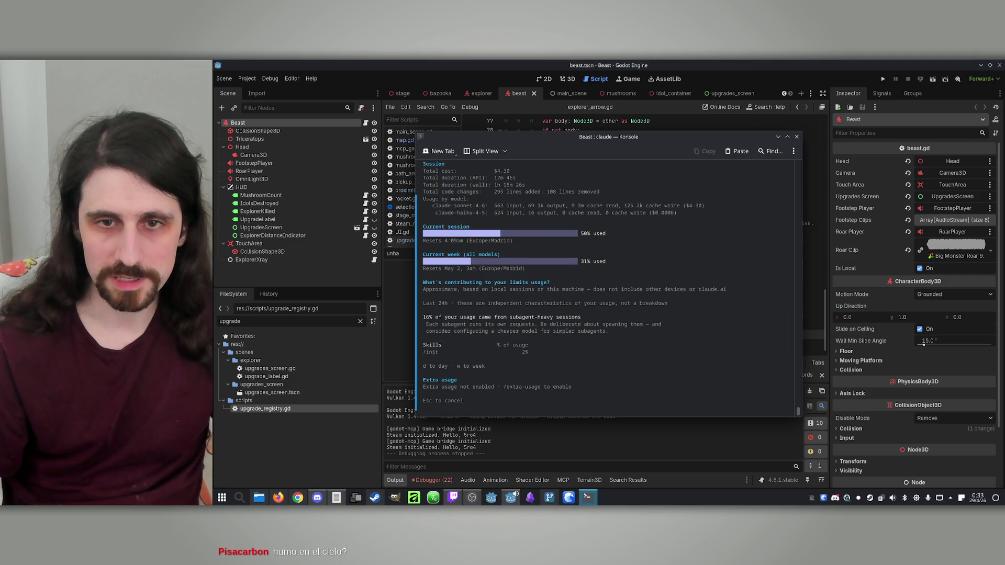
{"action": "key", "text": "Escape"}
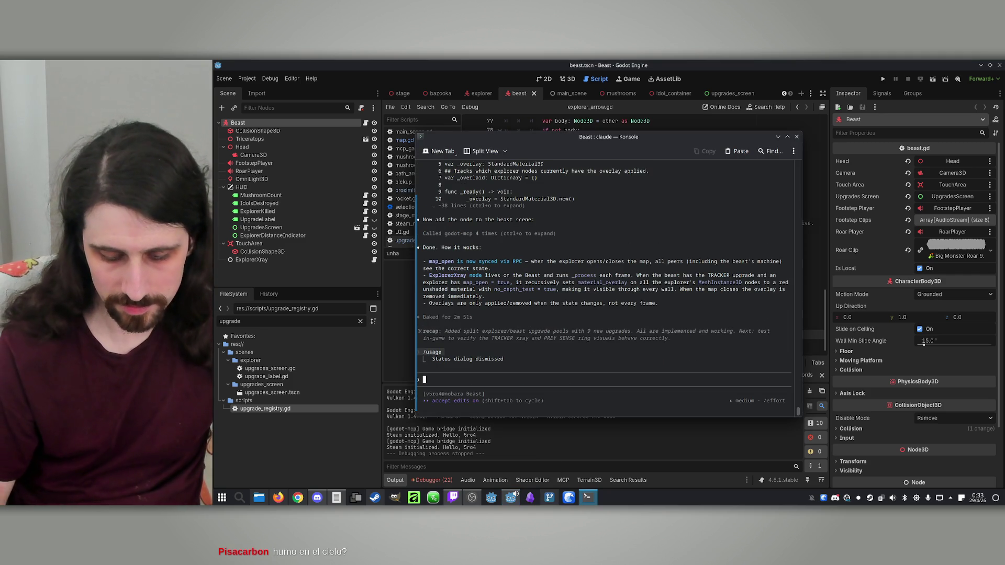
{"action": "type", "text": "Don't"}
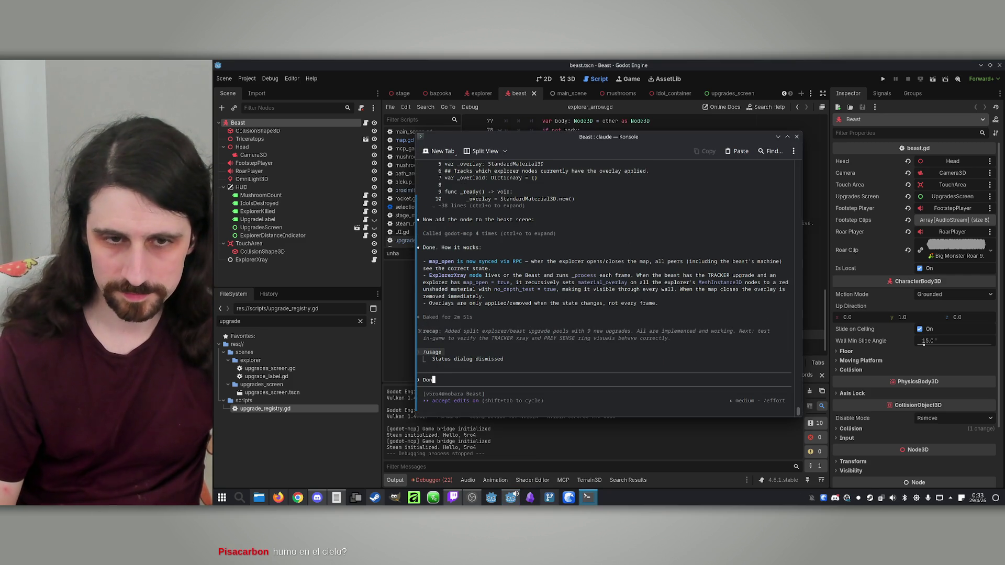
{"action": "key", "text": "BackSpace"}
{"action": "key", "text": "BackSpace"}
{"action": "key", "text": "BackSpace"}
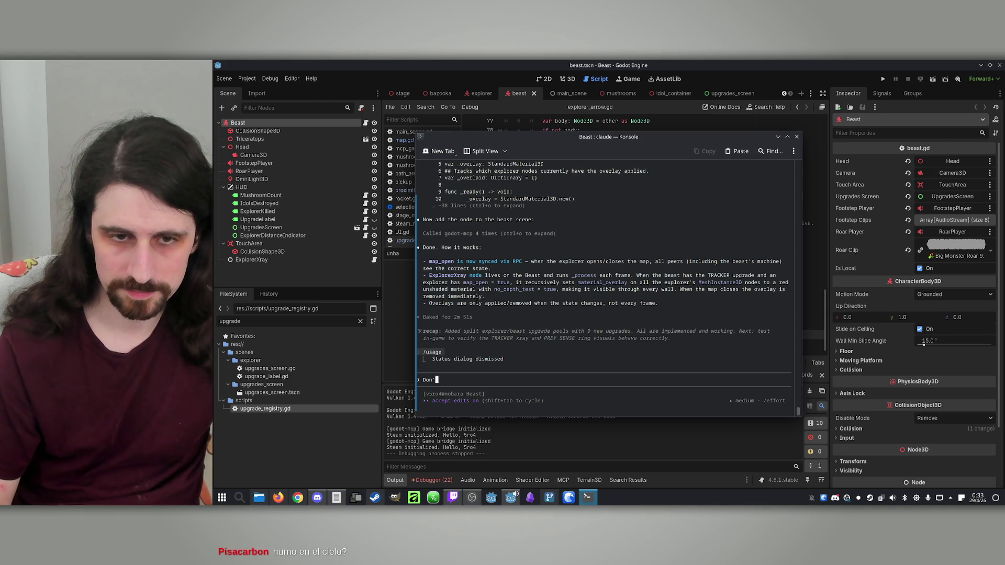
Draft a prompt: explorers are hard to see until the beast is very close; replace the x-ray effect
{"action": "type", "text": "Let's try"}
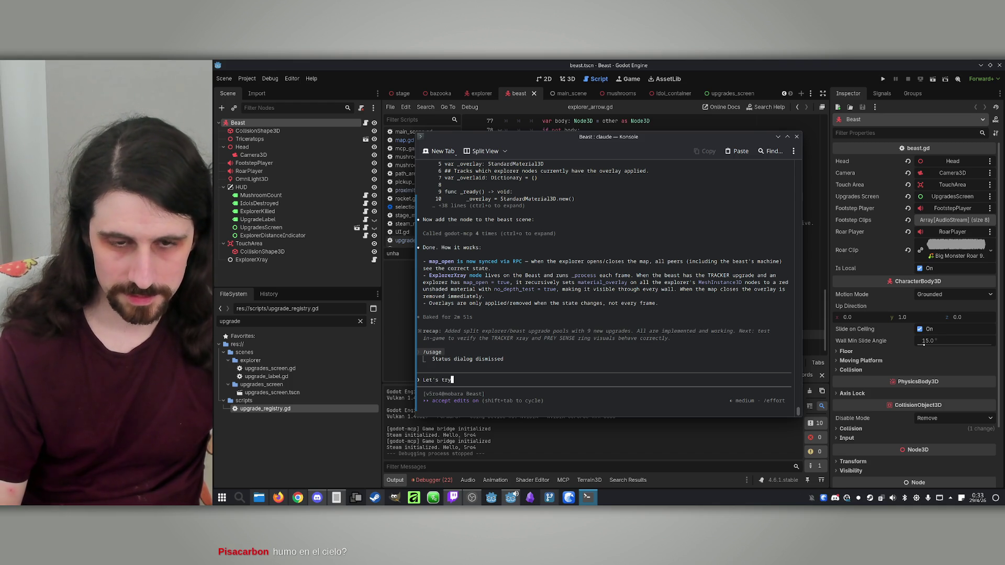
{"action": "type", "text": " a di"}
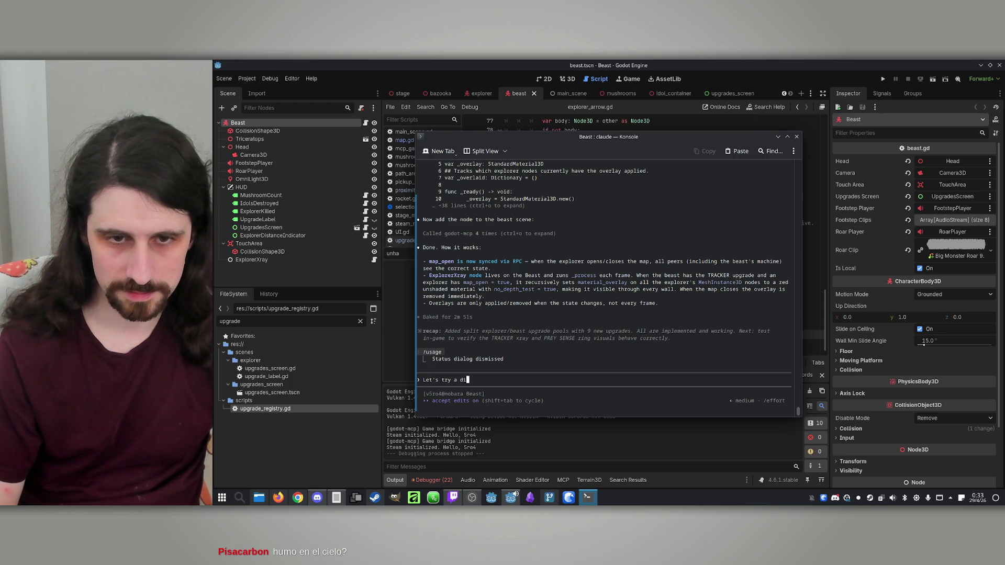
{"action": "key", "text": "BackSpace"}
{"action": "key", "text": "BackSpace"}
{"action": "key", "text": "BackSpace"}
{"action": "type", "text": "It's hard "}
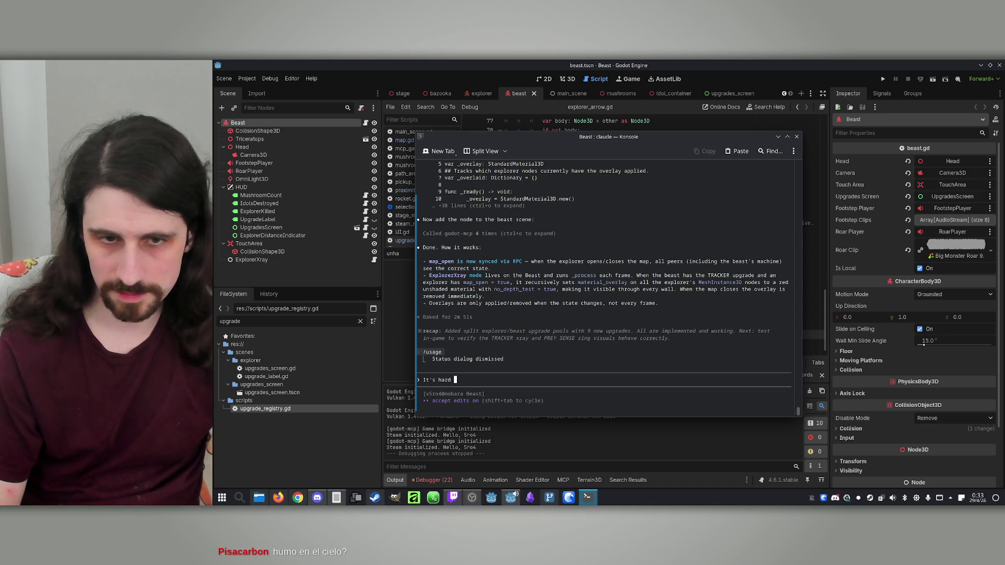
{"action": "type", "text": "to see the explor"}
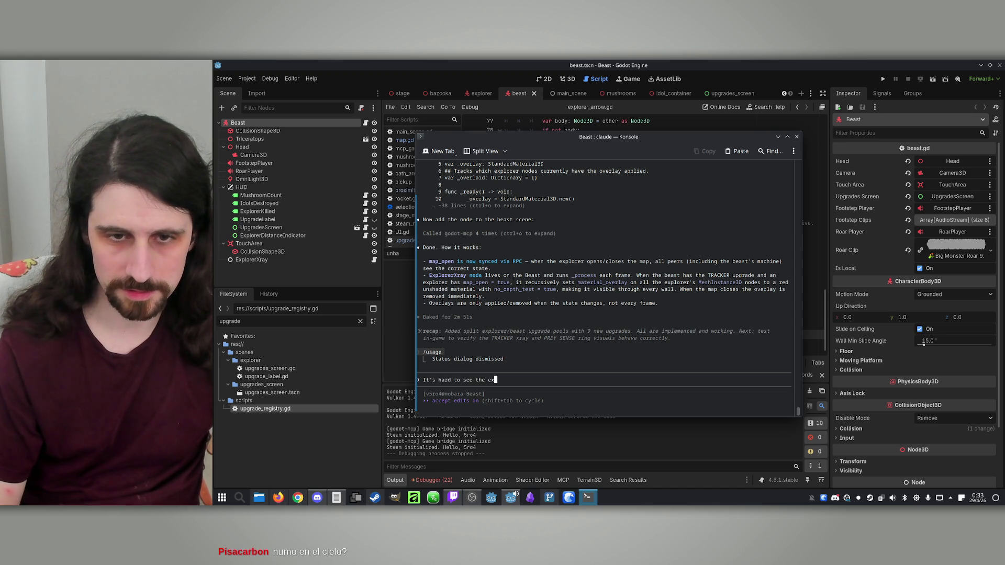
{"action": "key", "text": "BackSpace"}
{"action": "key", "text": "BackSpace"}
{"action": "key", "text": "BackSpace"}
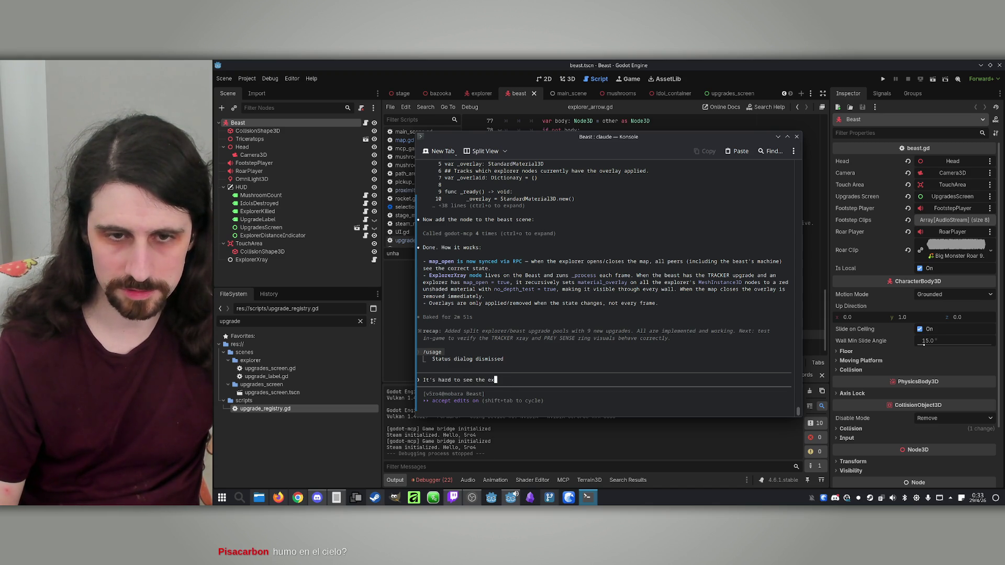
{"action": "type", "text": "an explorer"}
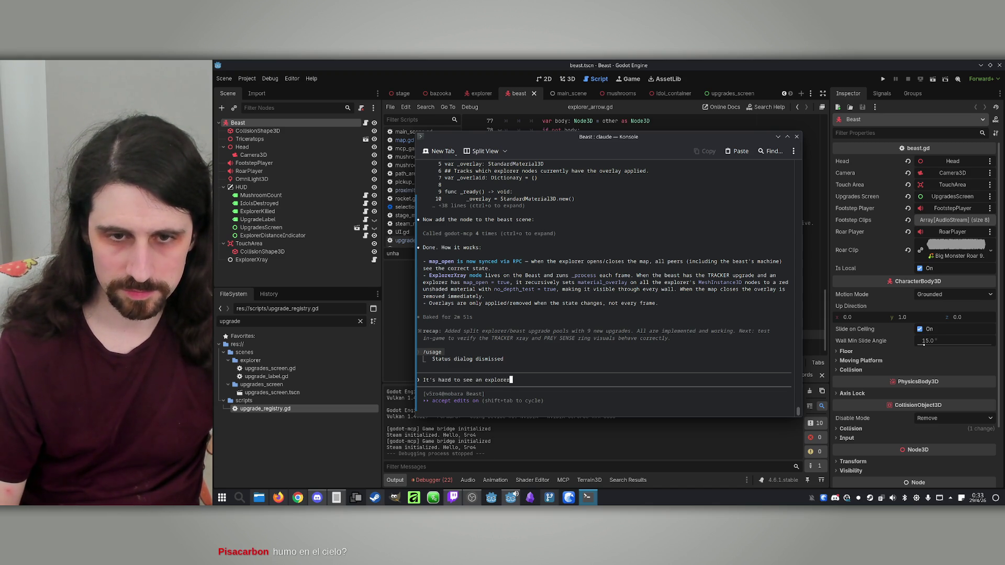
{"action": "type", "text": " unless"}
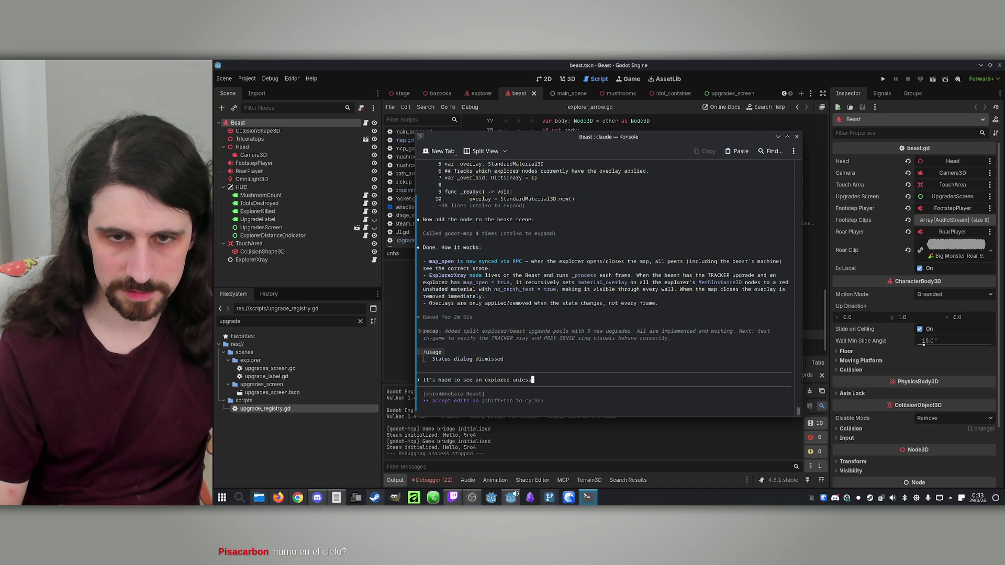
{"action": "type", "text": " the beast is "}
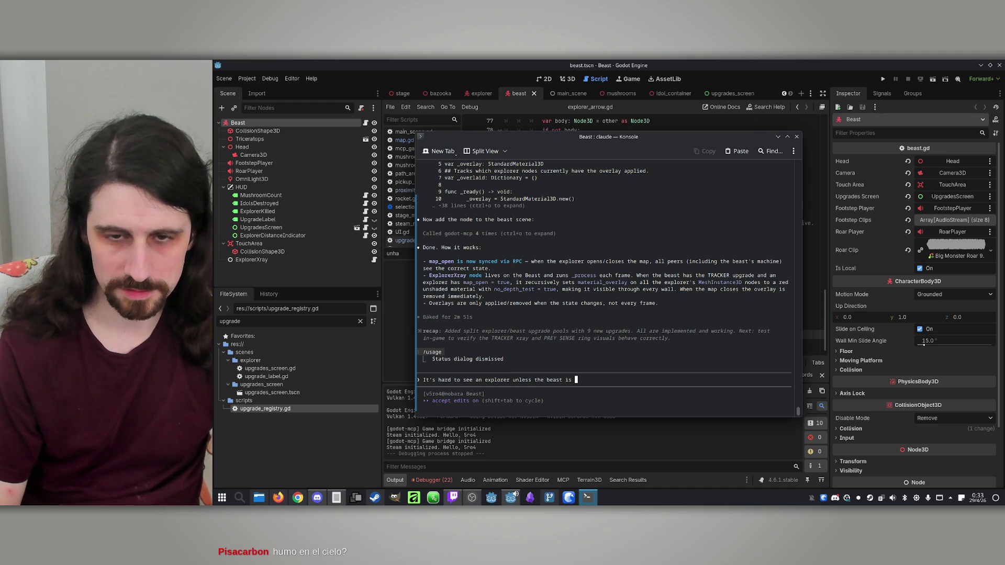
{"action": "type", "text": "already "}
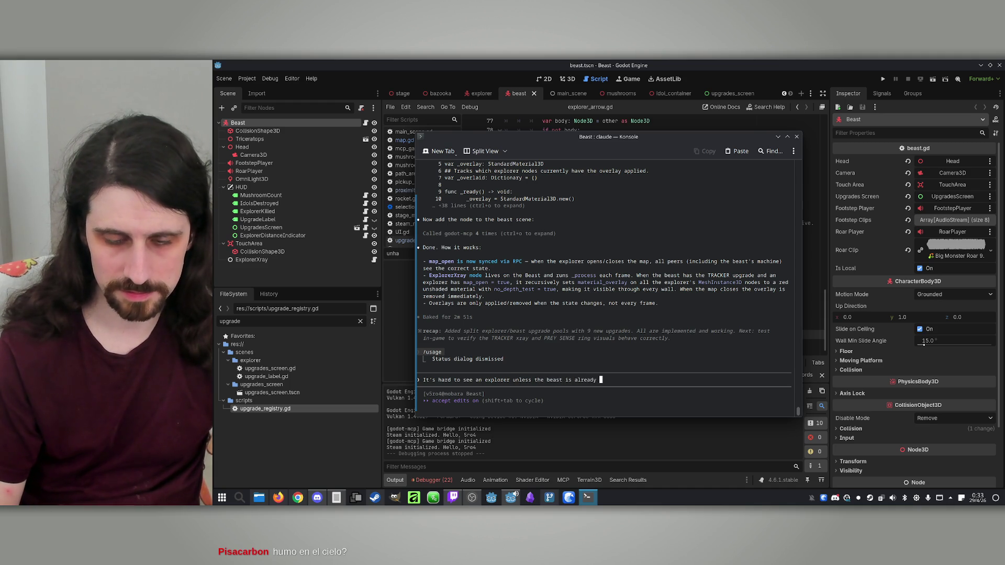
{"action": "type", "text": "very close"}
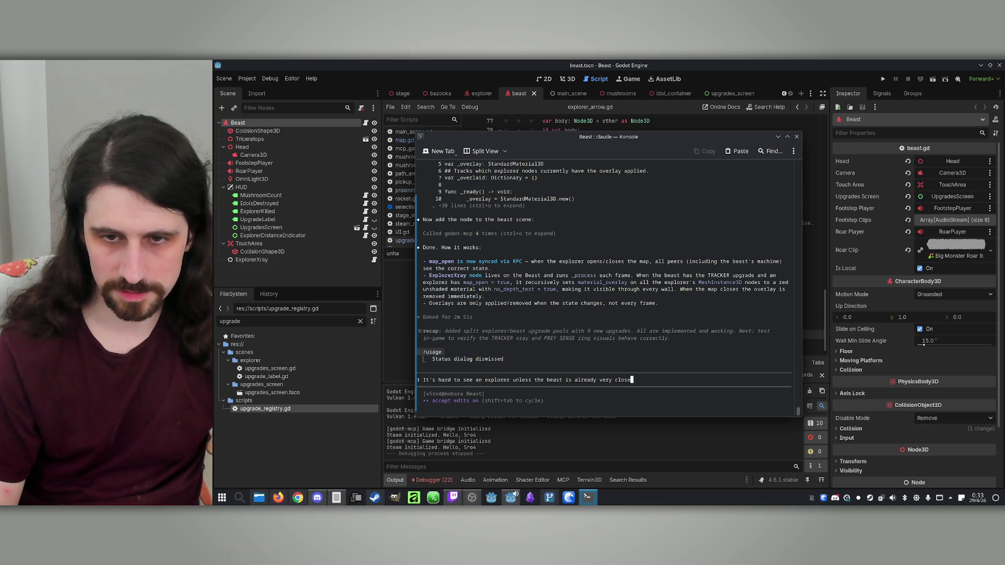
{"action": "type", "text": ". Let"}
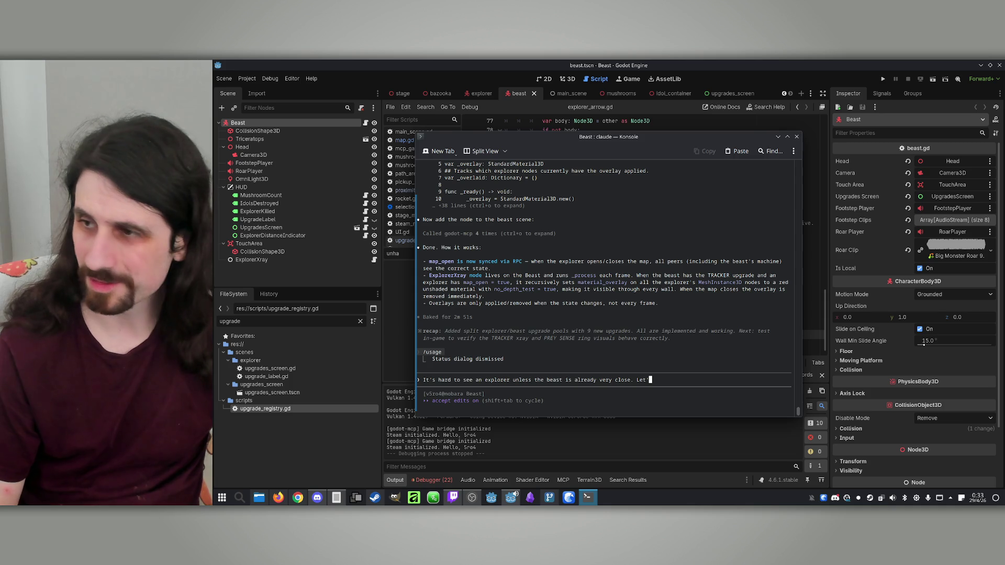
{"action": "type", "text": "s"}
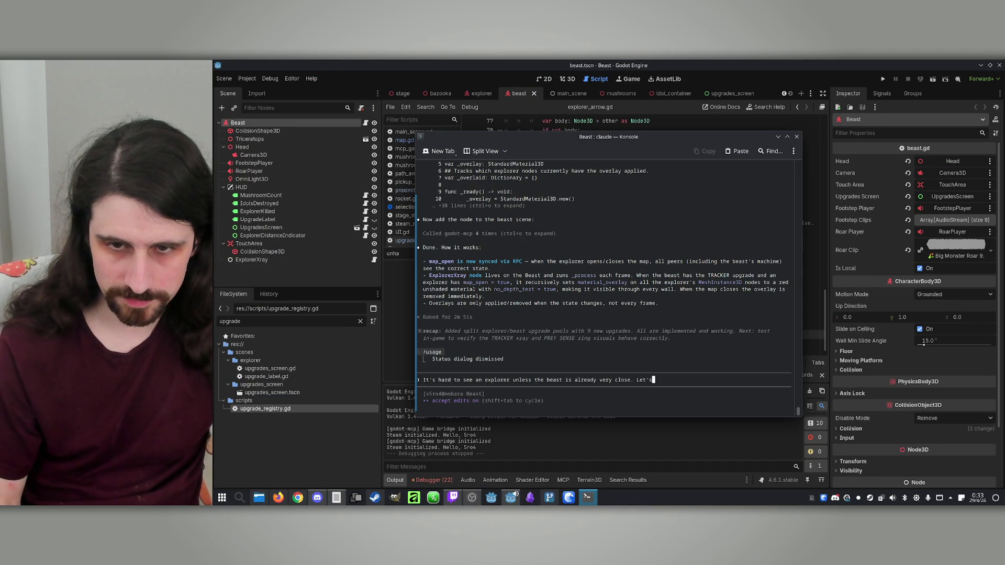
{"action": "type", "text": "change it so instead of an "}
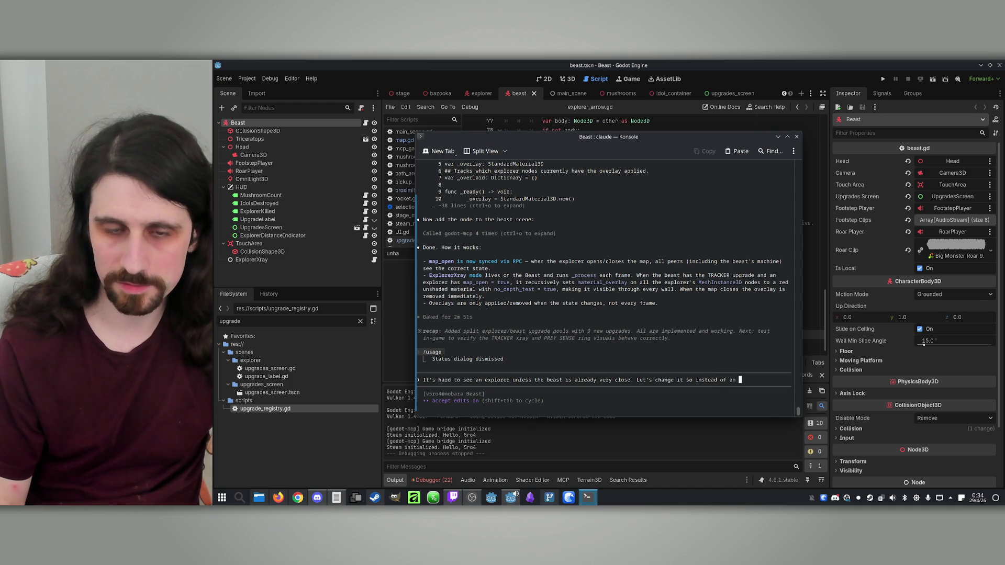
{"action": "type", "text": "x-ray "}
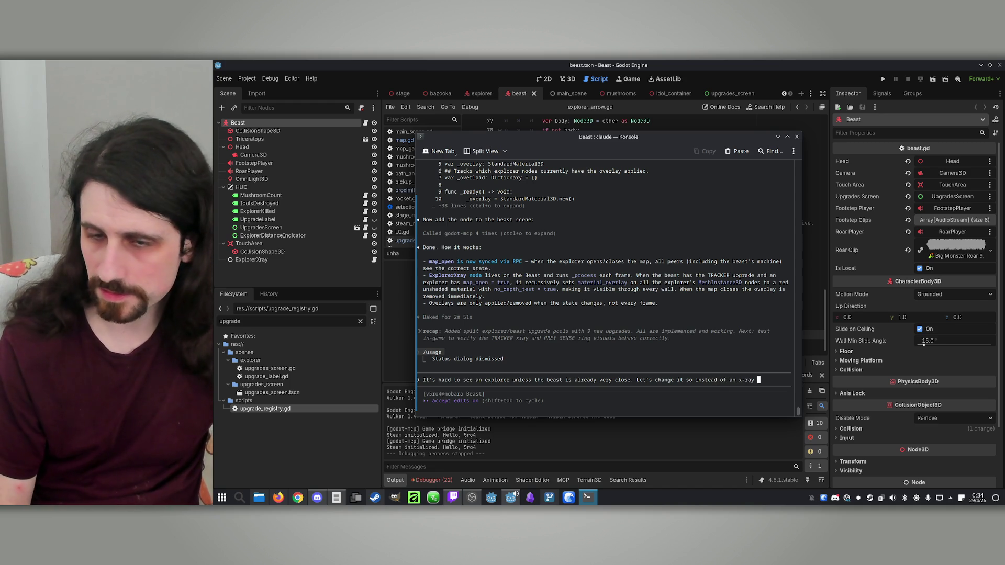
{"action": "type", "text": "effect, the explorer t"}
{"action": "key", "text": "BackSpace"}
Ask Claude for a very tall vertical cylinder 'ray' on explorers, visible only to the beast
{"action": "type", "text": "emit a verti"}
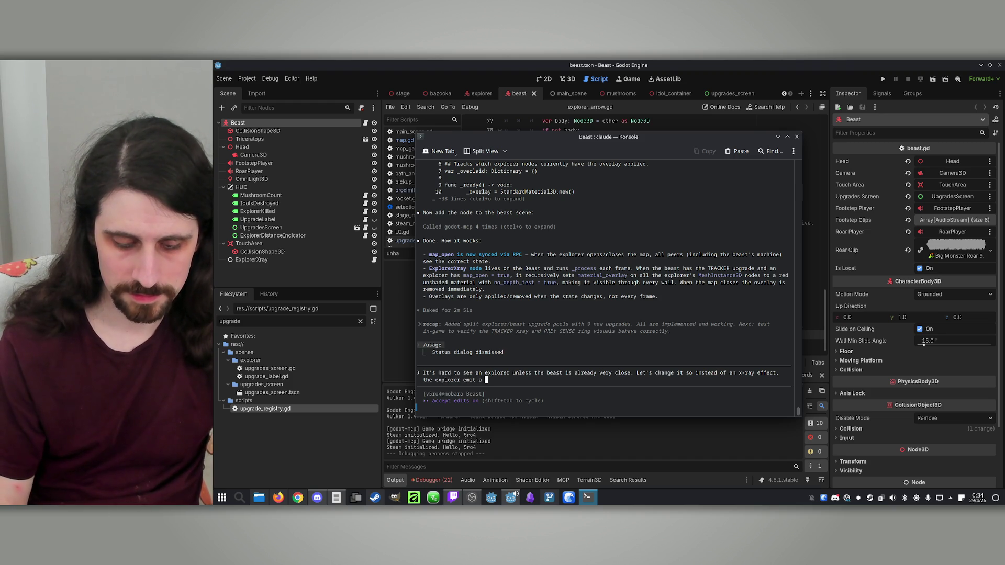
{"action": "type", "text": "cal"}
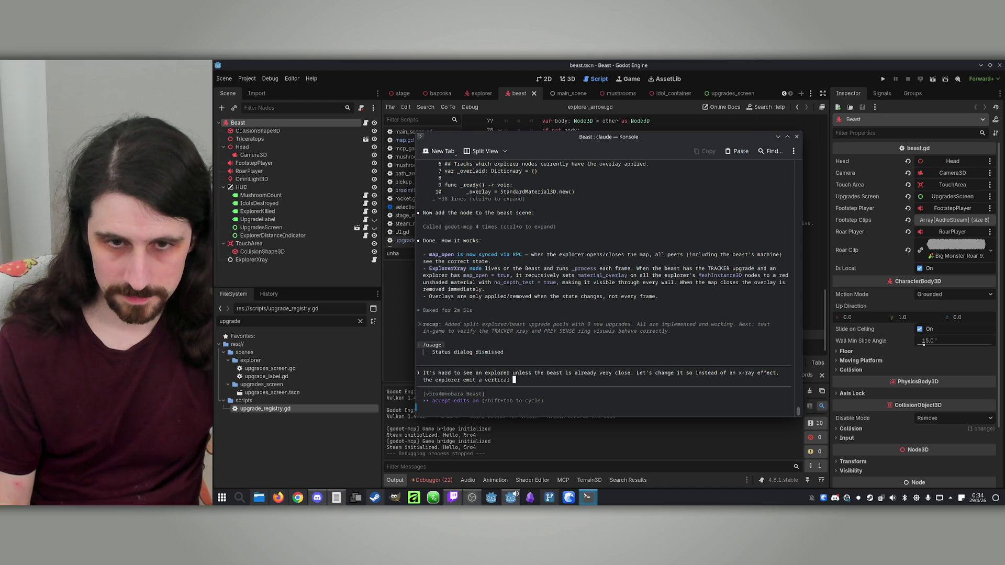
{"action": "key", "text": "BackSpace"}
{"action": "key", "text": "BackSpace"}
{"action": "key", "text": "BackSpace"}
{"action": "type", "text": "very tall vertica"}
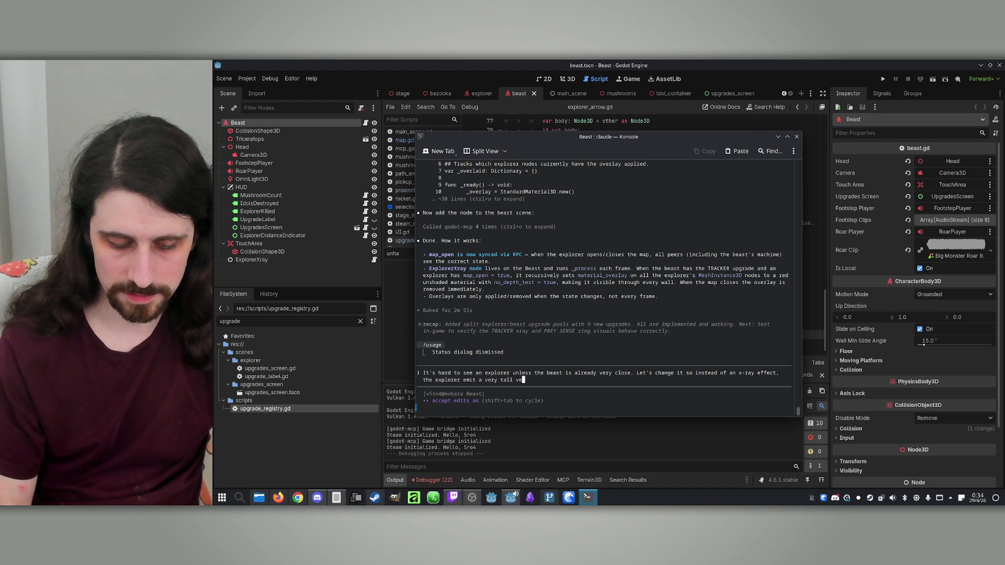
{"action": "type", "text": "l "}
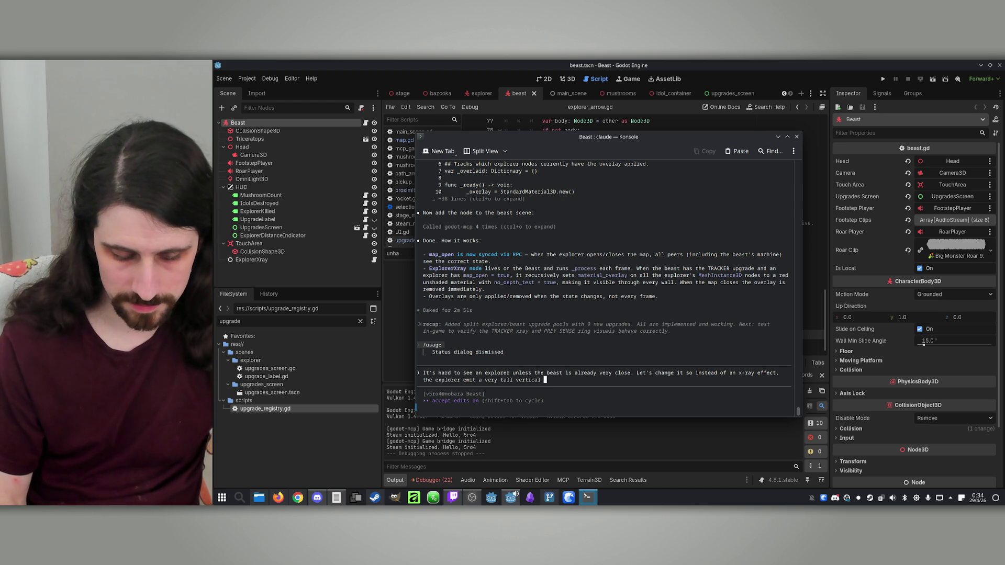
{"action": "type", "text": "\"ray\" "}
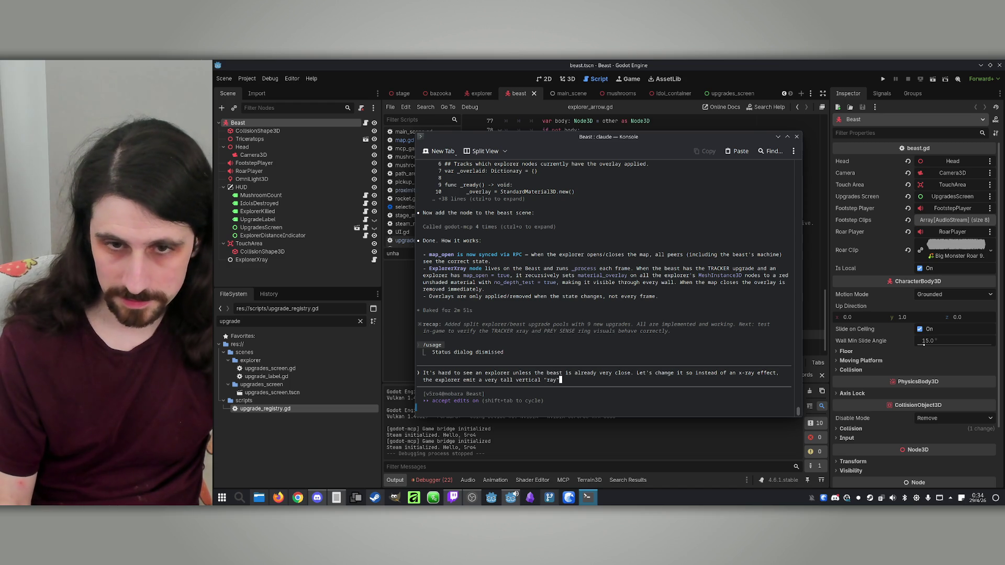
{"action": "type", "text": "("}
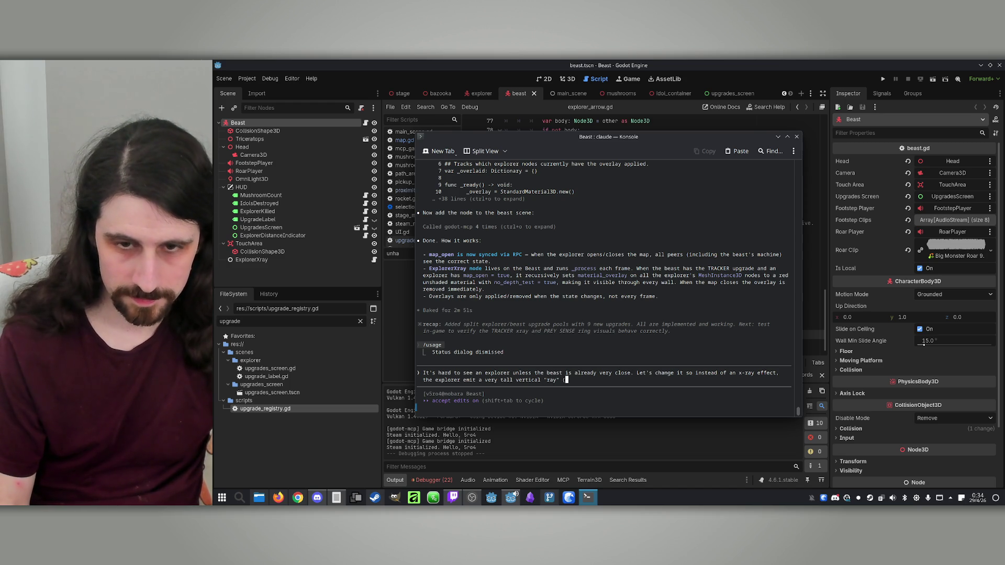
{"action": "type", "text": "it c"}
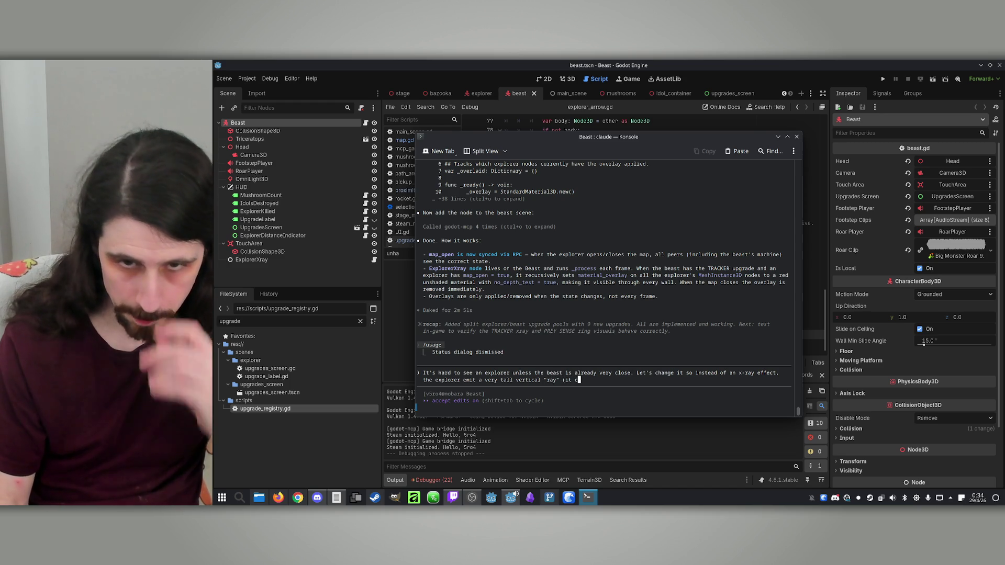
{"action": "type", "text": "an be j"}
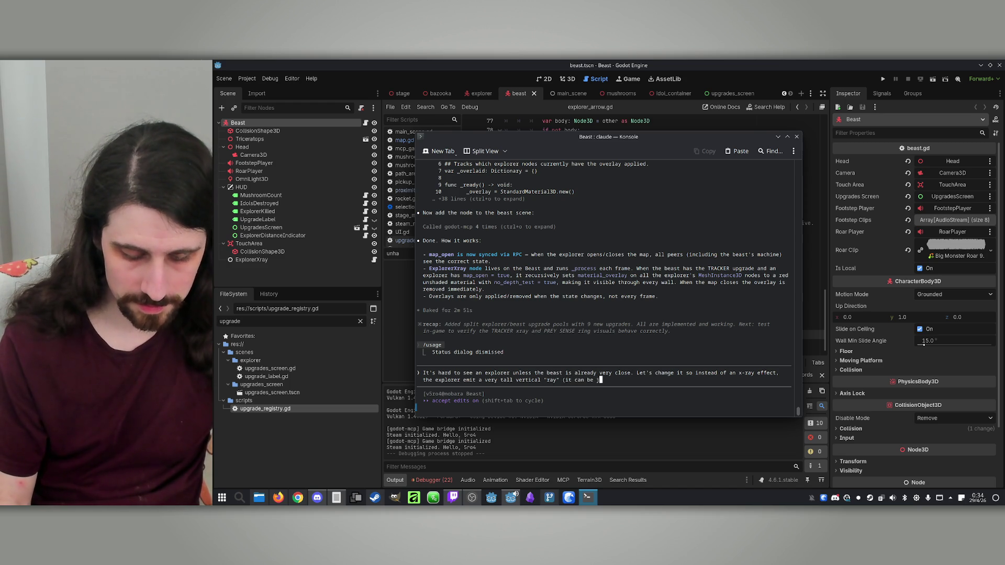
{"action": "type", "text": "ust a "}
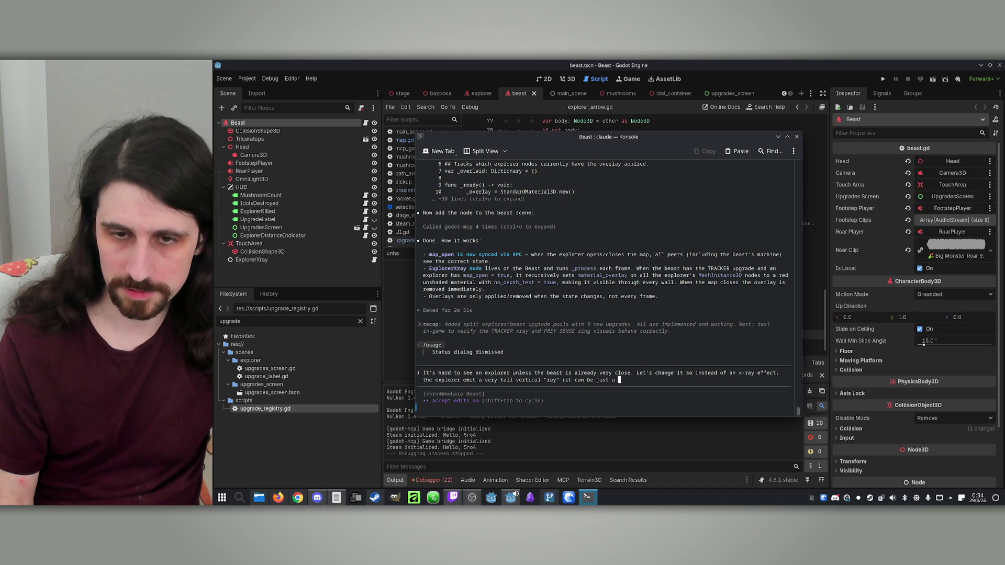
{"action": "type", "text": "very long"}
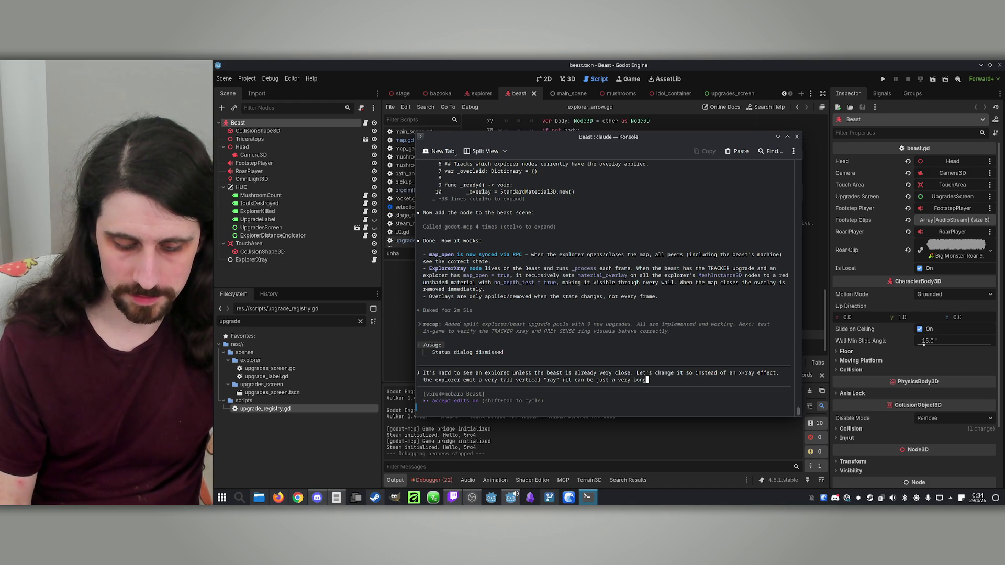
{"action": "type", "text": " clinder) to"}
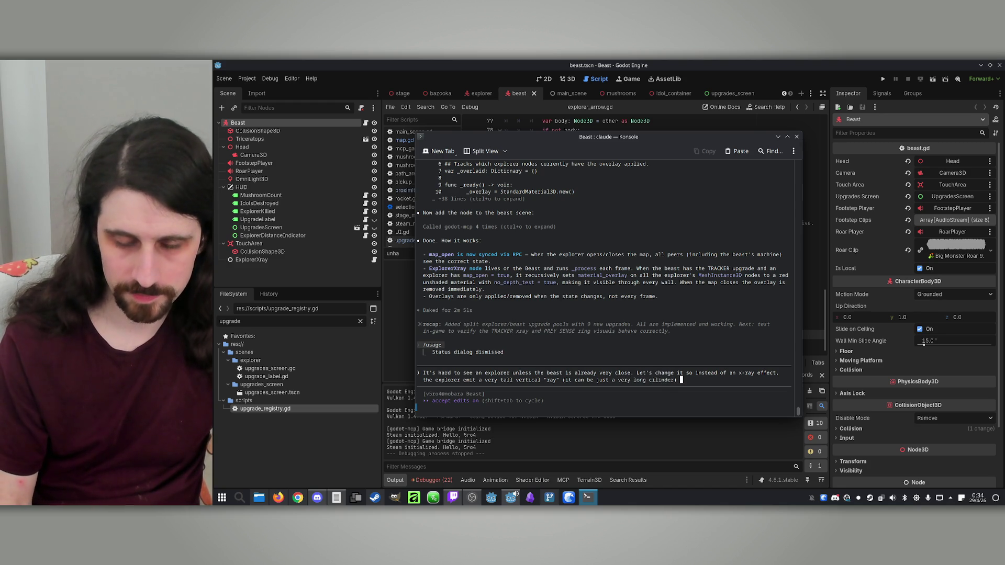
{"action": "type", "text": "hat only "}
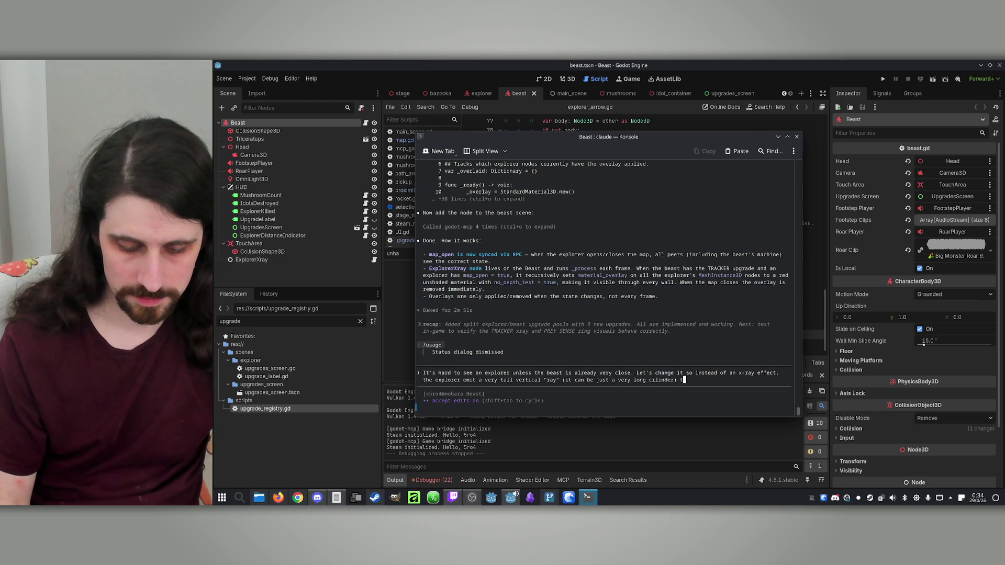
{"action": "type", "text": "th"}
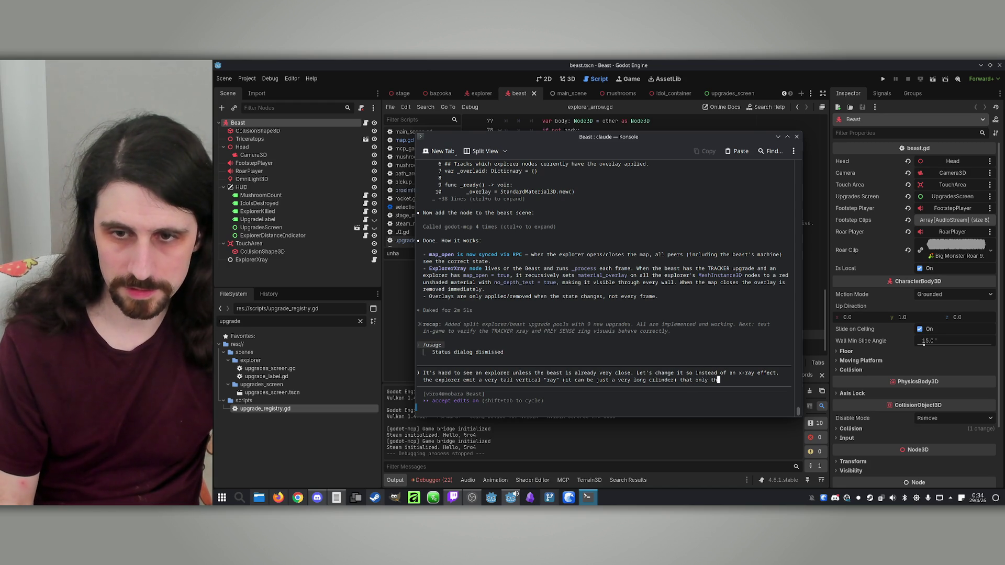
{"action": "type", "text": "e bt "}
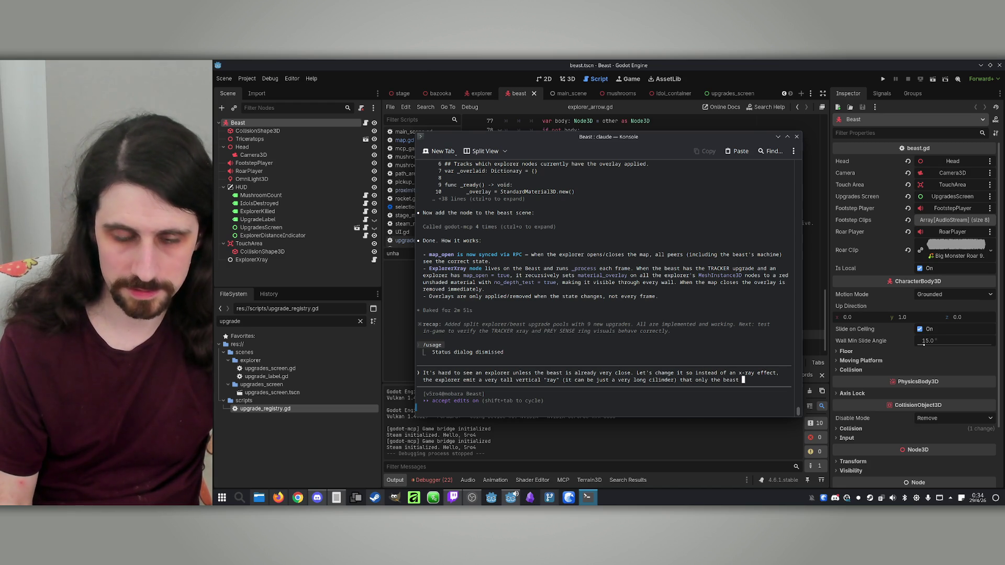
{"action": "type", "text": "can see."}
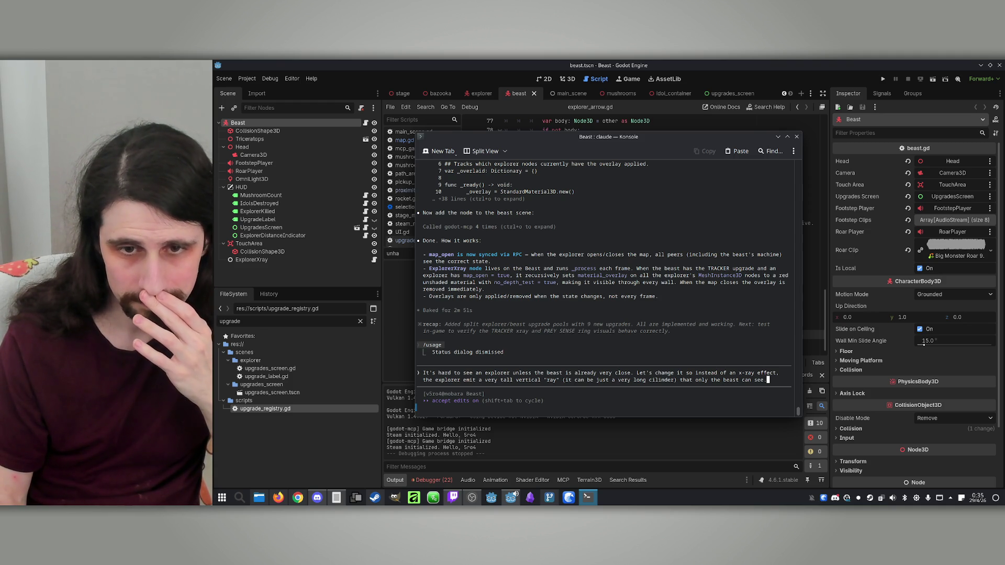
{"action": "key", "text": "Return"}
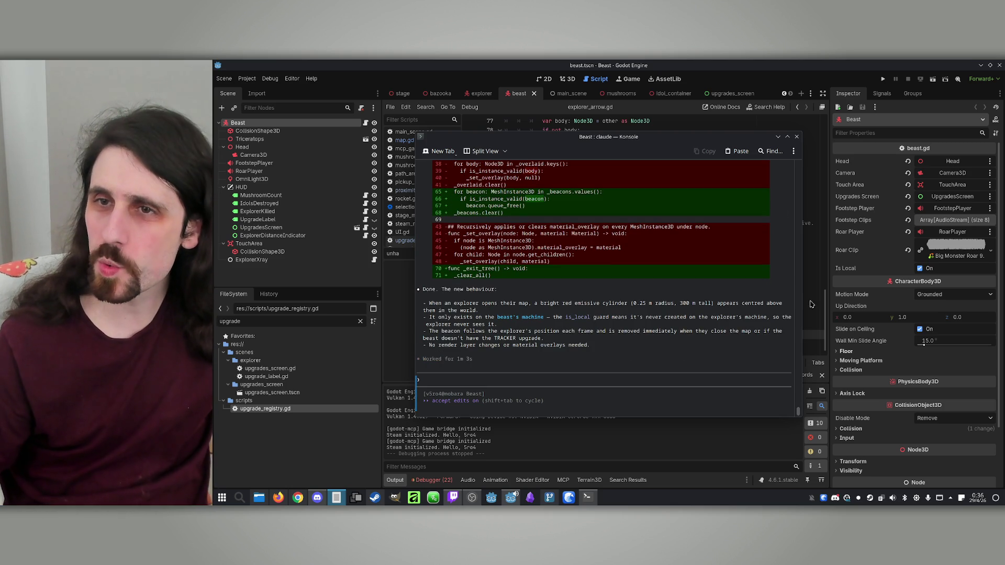
Launch a debug run, tile both windows, and start an IP match with the host as Beast
{"action": "left_click", "coordinate": [883, 79]}
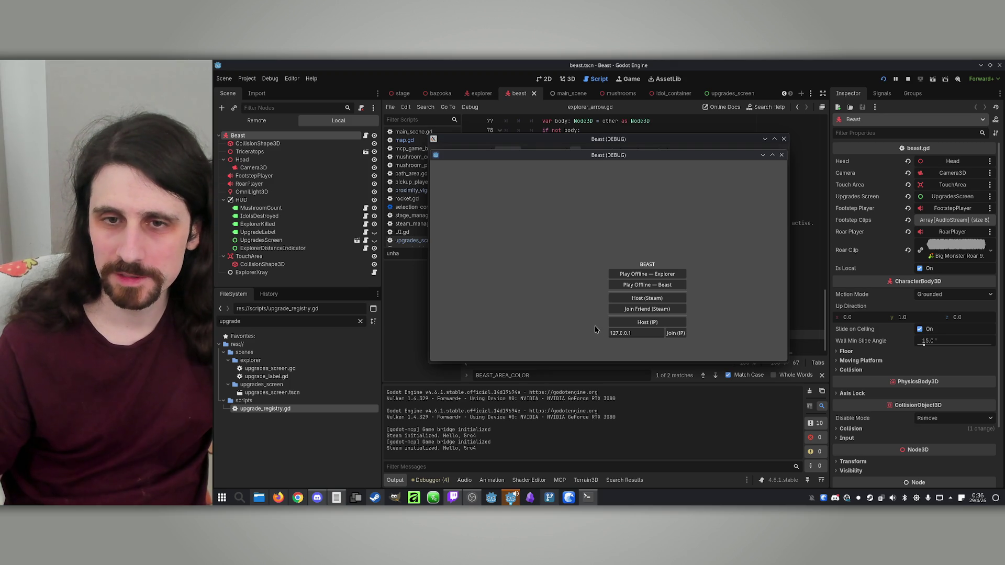
{"action": "left_click_drag", "start_coordinate": [611, 150], "coordinate": [786, 144]}
{"action": "left_click_drag", "start_coordinate": [578, 141], "coordinate": [414, 136]}
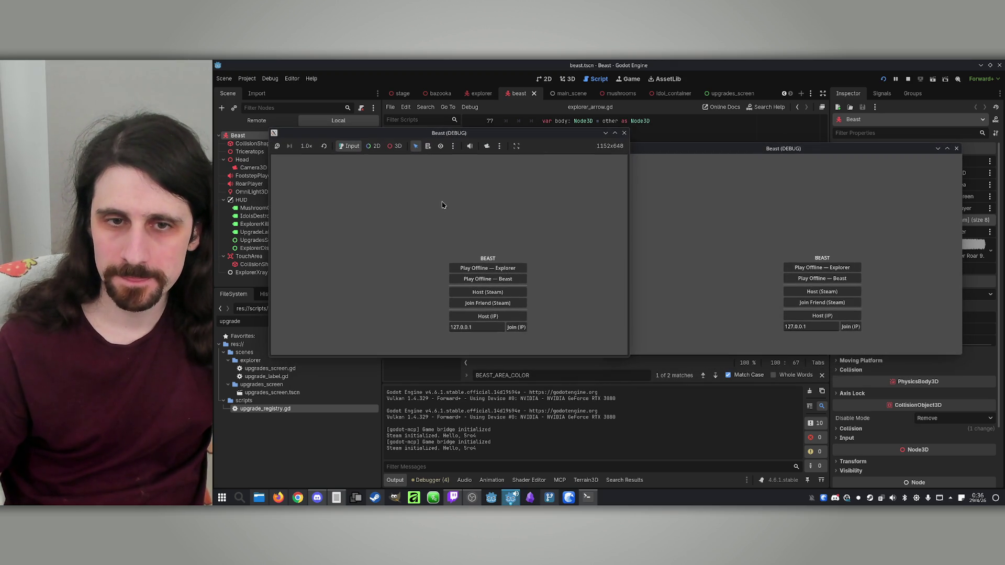
{"action": "left_click", "coordinate": [510, 318]}
{"action": "left_click", "coordinate": [851, 327]}
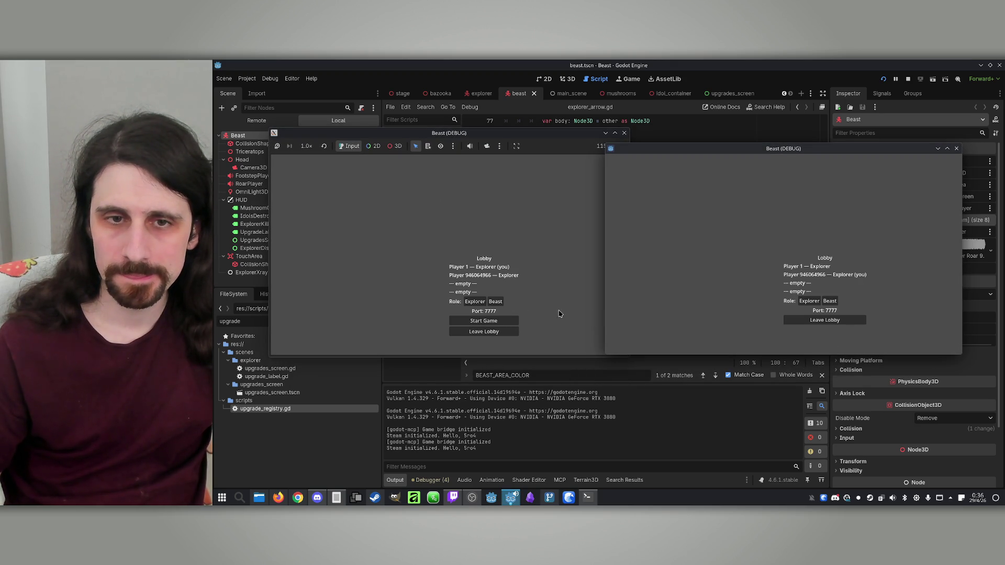
{"action": "left_click", "coordinate": [489, 302]}
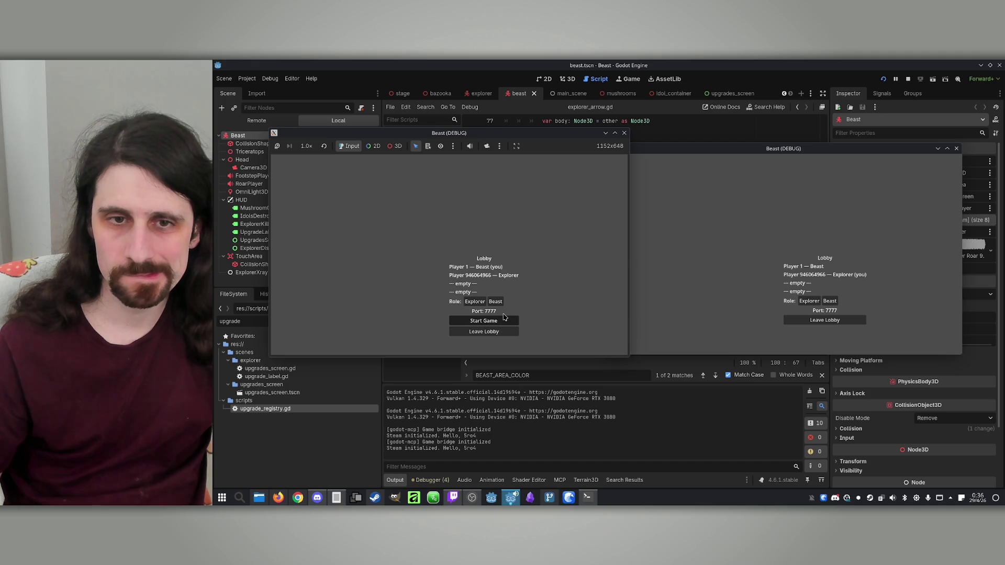
{"action": "left_click", "coordinate": [504, 319]}
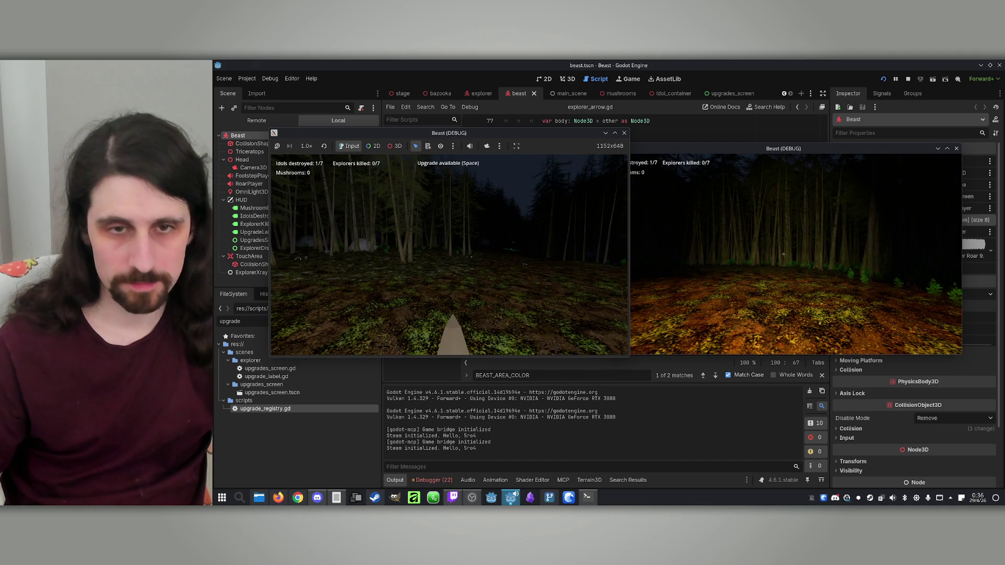
Take the TRACKER upgrade and look for the red beam in the forest
{"action": "key", "text": "space"}
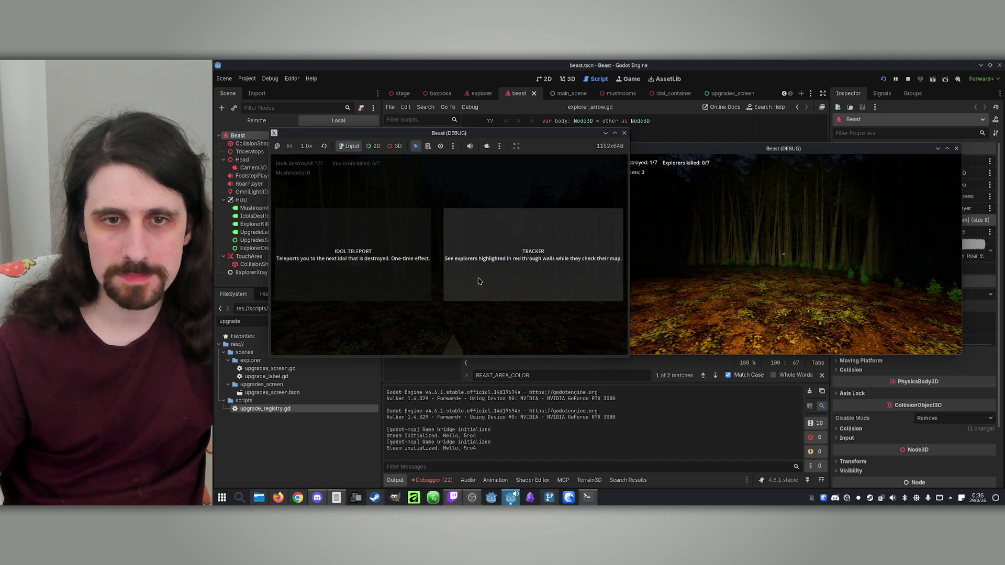
{"action": "left_click", "coordinate": [480, 281]}
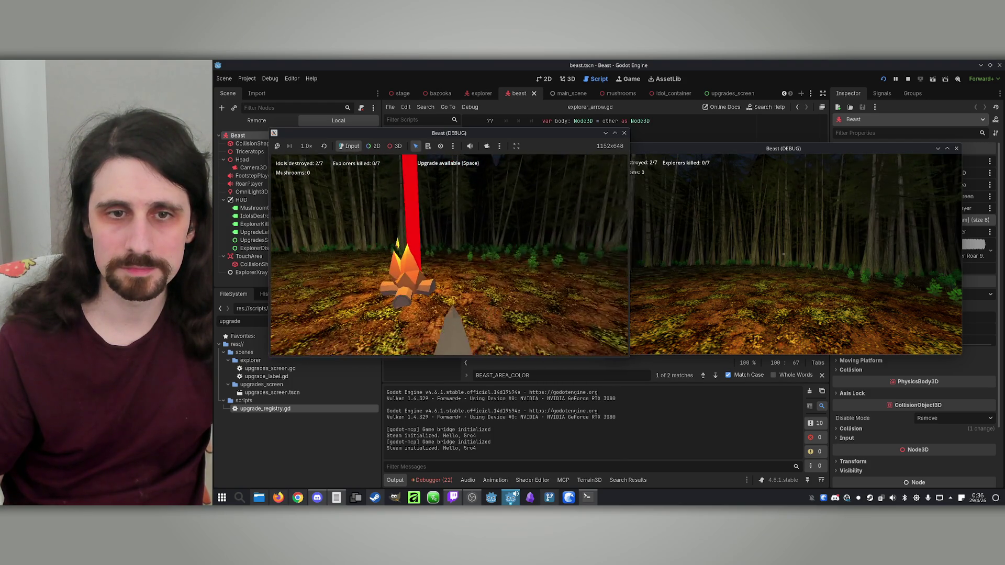
{"action": "key", "text": "super"}
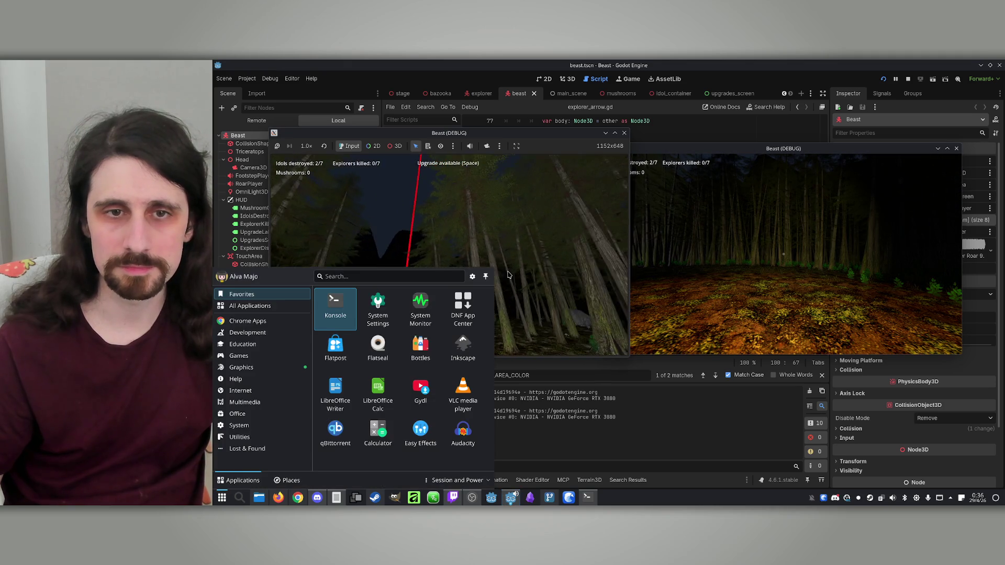
Stop the run and send Claude 'Make the beam thicker, and make it only visible when the explorer is looking at the map'
{"action": "left_click", "coordinate": [908, 78]}
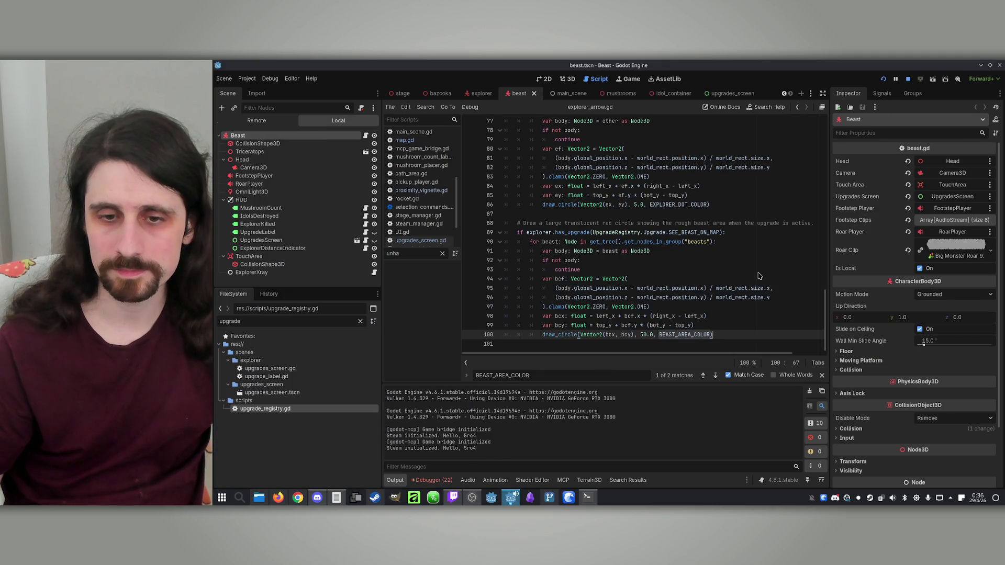
{"action": "left_click", "coordinate": [588, 498]}
{"action": "type", "text": "Make the beam"}
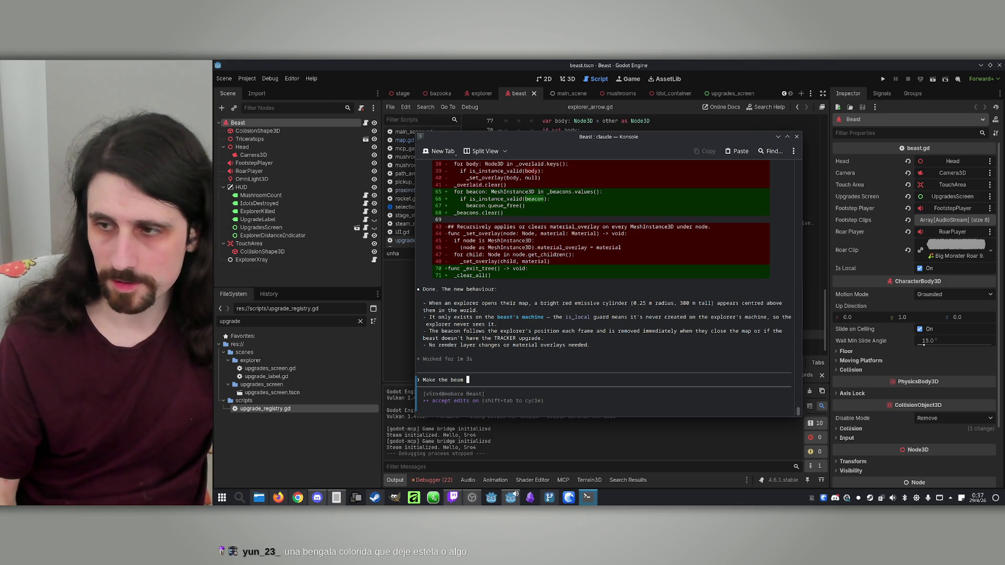
{"action": "type", "text": "thi"}
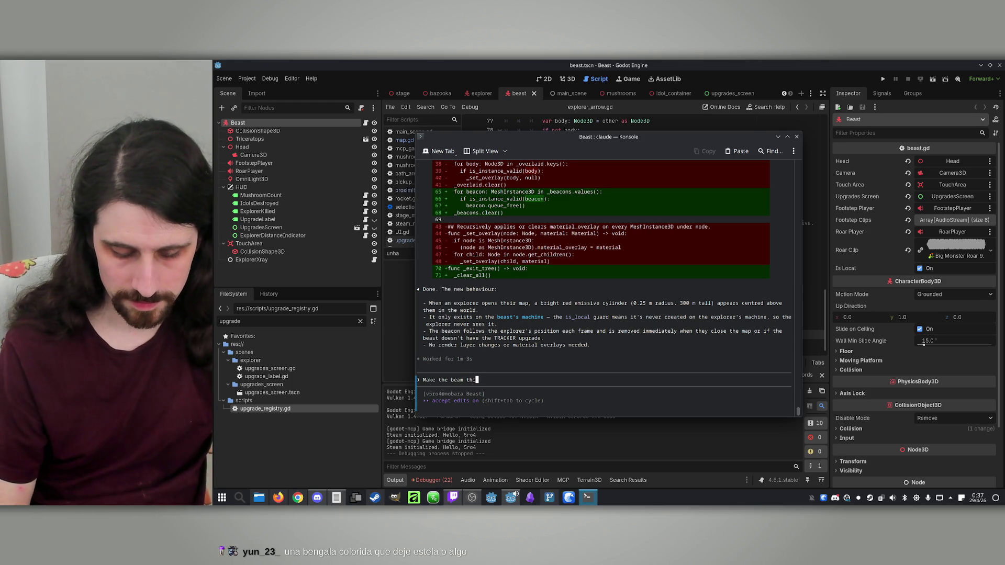
{"action": "type", "text": "cker, and"}
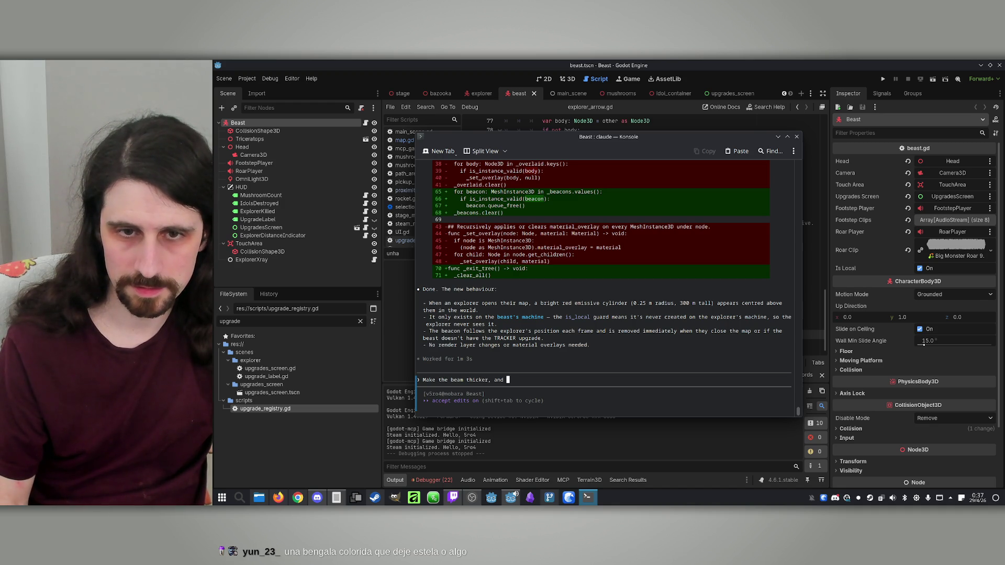
{"action": "type", "text": "make it only visible when the"}
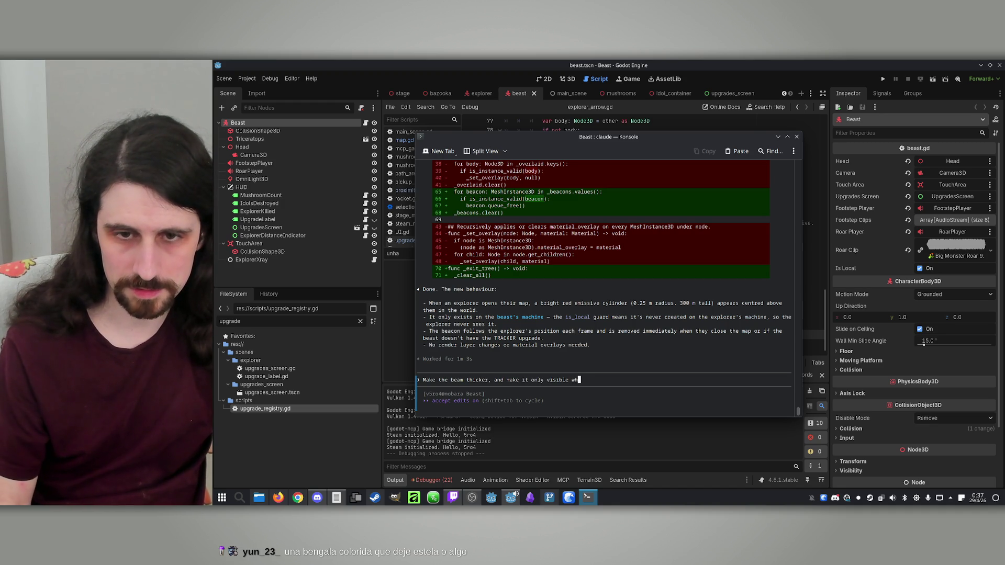
{"action": "type", "text": " explore"}
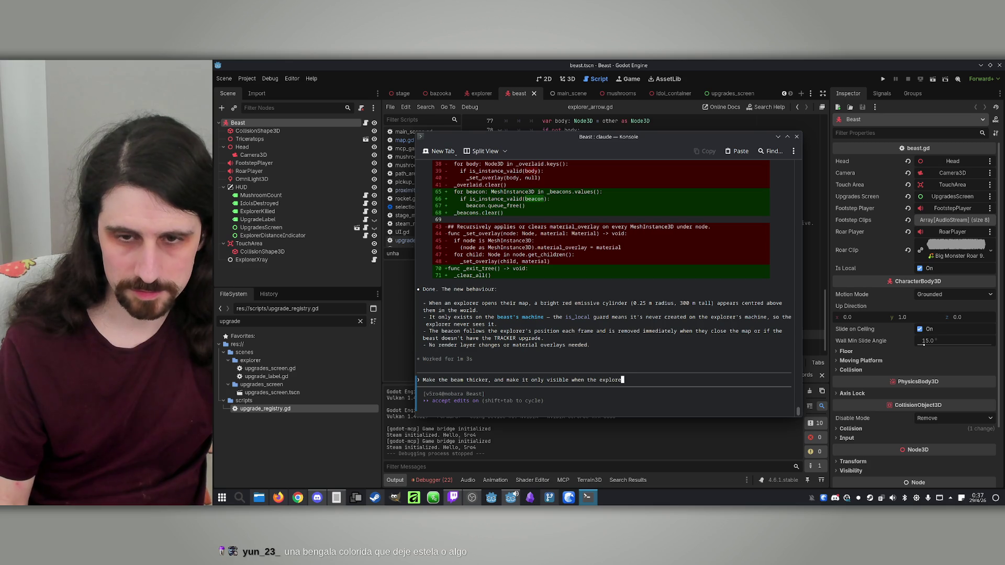
{"action": "type", "text": "r is "}
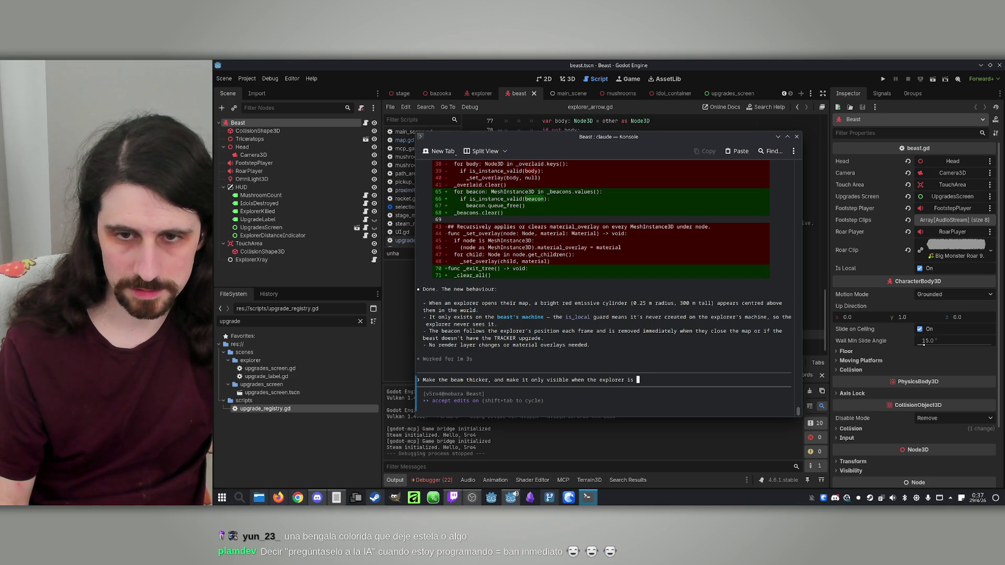
{"action": "type", "text": "looking at the map."}
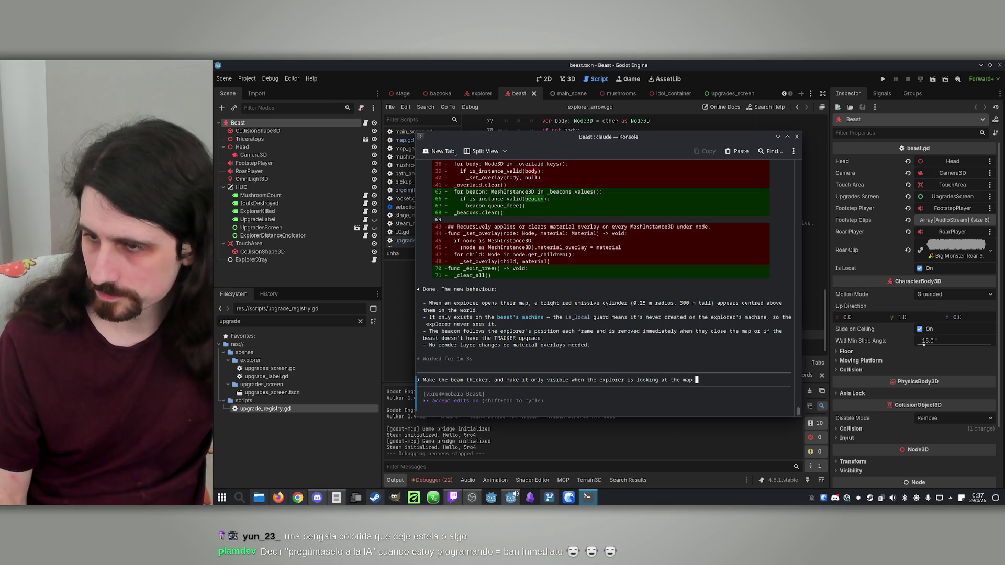
{"action": "key", "text": "Return"}
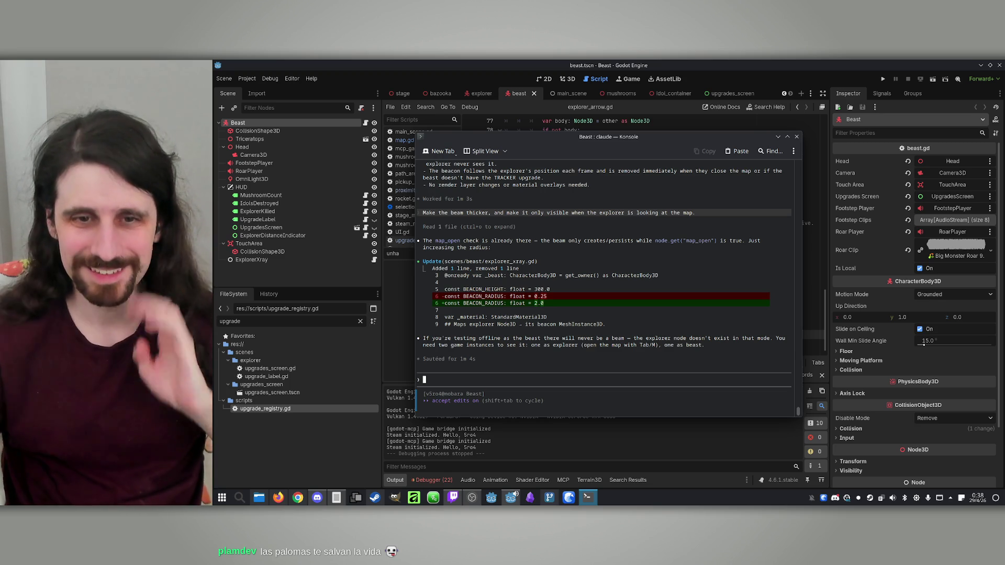
Relaunch the game, tile both windows, and start a local match with the host as Beast
{"action": "left_click", "coordinate": [883, 80]}
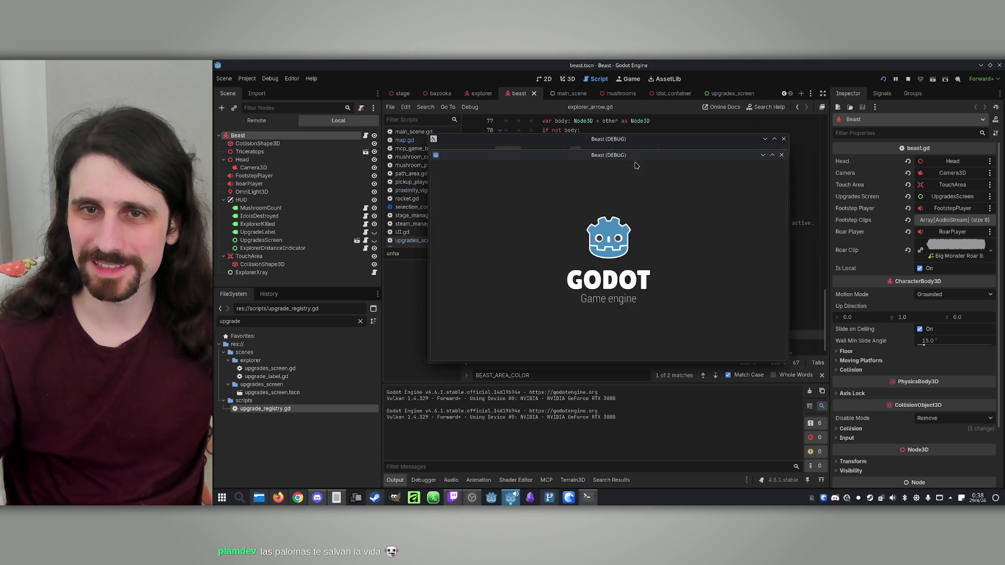
{"action": "mouse_move", "coordinate": [635, 157]}
{"action": "left_mouse_down"}
{"action": "mouse_move", "coordinate": [831, 138]}
{"action": "mouse_move", "coordinate": [831, 151]}
{"action": "left_mouse_up"}
{"action": "left_click", "coordinate": [590, 141]}
{"action": "left_click_drag", "start_coordinate": [590, 140], "coordinate": [429, 131]}
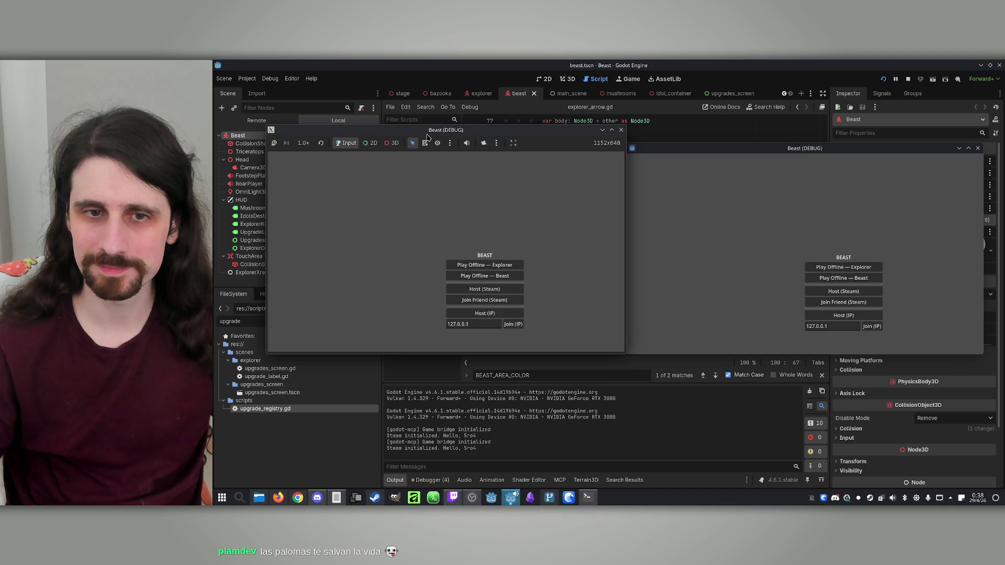
{"action": "left_click", "coordinate": [486, 313]}
{"action": "left_click", "coordinate": [872, 326]}
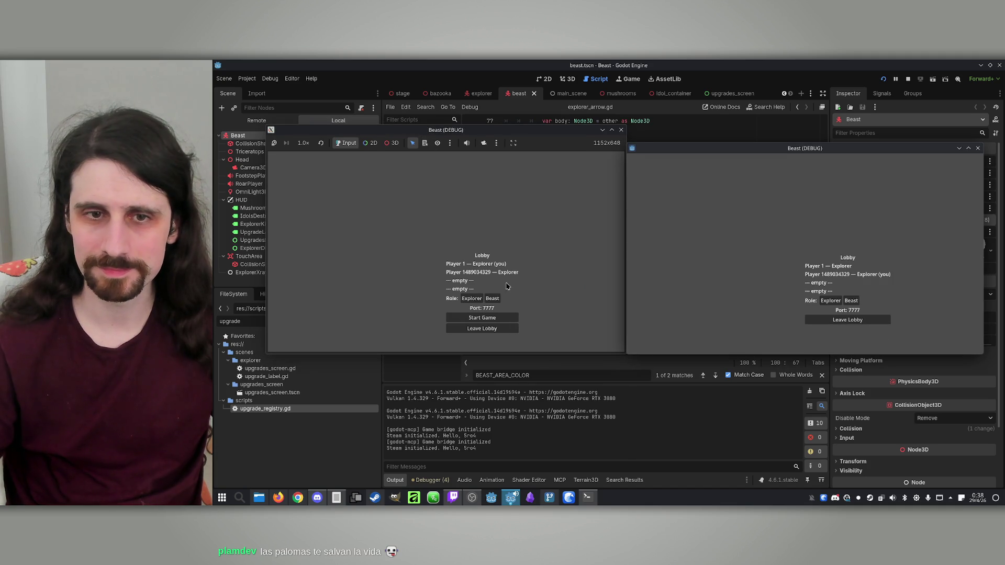
{"action": "left_click", "coordinate": [492, 298]}
{"action": "left_click", "coordinate": [490, 319]}
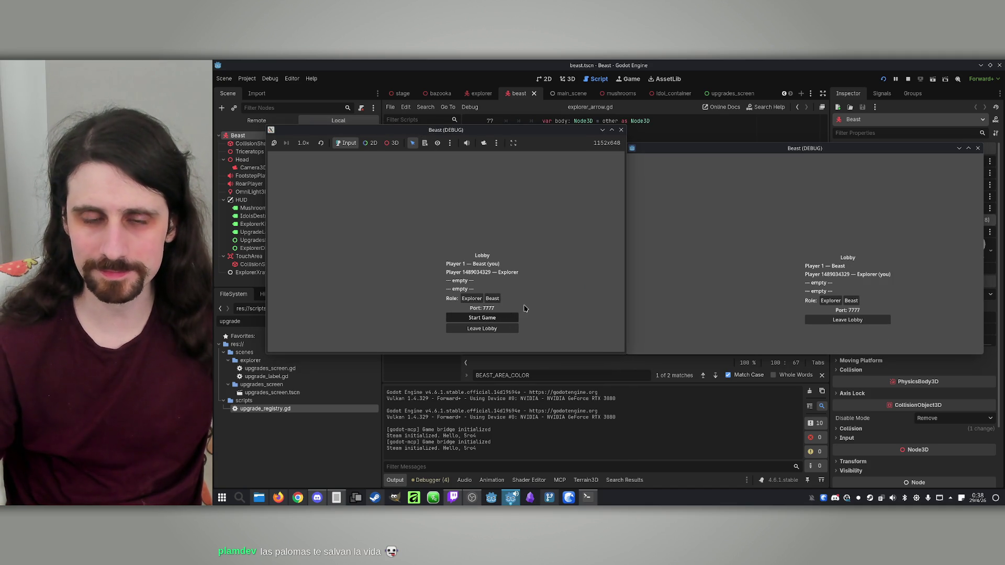
Move the beast forward and pick two upgrades, ending with TRACKER
{"action": "key", "text": "w"}
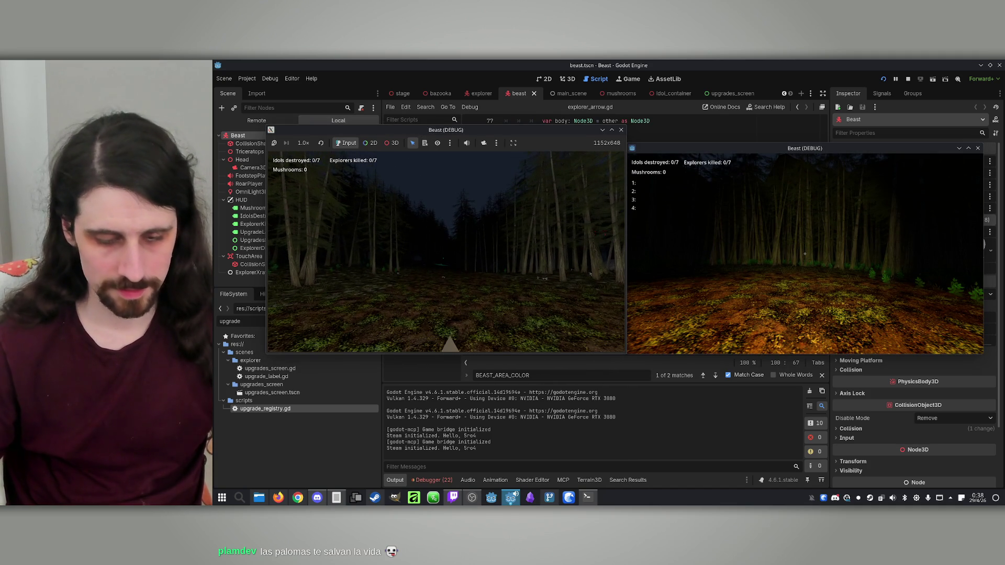
{"action": "key", "text": "space"}
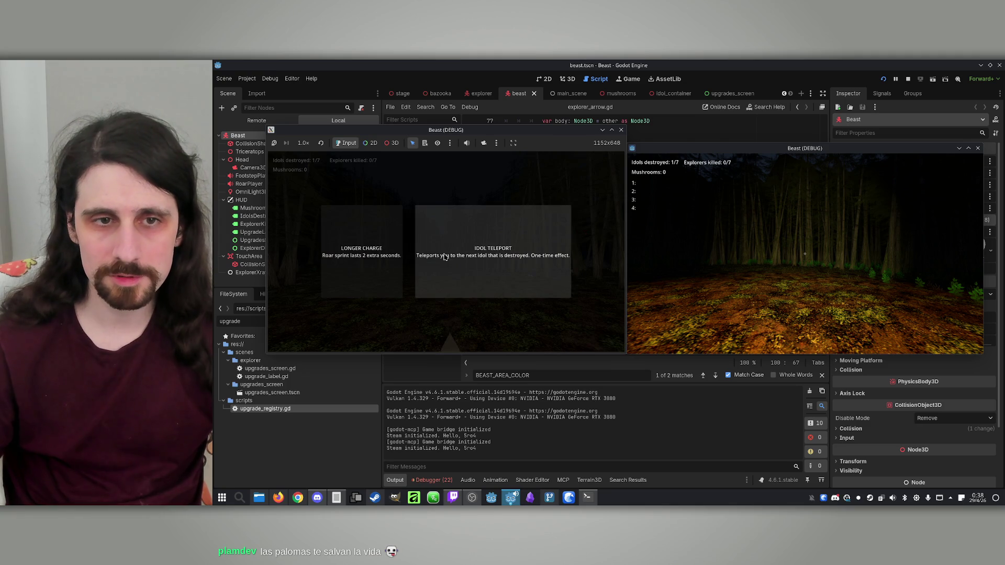
{"action": "left_click", "coordinate": [457, 273]}
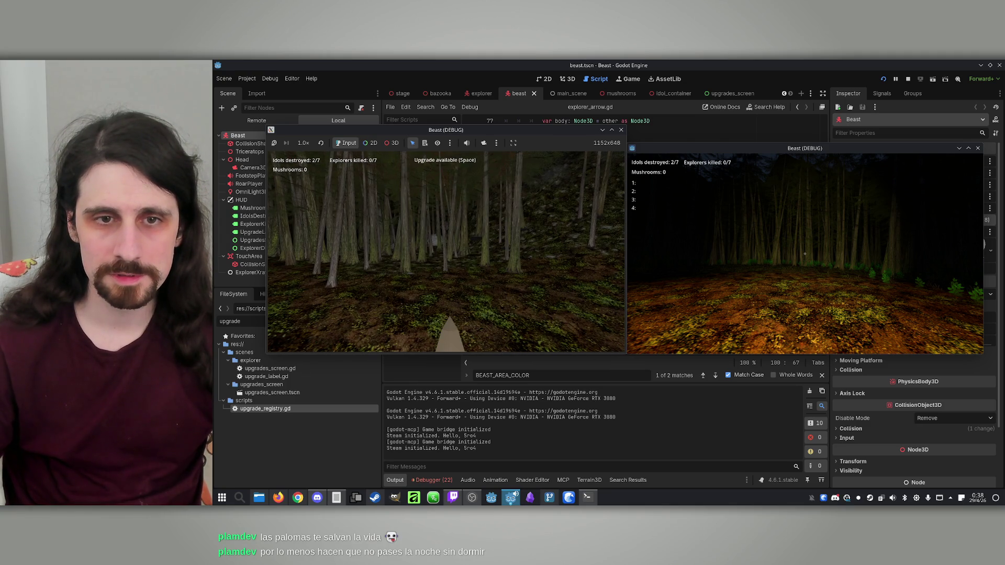
{"action": "key", "text": "space"}
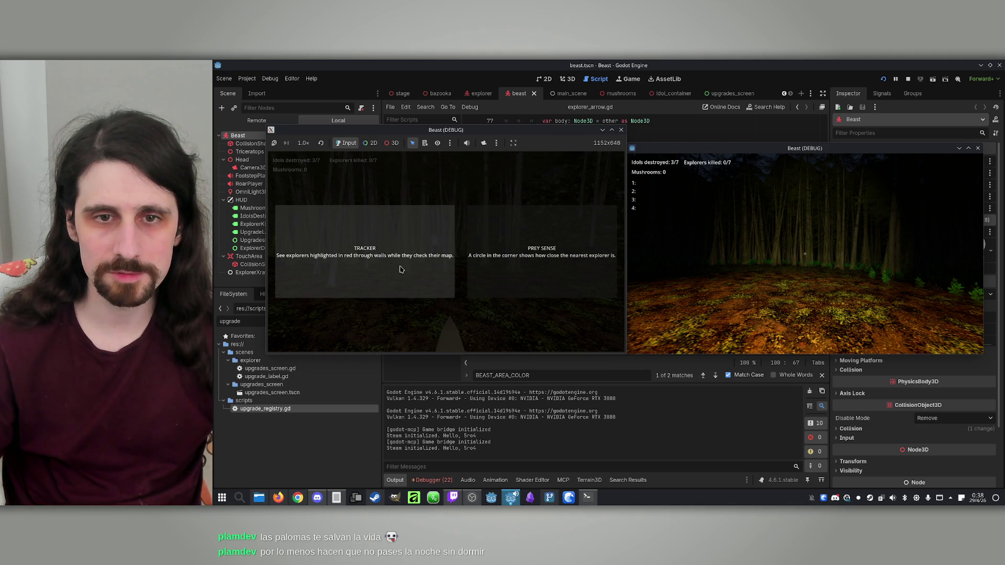
{"action": "left_click", "coordinate": [401, 268]}
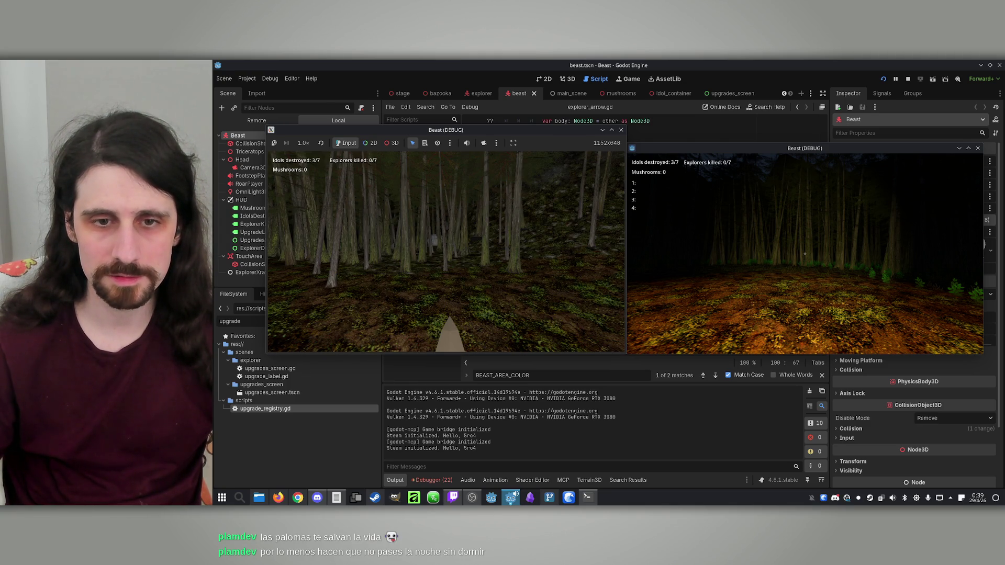
Open the explorer's map to check the beam, then stop the debug session
{"action": "key", "text": "super"}
{"action": "key", "text": "super"}
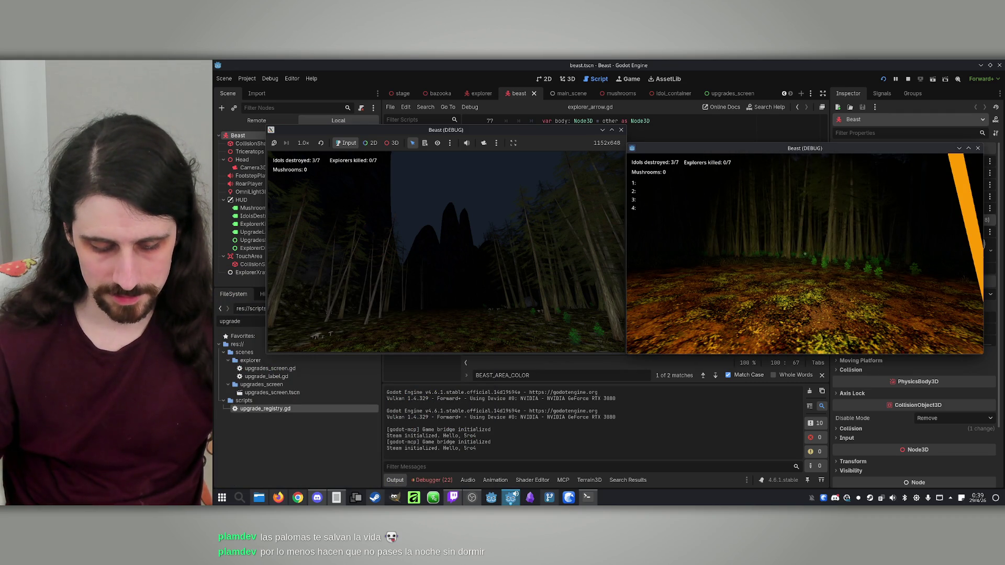
{"action": "key", "text": "super"}
{"action": "key", "text": "super"}
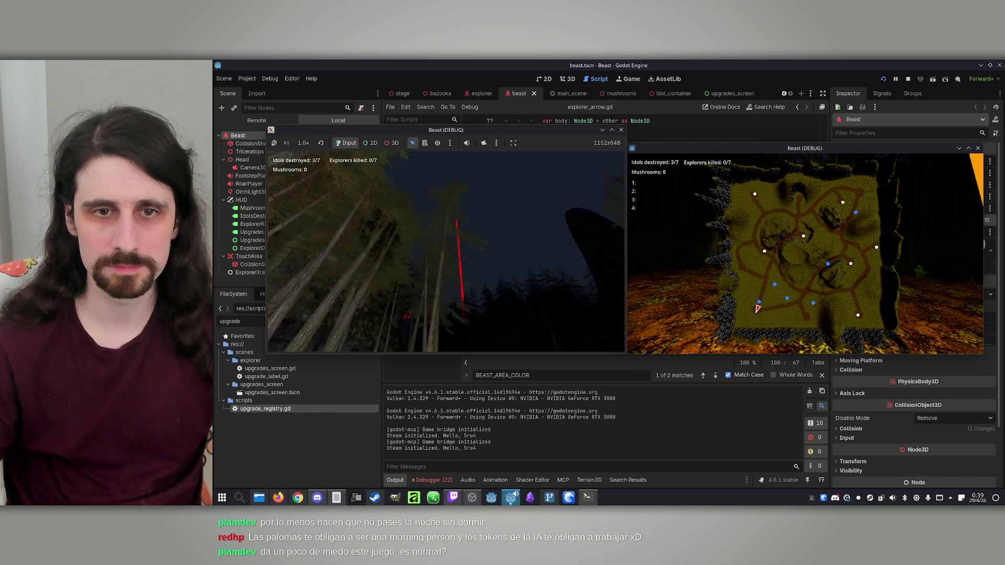
{"action": "key", "text": "super"}
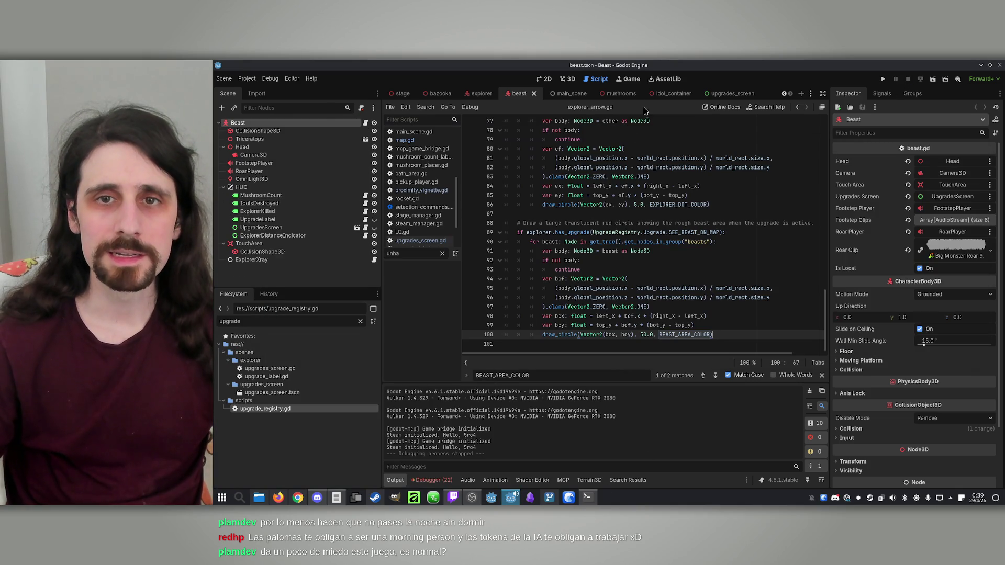
Open the explorer's map.gd script and review Claude's changes in the terminal
{"action": "left_click", "coordinate": [481, 93]}
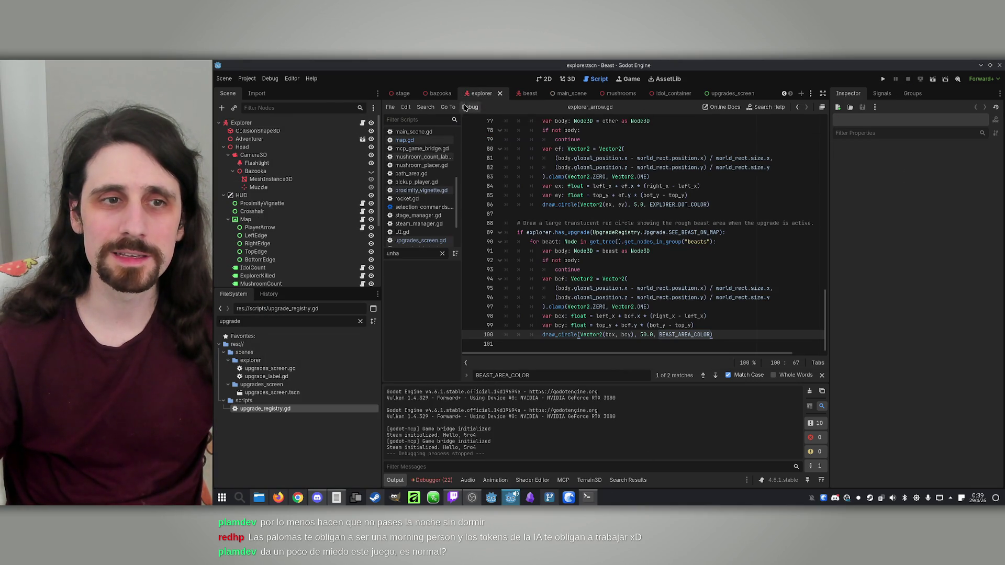
{"action": "left_click", "coordinate": [360, 220]}
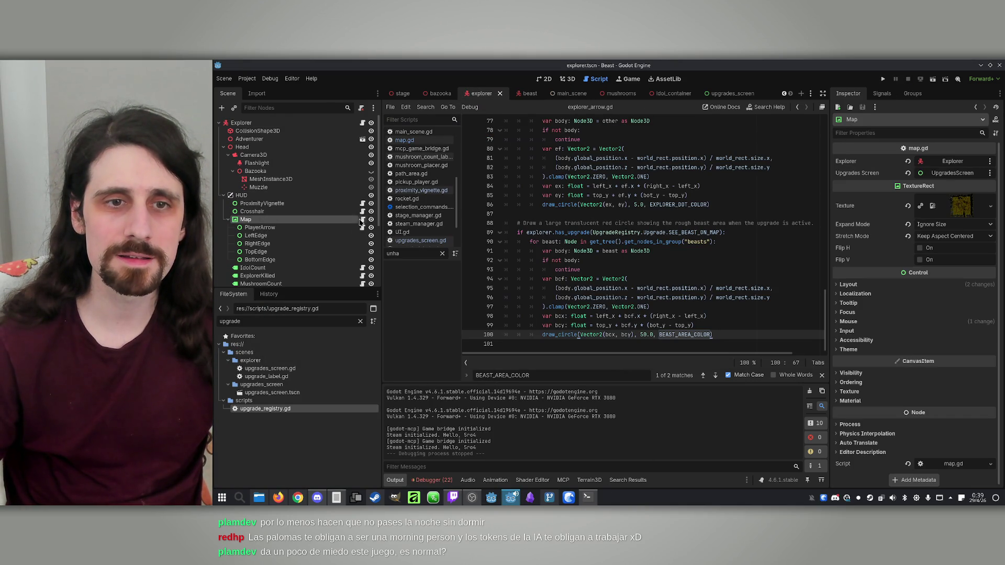
{"action": "left_click", "coordinate": [363, 221]}
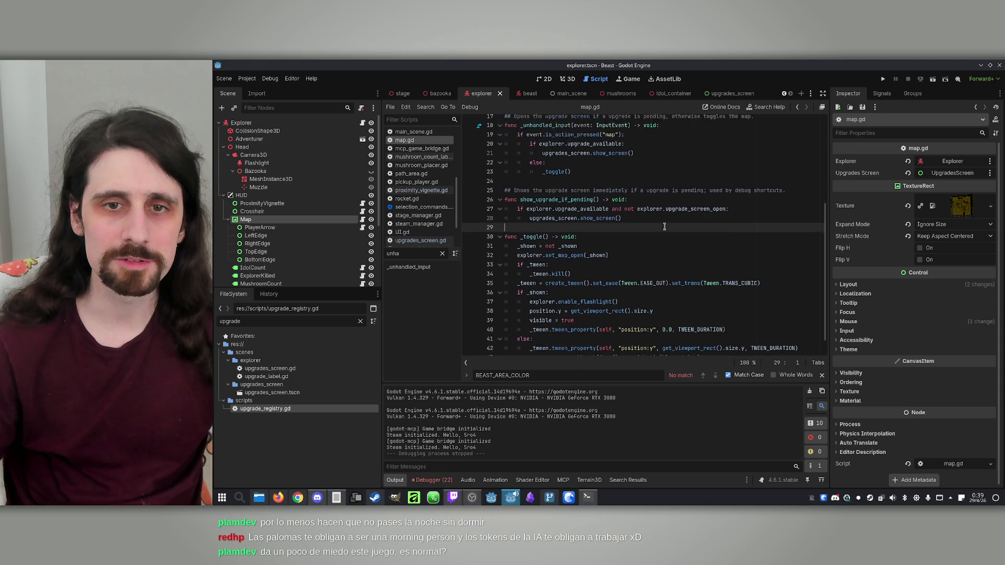
{"action": "left_click", "coordinate": [631, 220]}
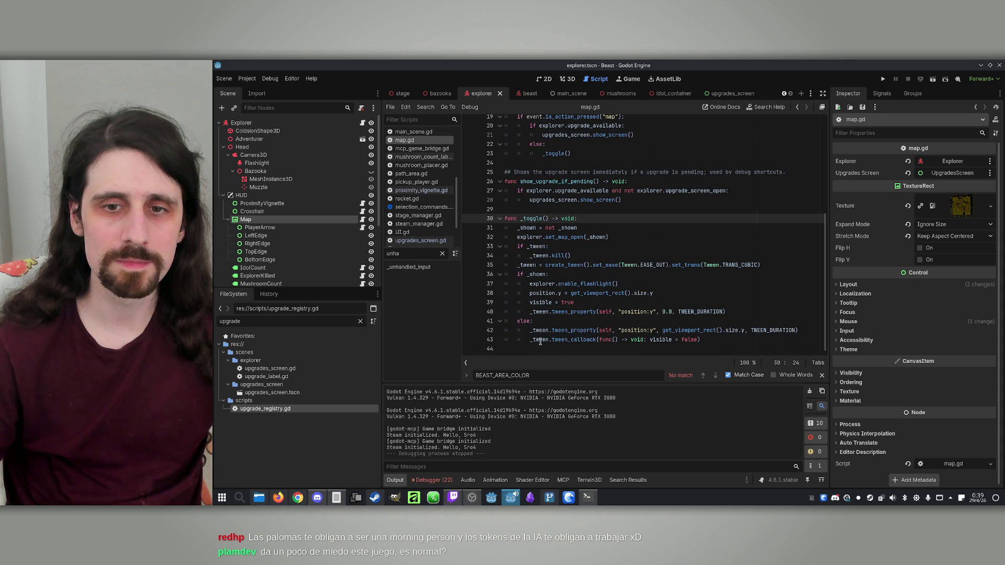
{"action": "left_click", "coordinate": [588, 497]}
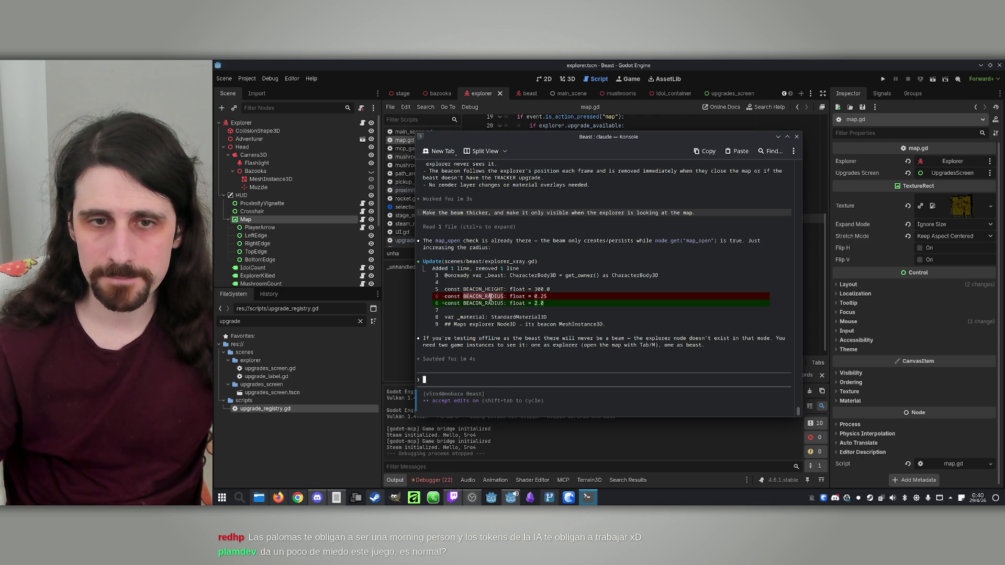
{"action": "left_click", "coordinate": [445, 111]}
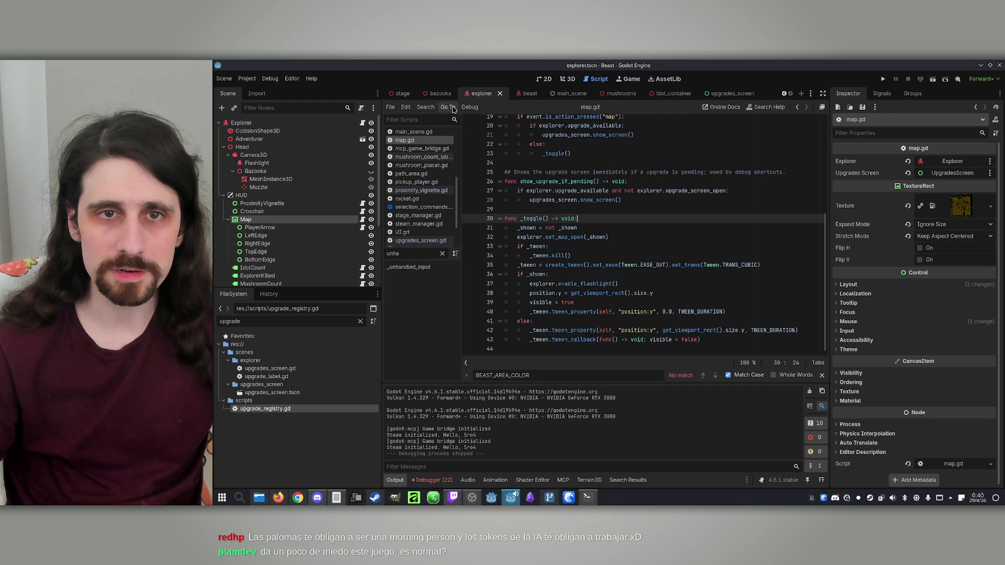
Find BEACON_RADIUS across project scripts and open explorer_xray.gd at its definition
{"action": "left_click", "coordinate": [425, 108]}
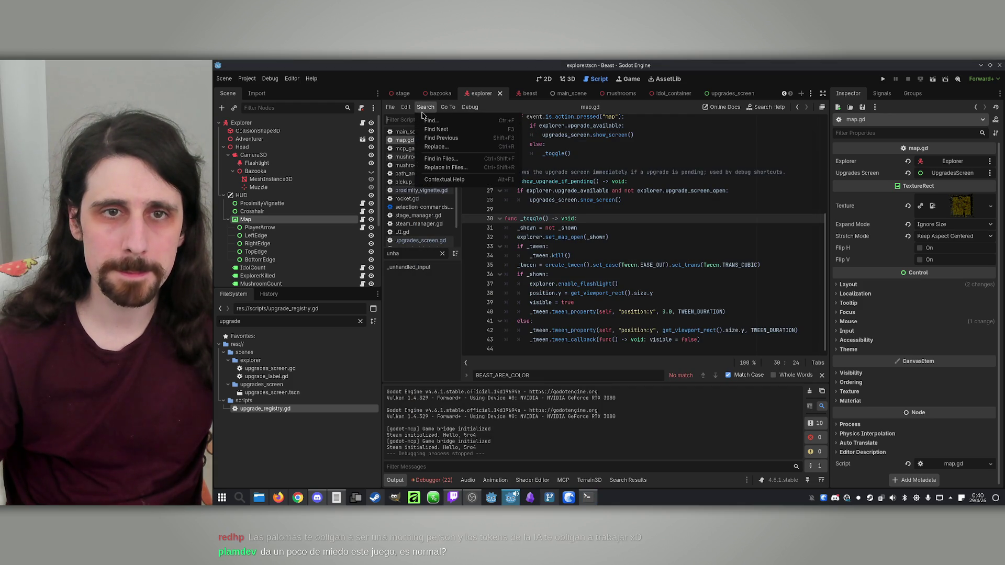
{"action": "left_click", "coordinate": [467, 160]}
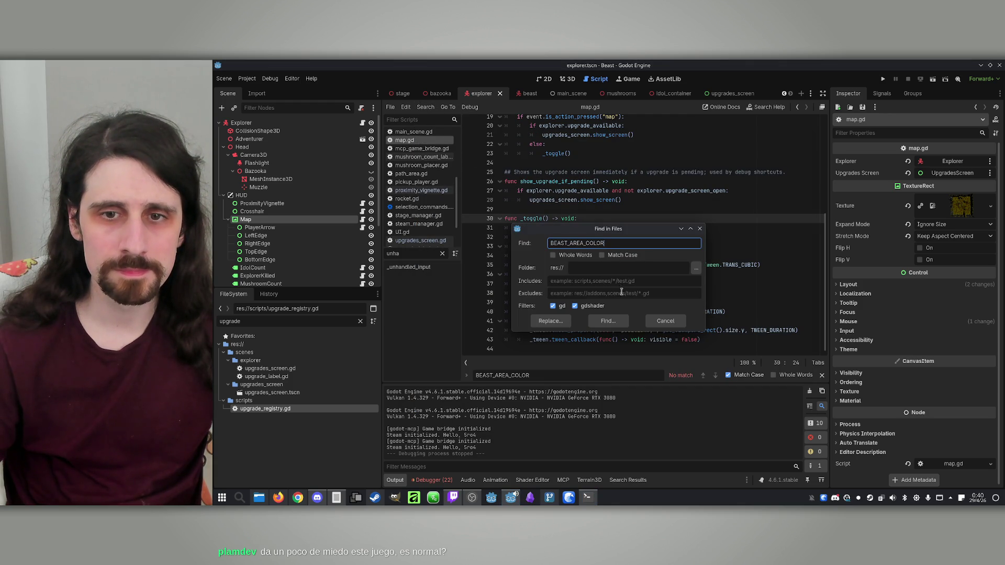
{"action": "double_click", "coordinate": [613, 243]}
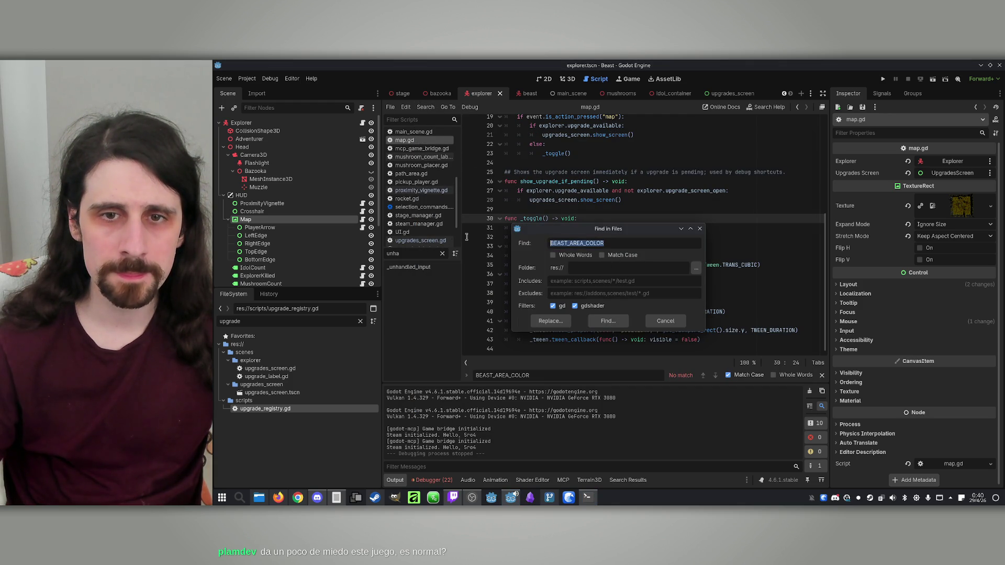
{"action": "type", "text": "BEACON"}
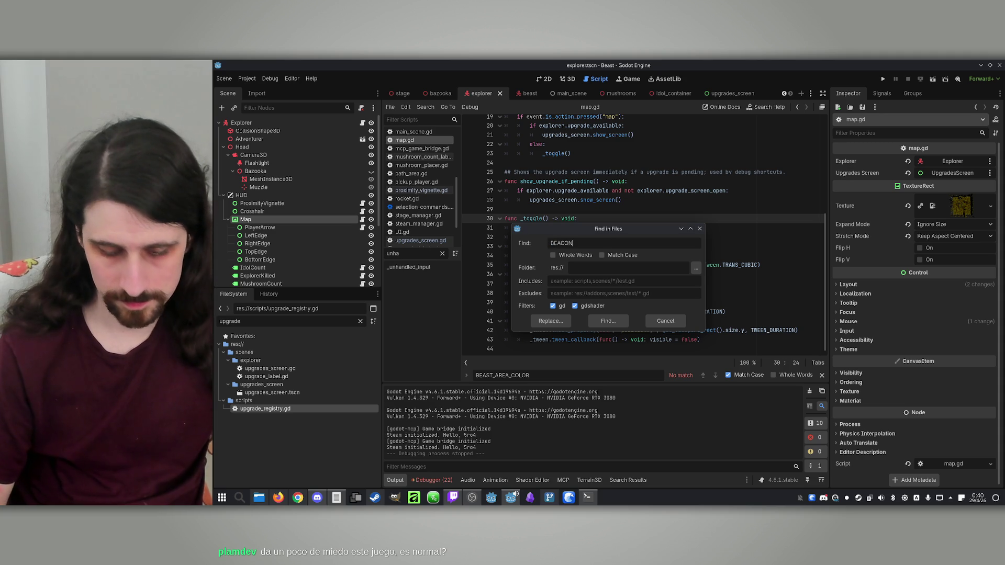
{"action": "type", "text": "_RADIUS"}
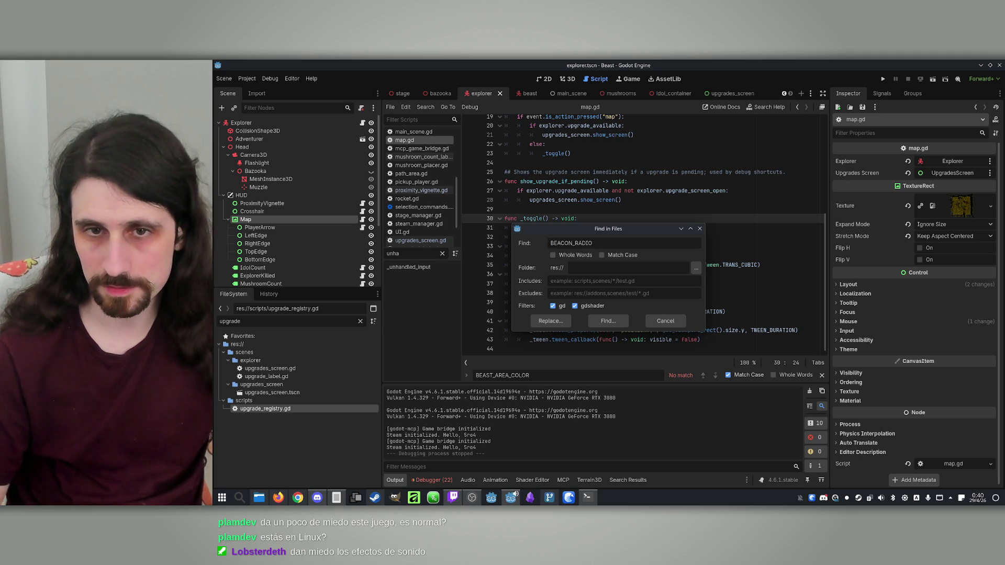
{"action": "left_click", "coordinate": [608, 321]}
{"action": "left_click", "coordinate": [467, 427]}
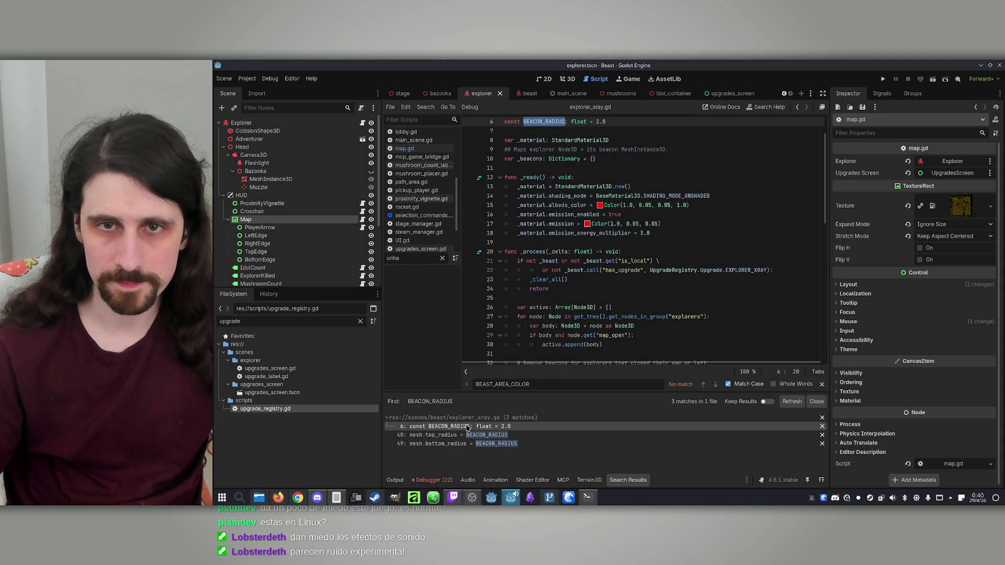
Change BEACON_HEIGHT from 300.0 to 600.0 and launch a new debug run
{"action": "scroll", "coordinate": [676, 248], "scroll_direction": "up", "scroll_amount": 2}
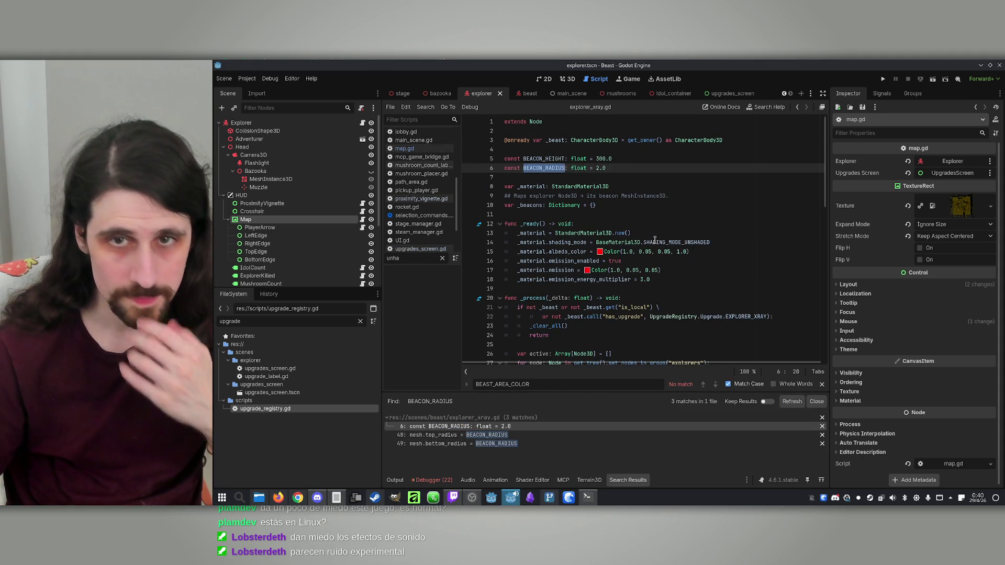
{"action": "left_click", "coordinate": [600, 159]}
{"action": "key", "text": "shift+Left"}
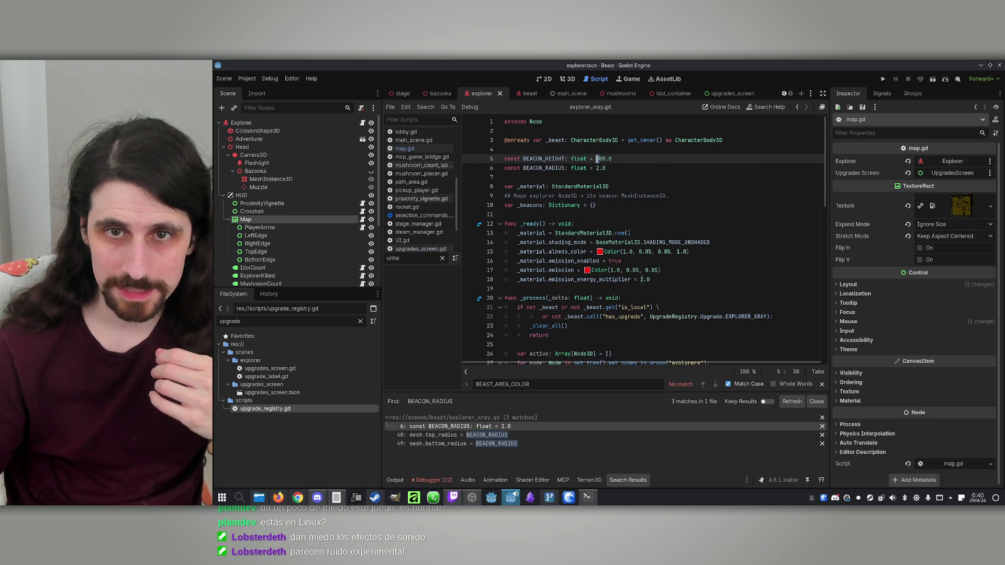
{"action": "scroll", "coordinate": [426, 193], "scroll_direction": "up", "scroll_amount": 3}
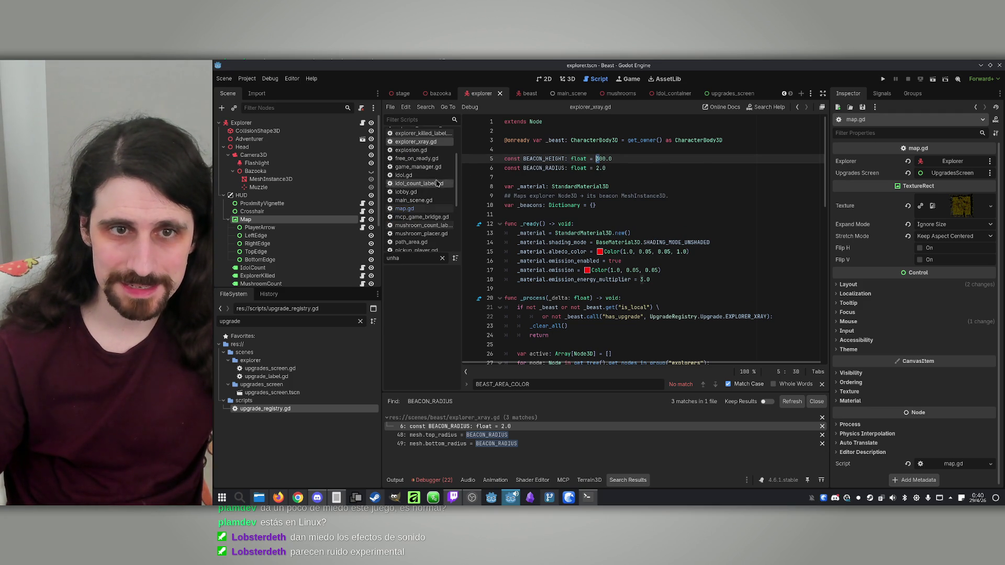
{"action": "type", "text": "6"}
{"action": "left_click", "coordinate": [616, 178]}
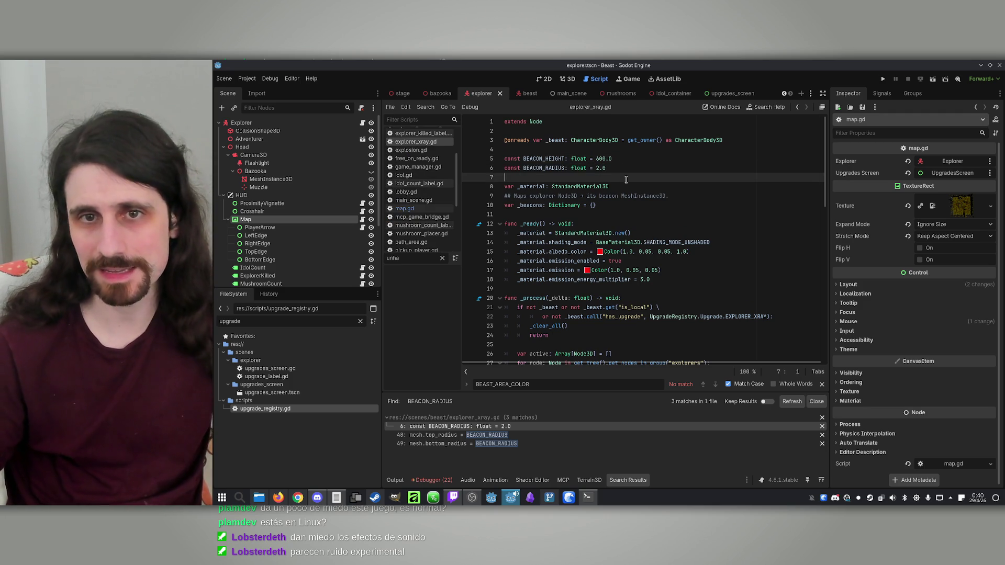
{"action": "left_click", "coordinate": [883, 78]}
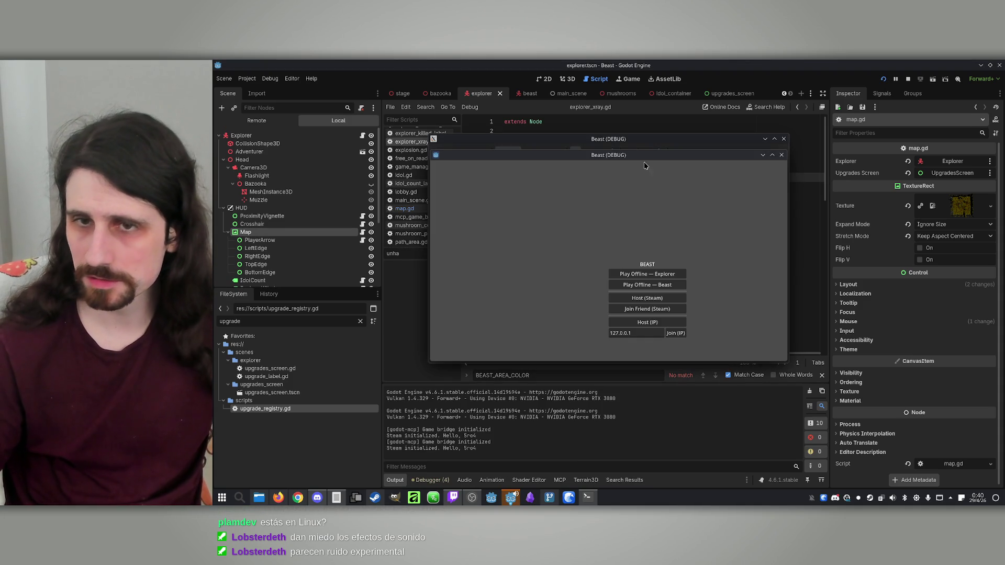
Tile both debug windows, host and join a local lobby, and make the host the Beast
{"action": "left_click_drag", "start_coordinate": [617, 155], "coordinate": [791, 152]}
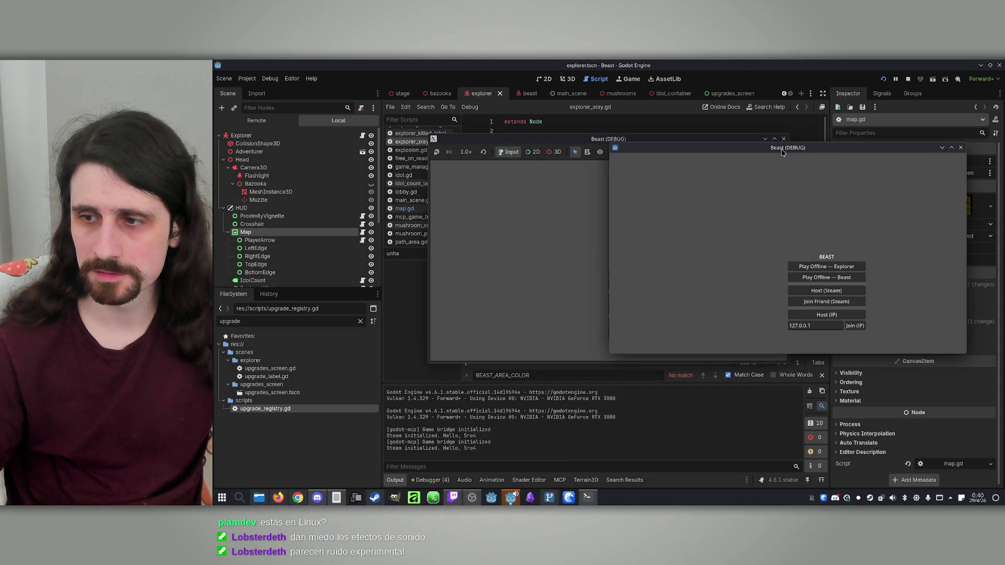
{"action": "mouse_move", "coordinate": [600, 138]}
{"action": "left_mouse_down"}
{"action": "mouse_move", "coordinate": [401, 131]}
{"action": "mouse_move", "coordinate": [421, 129]}
{"action": "left_mouse_up"}
{"action": "left_click", "coordinate": [495, 312]}
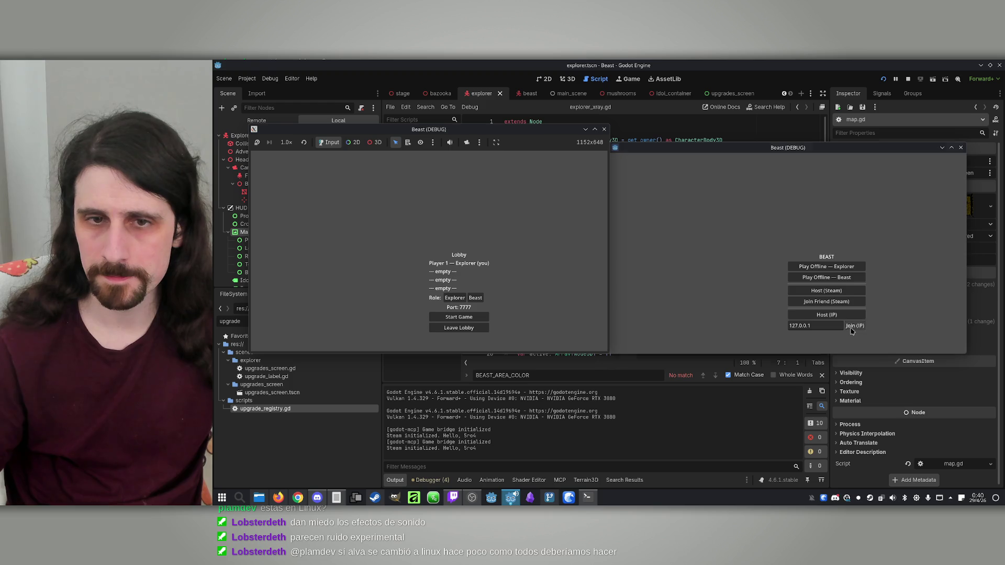
{"action": "left_click", "coordinate": [855, 326]}
{"action": "left_click", "coordinate": [478, 297]}
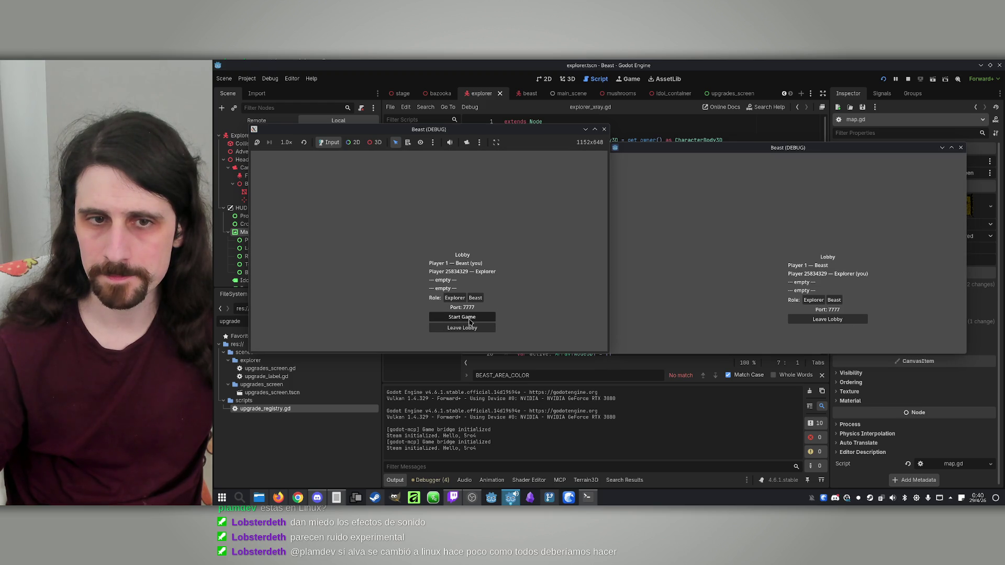
Start the match and pick Longer Charge, then Tracker
{"action": "left_click", "coordinate": [462, 317]}
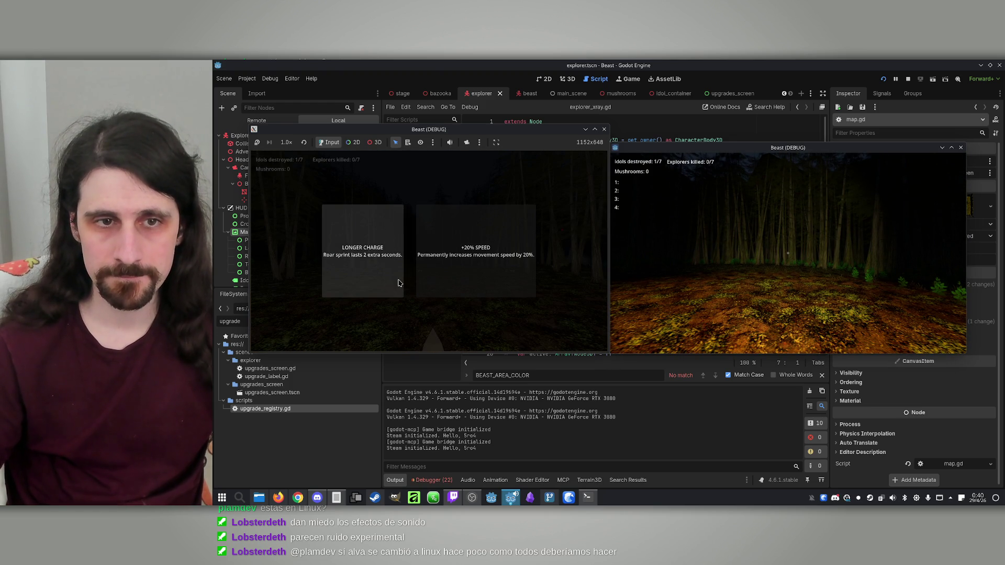
{"action": "left_click", "coordinate": [387, 280]}
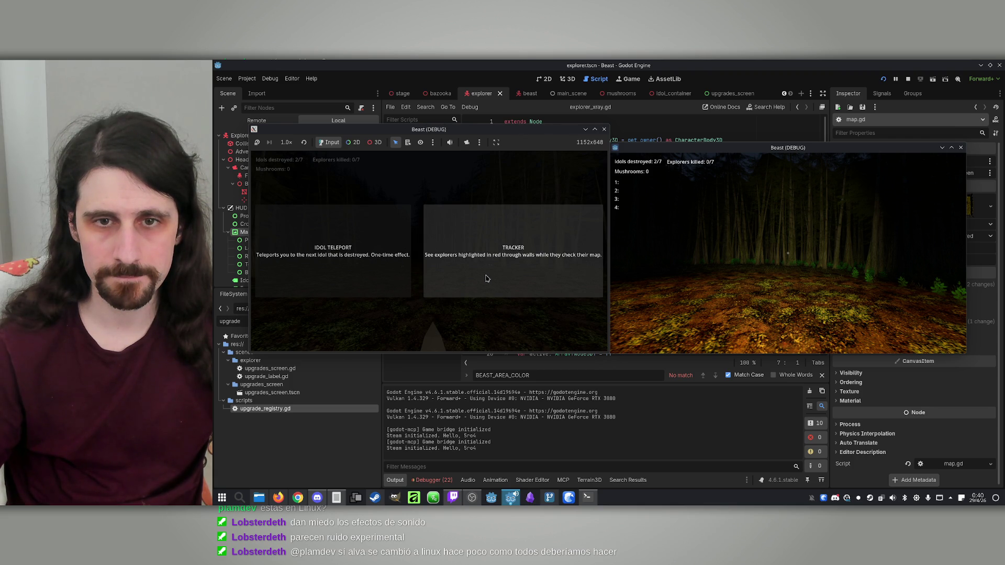
{"action": "left_click", "coordinate": [487, 278]}
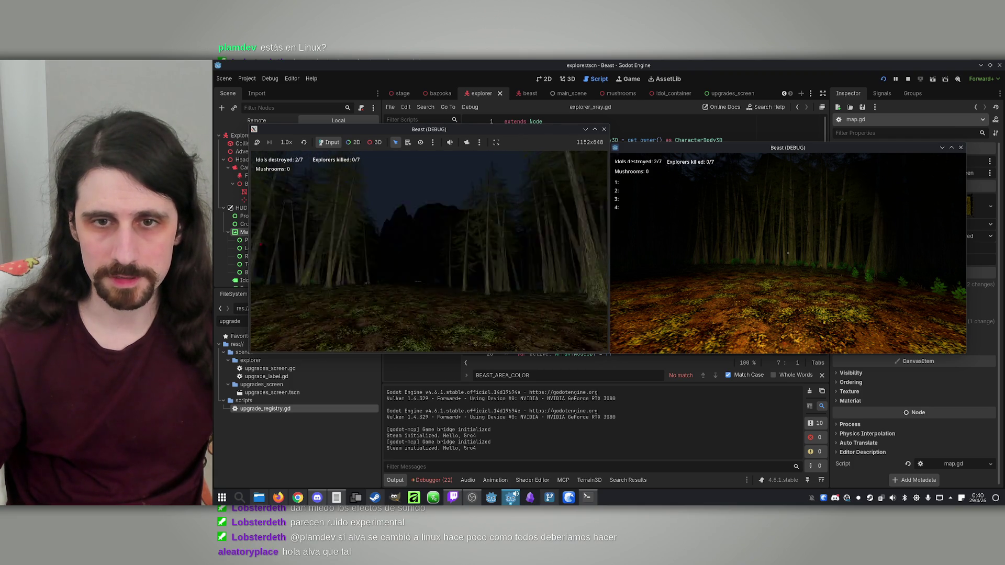
Open the explorer's map with M and look for the red beacon beam from the beast's view
{"action": "key", "text": "super"}
{"action": "key", "text": "super"}
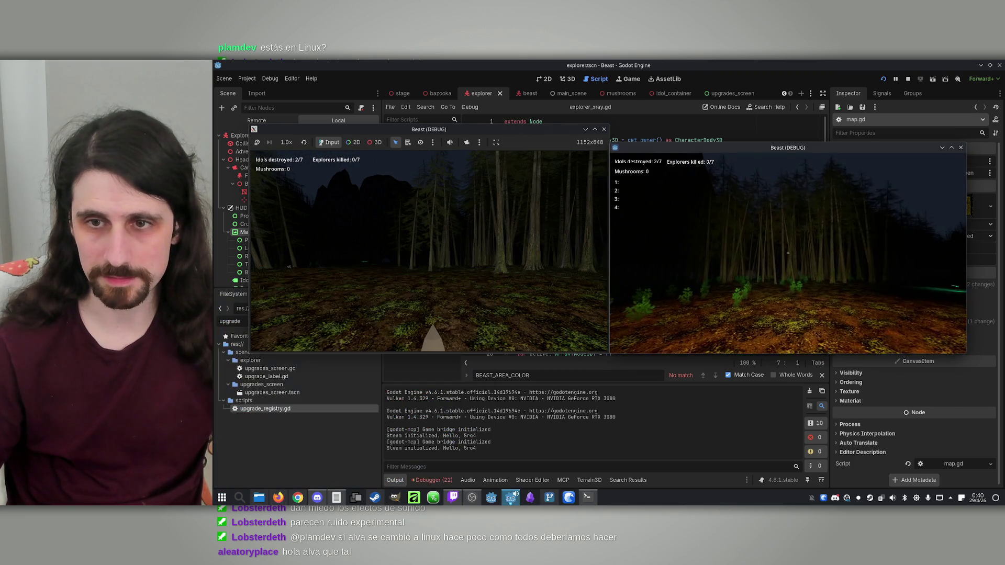
{"action": "key", "text": "m"}
{"action": "key", "text": "super"}
{"action": "key", "text": "super"}
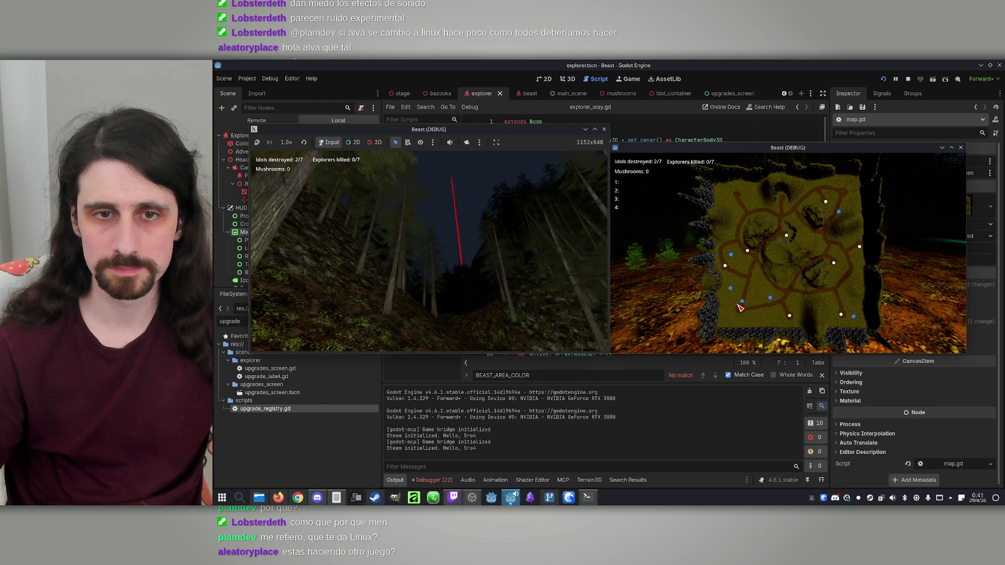
{"action": "key", "text": "super"}
{"action": "key", "text": "super"}
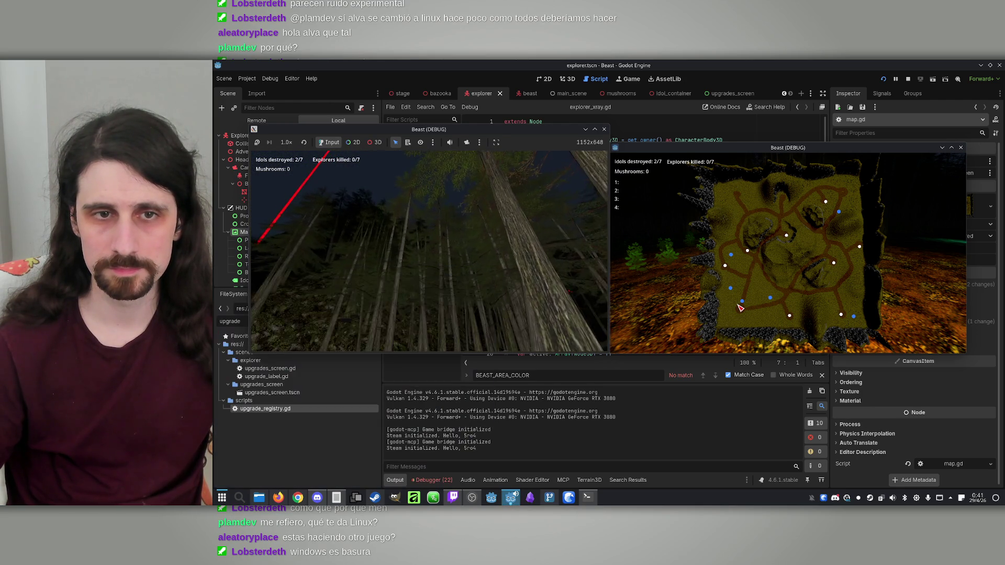
{"action": "key", "text": "super"}
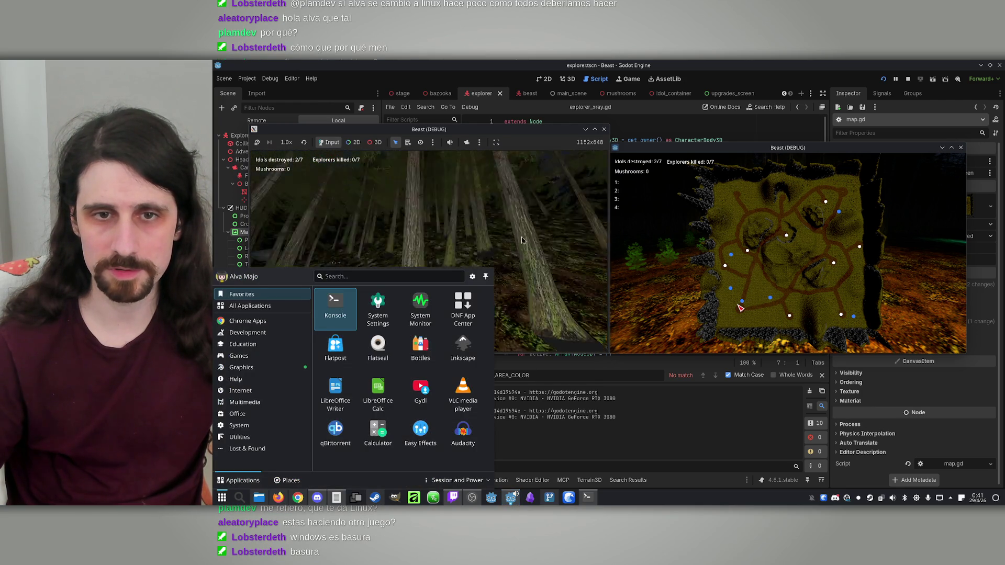
{"action": "key", "text": "super"}
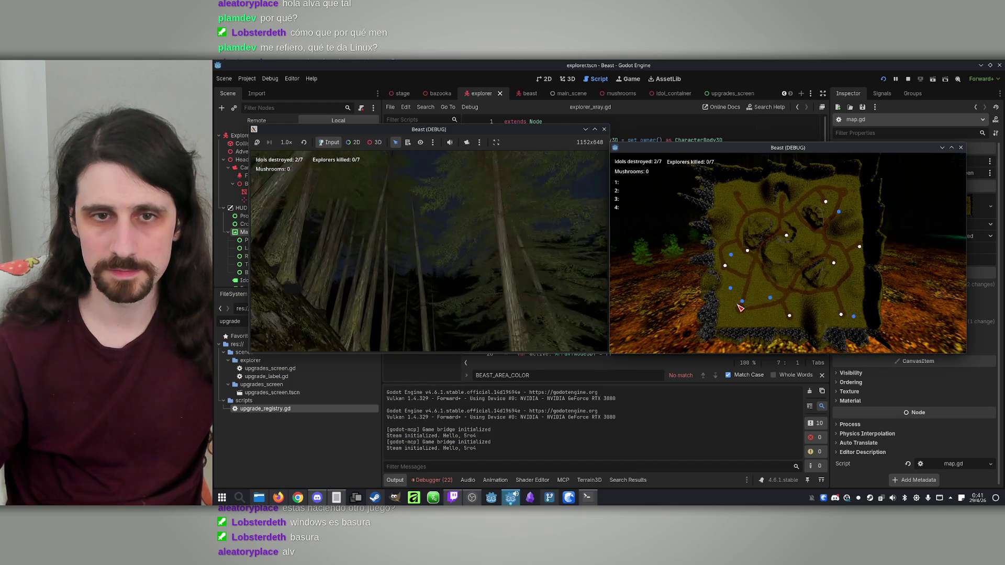
{"action": "key", "text": "super"}
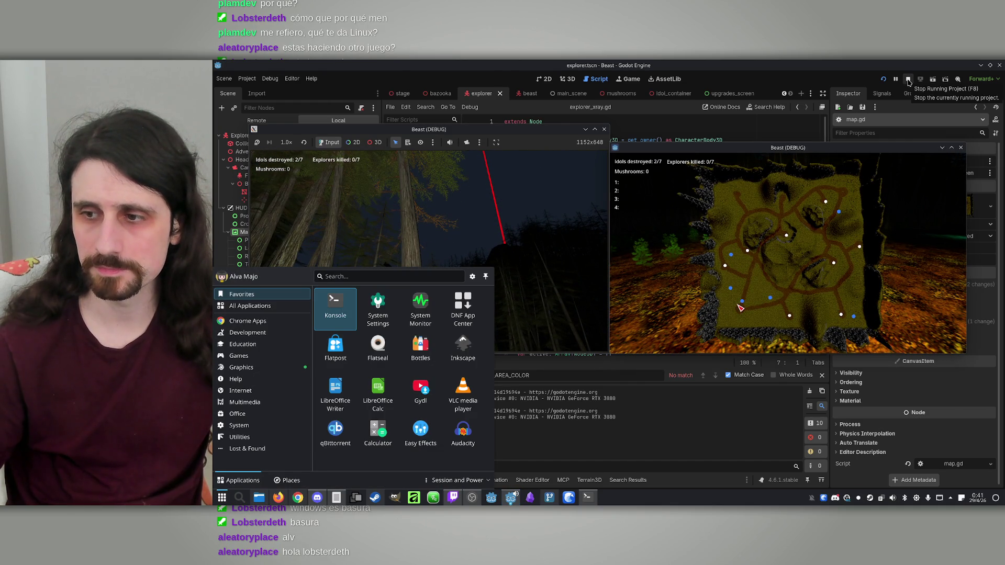
Close the application launcher and stop the two-window debug run
{"action": "key", "text": "Escape"}
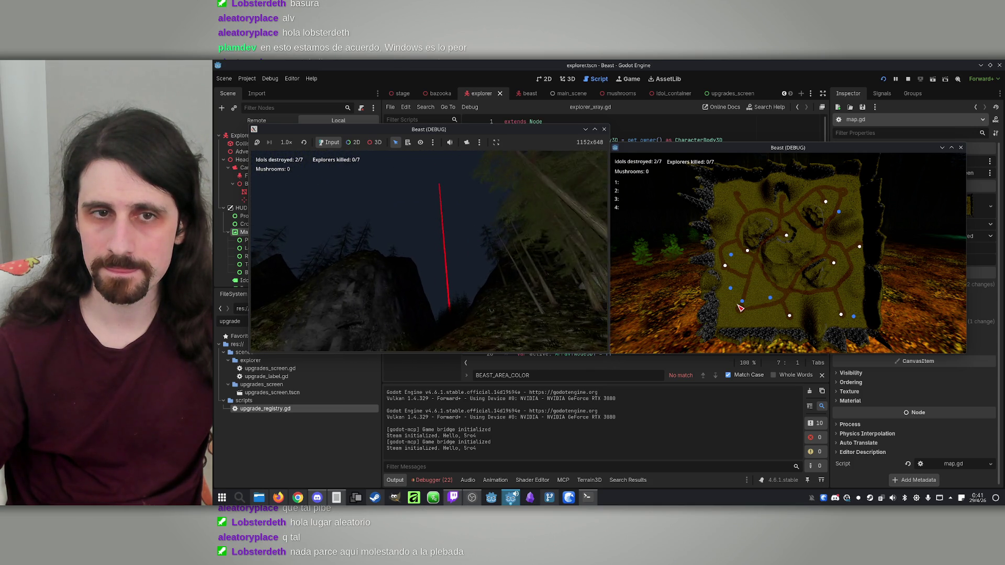
{"action": "key", "text": "super"}
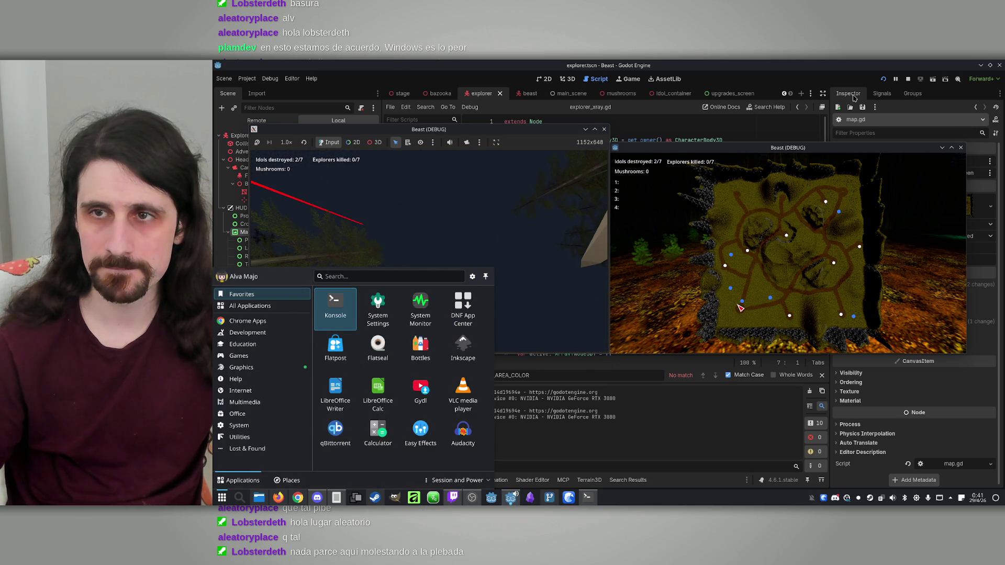
{"action": "left_click", "coordinate": [906, 81]}
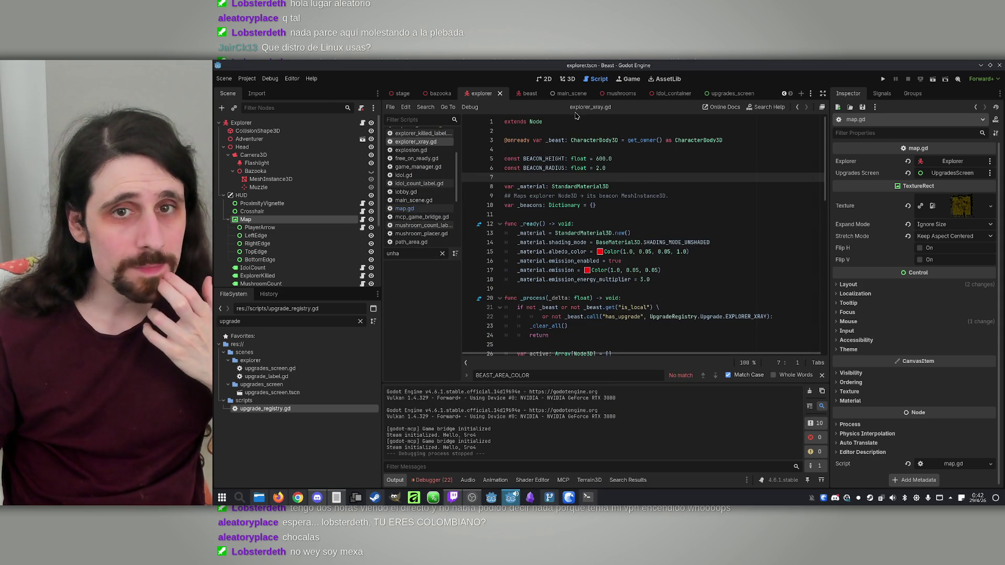
Open the beast scene with its Beast node expanded and begin the Claude prompt 'Make it so the beast can hear'
{"action": "left_click", "coordinate": [523, 94]}
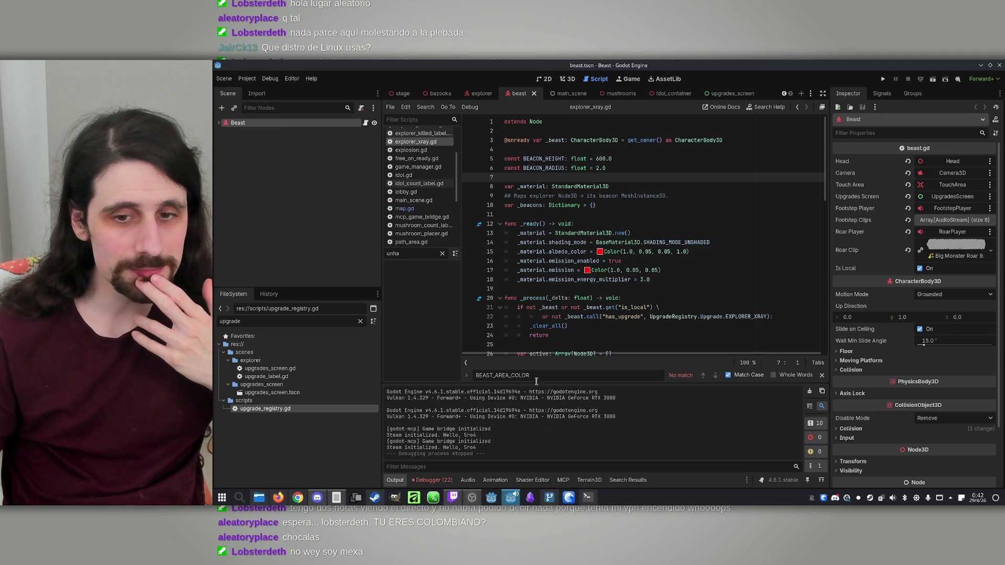
{"action": "left_click", "coordinate": [219, 122]}
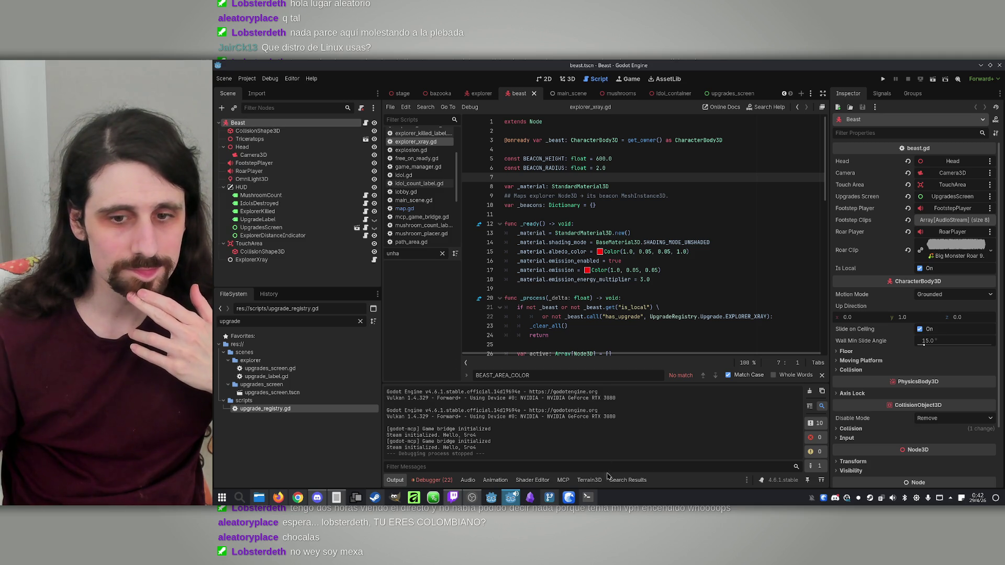
{"action": "left_click", "coordinate": [588, 498]}
{"action": "type", "text": "M"}
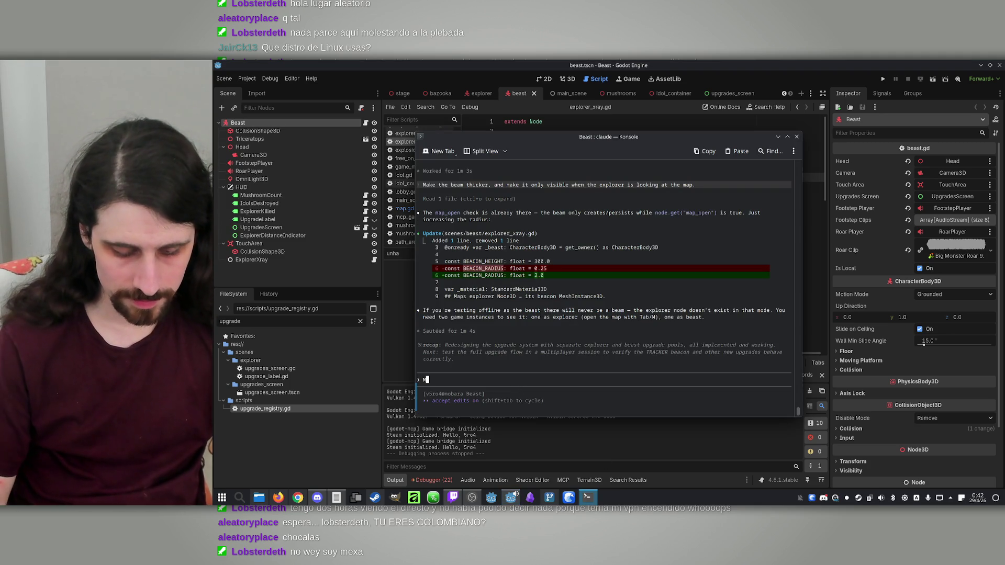
{"action": "type", "text": "ake it so the "}
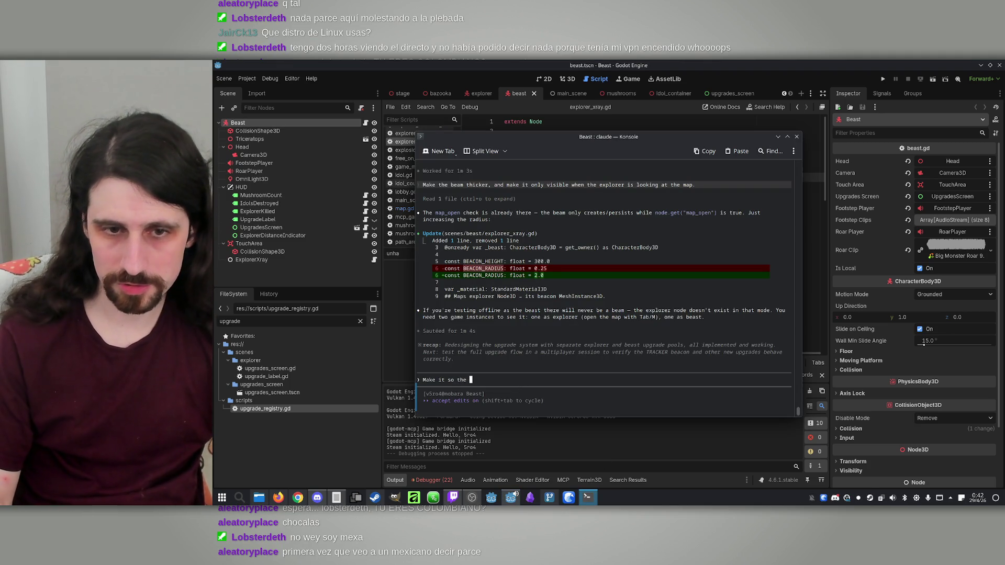
{"action": "type", "text": "beast"}
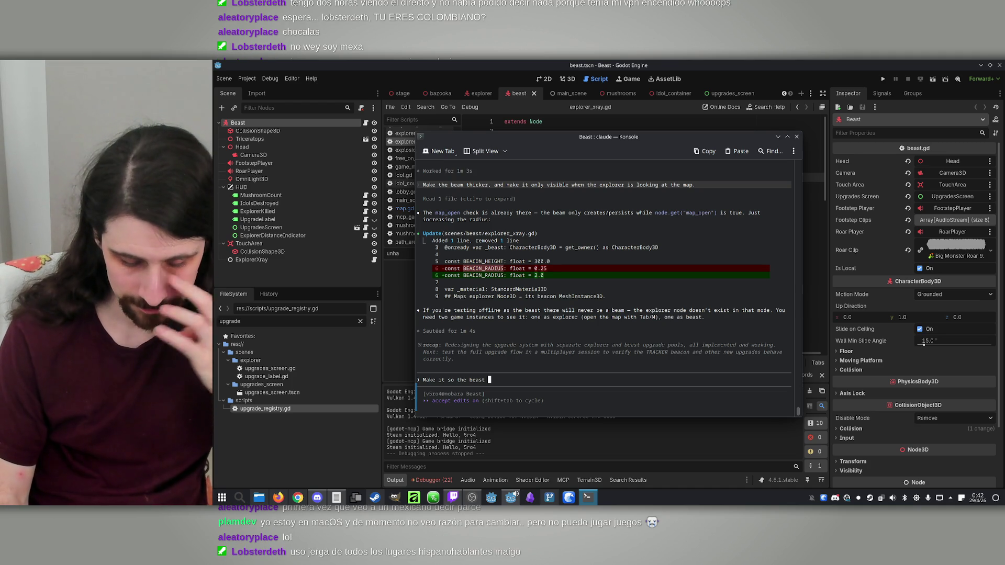
{"action": "type", "text": "can hear"}
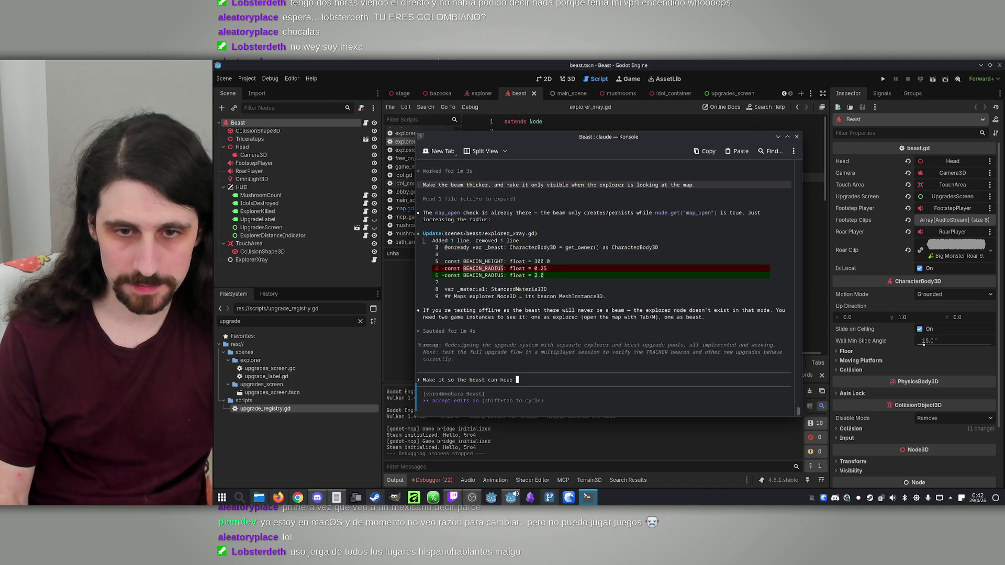
{"action": "left_click", "coordinate": [259, 203]}
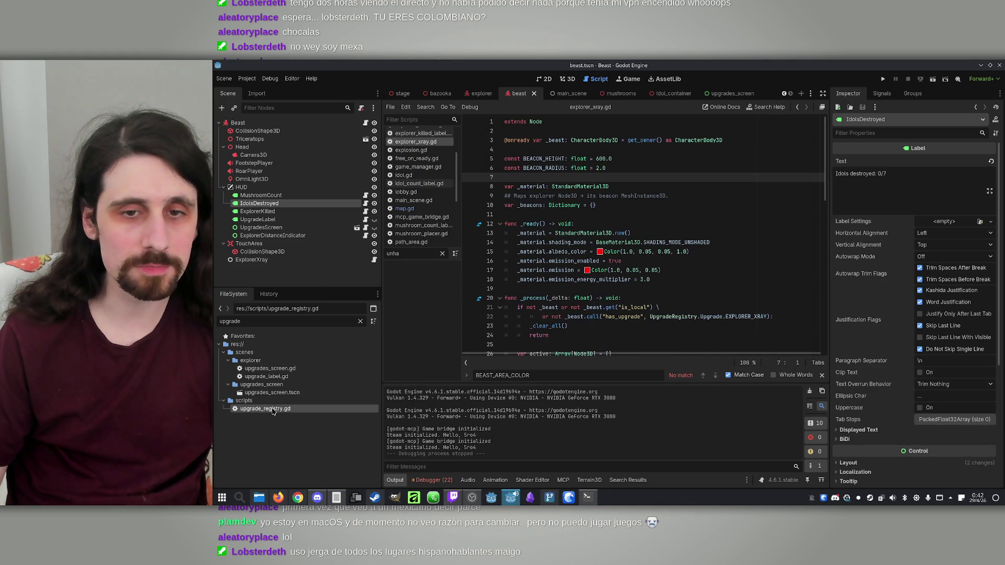
Open upgrade_registry.gd, review the upgrade descriptions and select the old wording on line 76
{"action": "double_click", "coordinate": [272, 412]}
{"action": "scroll", "coordinate": [590, 294], "scroll_direction": "down", "scroll_amount": 3}
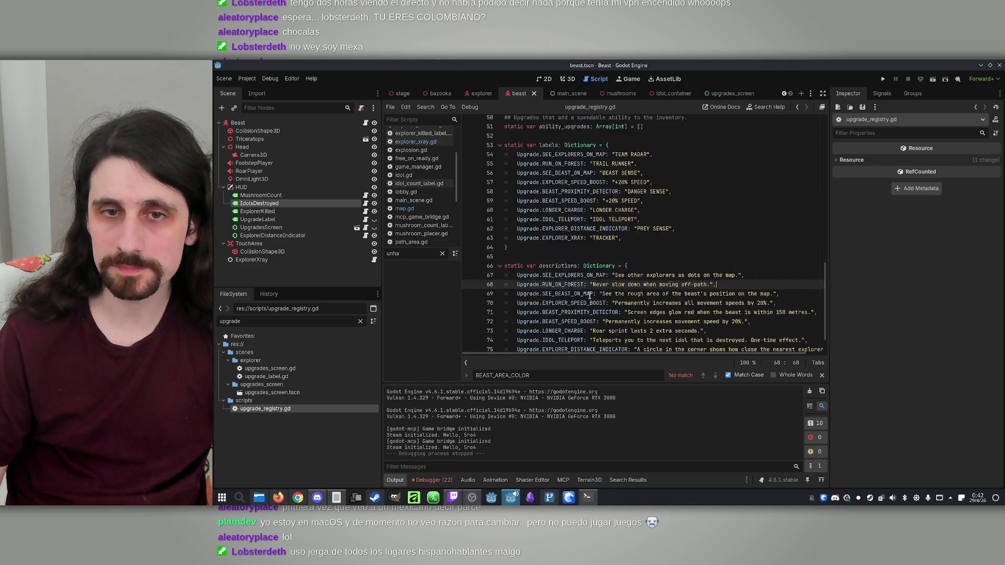
{"action": "scroll", "coordinate": [643, 269], "scroll_direction": "down", "scroll_amount": 1}
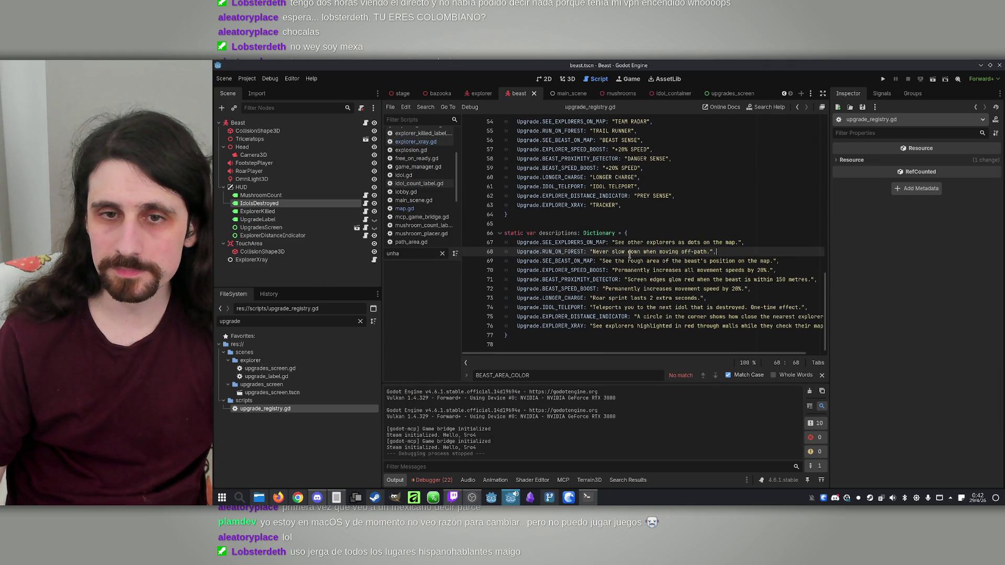
{"action": "left_click", "coordinate": [613, 252]}
{"action": "double_click", "coordinate": [590, 260]}
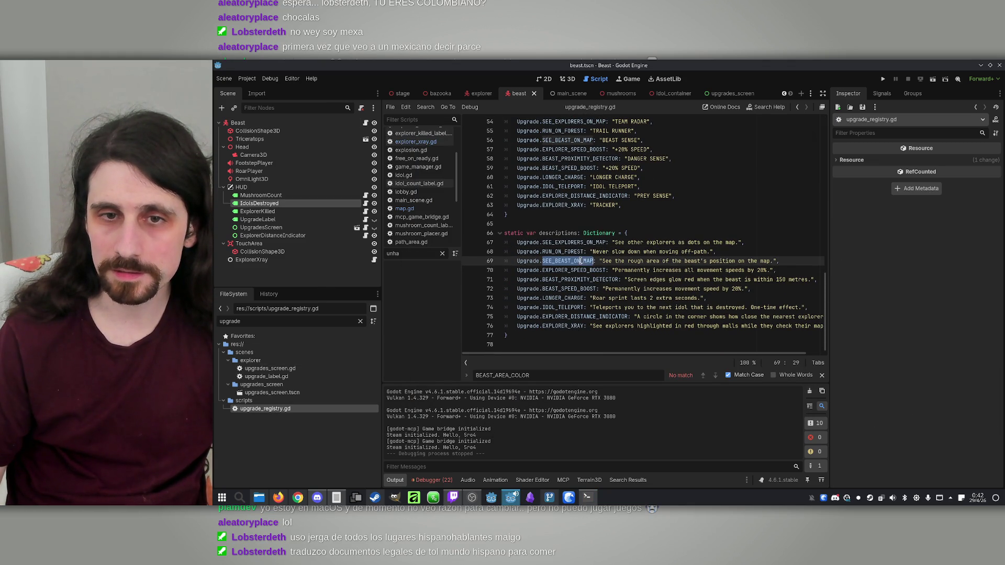
{"action": "left_click", "coordinate": [556, 271]}
{"action": "left_click", "coordinate": [662, 280]}
{"action": "left_click", "coordinate": [629, 317]}
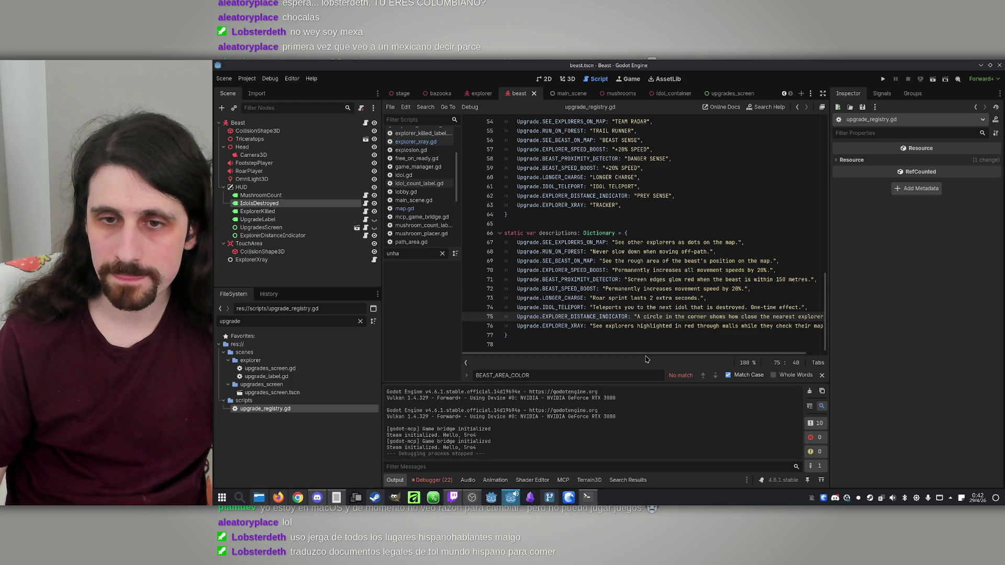
{"action": "left_click_drag", "start_coordinate": [671, 356], "coordinate": [687, 356]}
{"action": "mouse_move", "coordinate": [590, 326]}
{"action": "left_mouse_down"}
{"action": "mouse_move", "coordinate": [814, 326]}
{"action": "mouse_move", "coordinate": [766, 326]}
{"action": "left_mouse_up"}
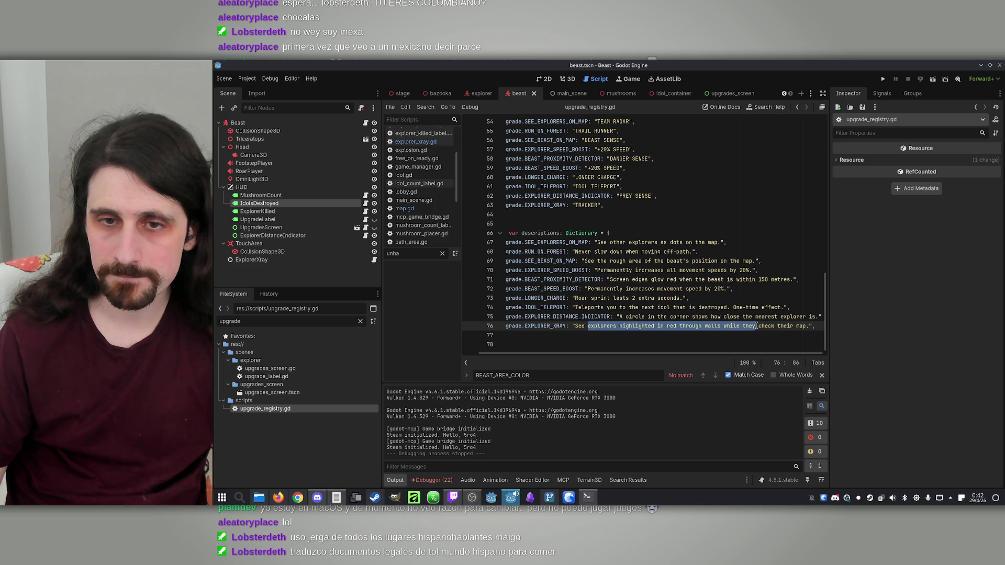
Replace it with 'vertical beam emitted by the explorers while they…' and save the script
{"action": "type", "text": "a be"}
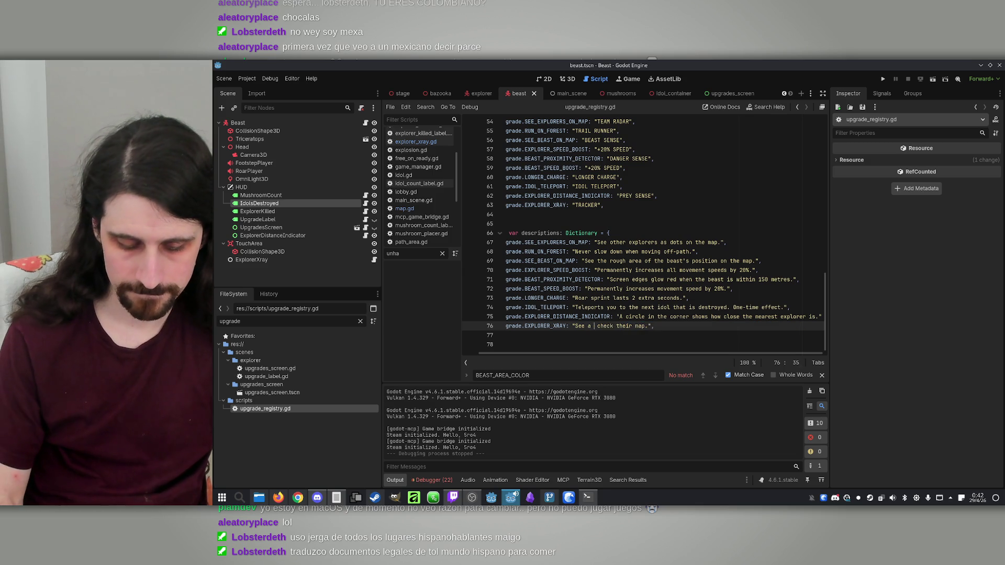
{"action": "type", "text": "am "}
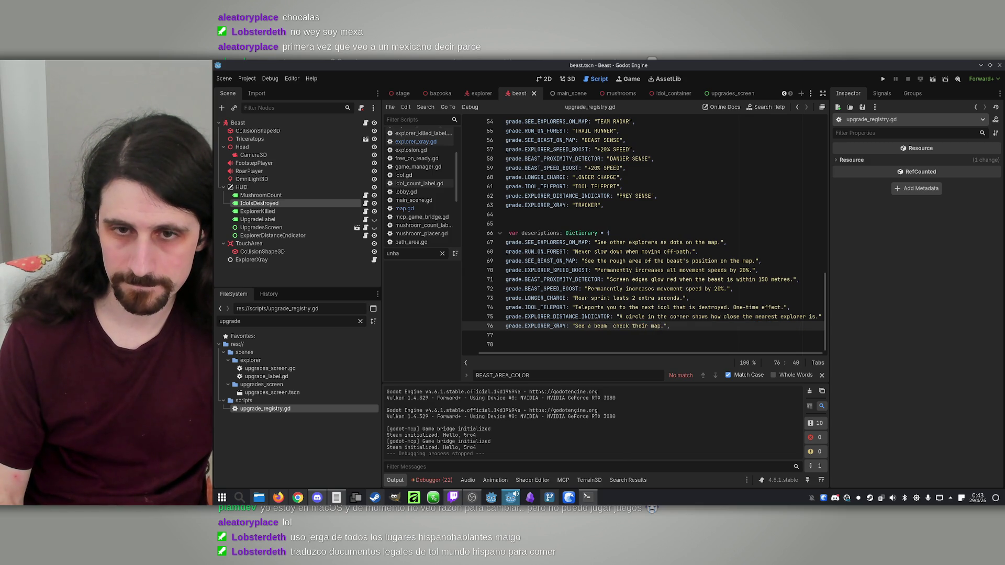
{"action": "type", "text": "point"}
{"action": "key", "text": "BackSpace"}
{"action": "key", "text": "BackSpace"}
{"action": "key", "text": "BackSpace"}
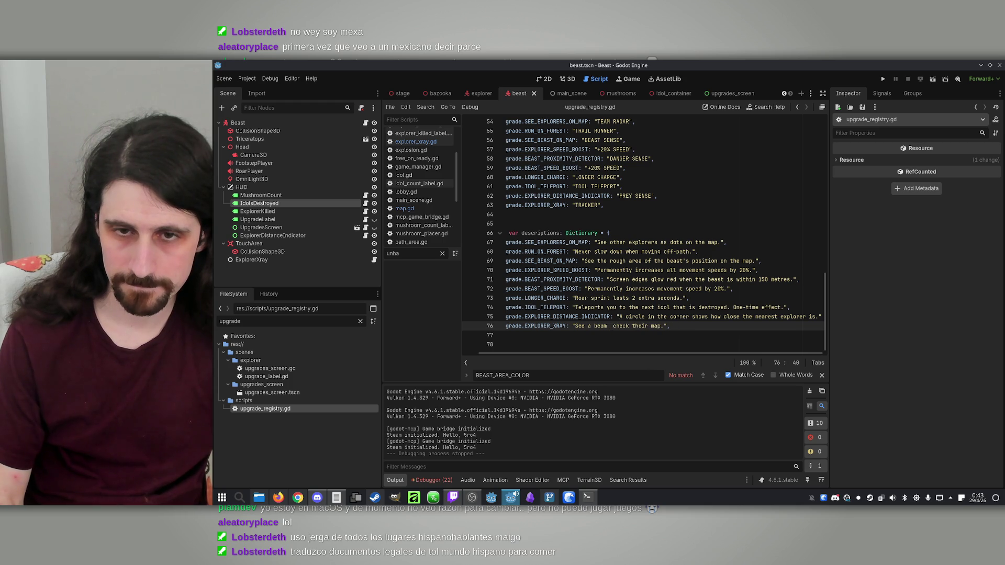
{"action": "key", "text": "BackSpace"}
{"action": "key", "text": "BackSpace"}
{"action": "key", "text": "BackSpace"}
{"action": "type", "text": "vertic"}
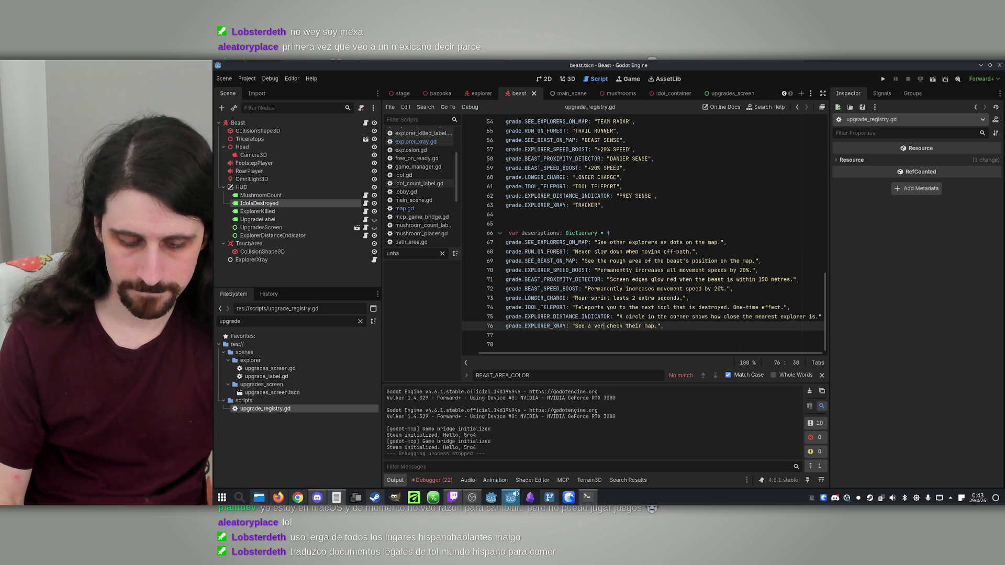
{"action": "type", "text": "al beam emitt"}
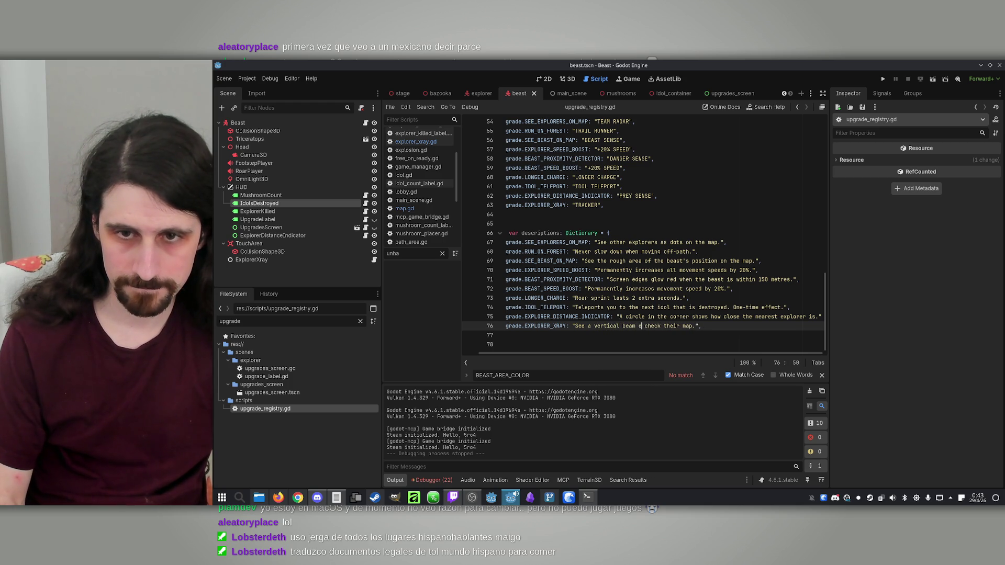
{"action": "type", "text": "ed by the "}
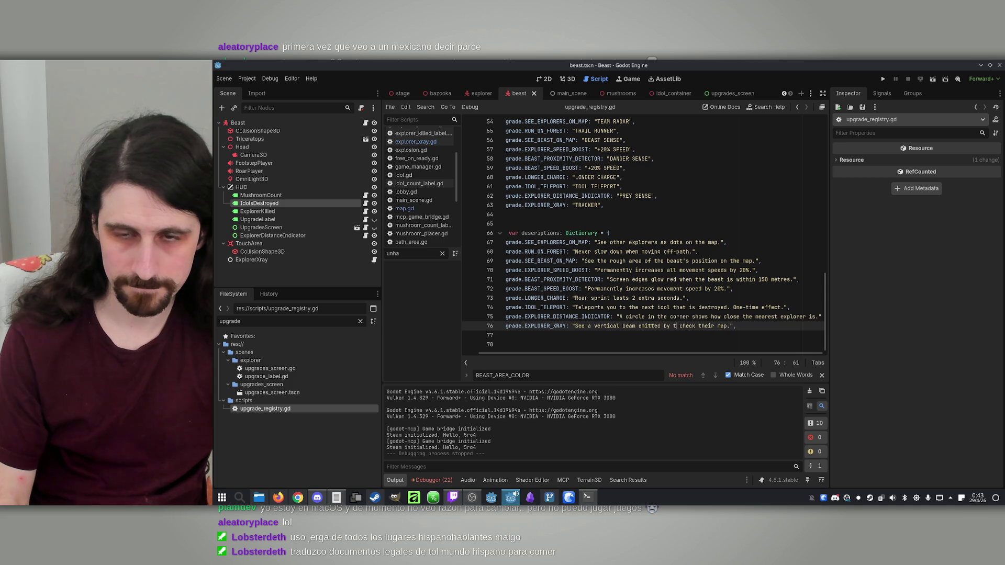
{"action": "type", "text": "explorers w"}
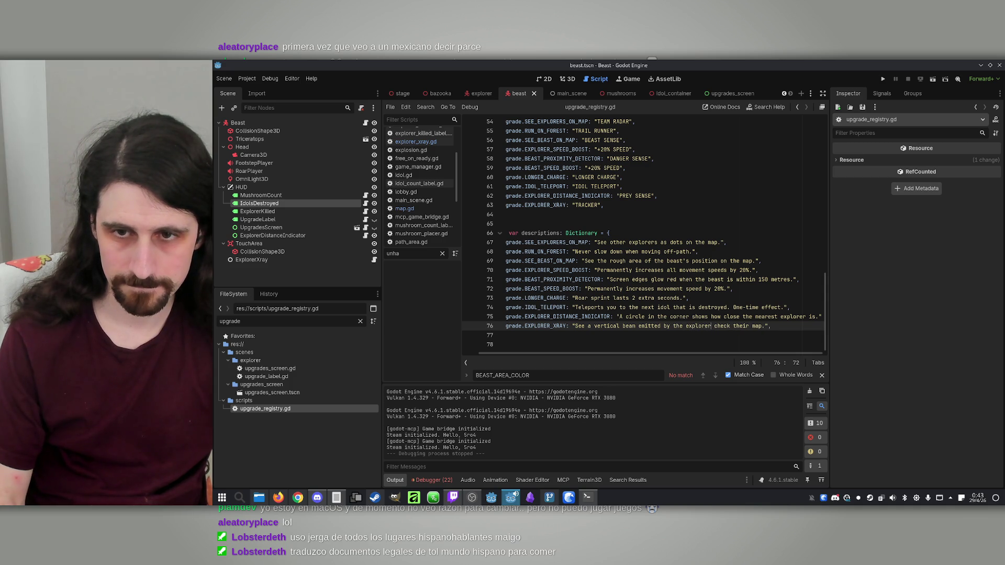
{"action": "type", "text": "hen "}
{"action": "type", "text": "they"}
{"action": "key", "text": "BackSpace"}
{"action": "key", "text": "BackSpace"}
{"action": "key", "text": "BackSpace"}
{"action": "type", "text": "ile they"}
{"action": "left_click", "coordinate": [737, 316]}
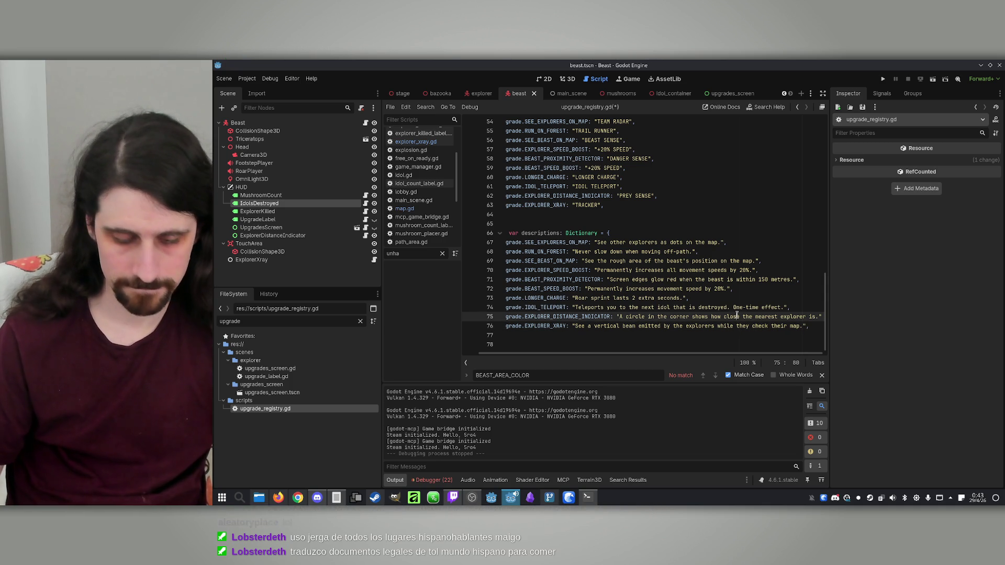
{"action": "key", "text": "ctrl+s"}
Finish the Claude request so the beast hears a sound when an explorer opens the map, and send it
{"action": "left_click", "coordinate": [588, 498]}
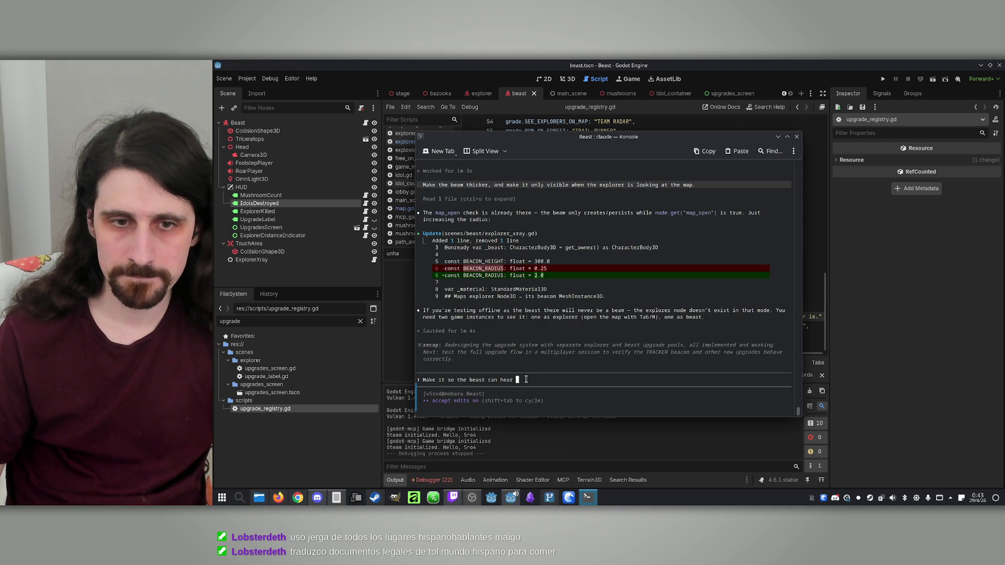
{"action": "type", "text": "a sound whe"}
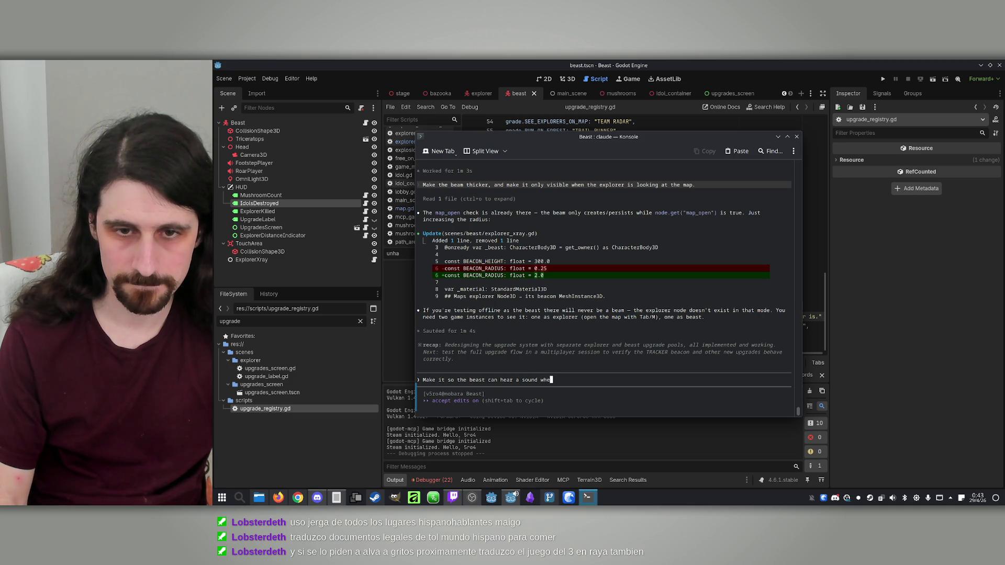
{"action": "key", "text": "BackSpace"}
{"action": "key", "text": "BackSpace"}
{"action": "key", "text": "BackSpace"}
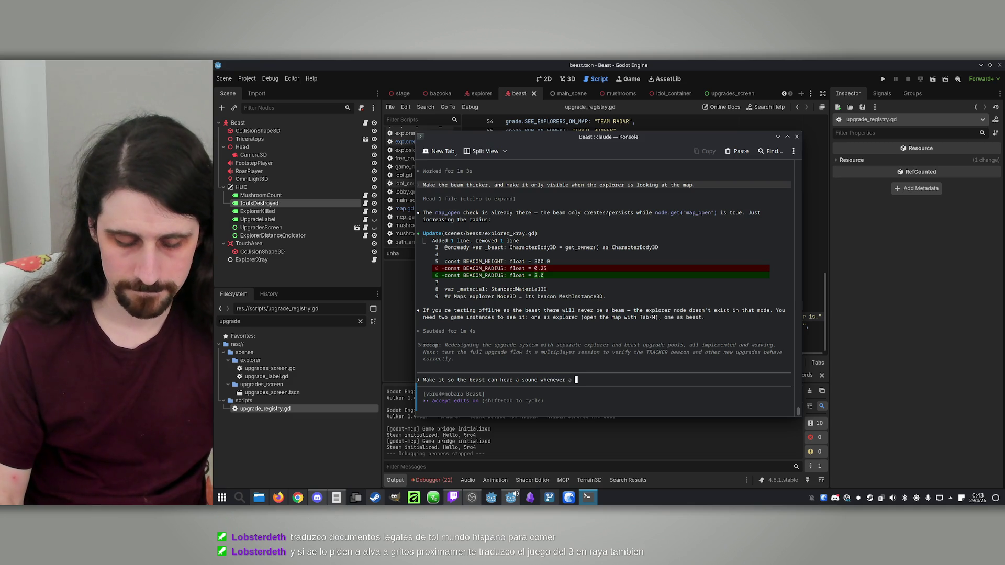
{"action": "type", "text": "n explorer"}
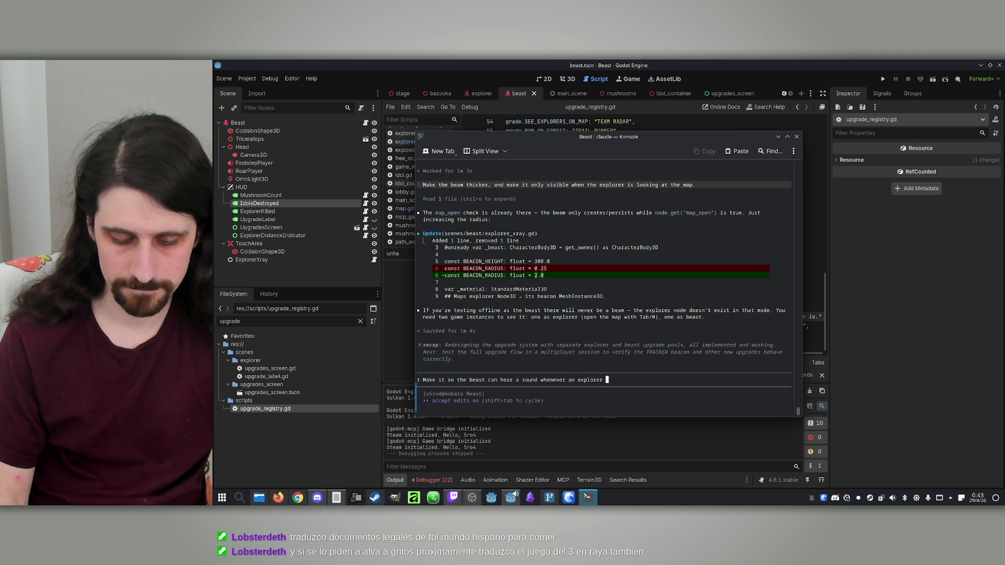
{"action": "type", "text": "s the map (I'll add the clip"}
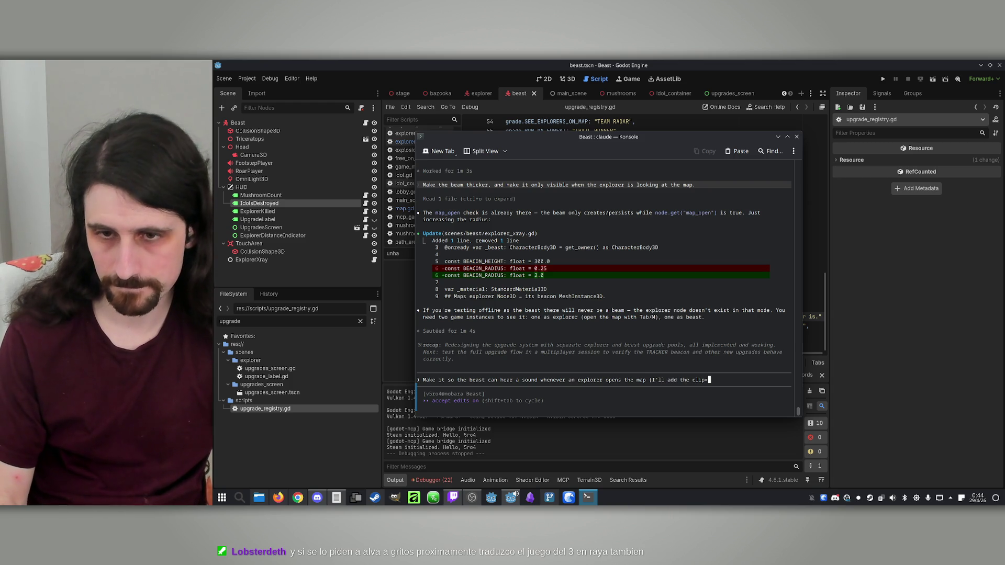
{"action": "key", "text": "Return"}
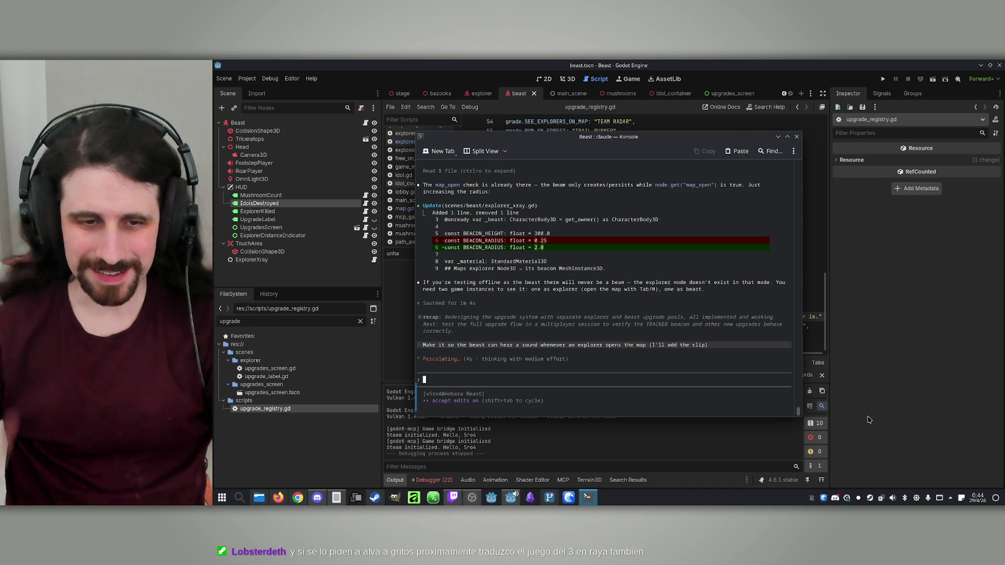
{"action": "left_click", "coordinate": [259, 502]}
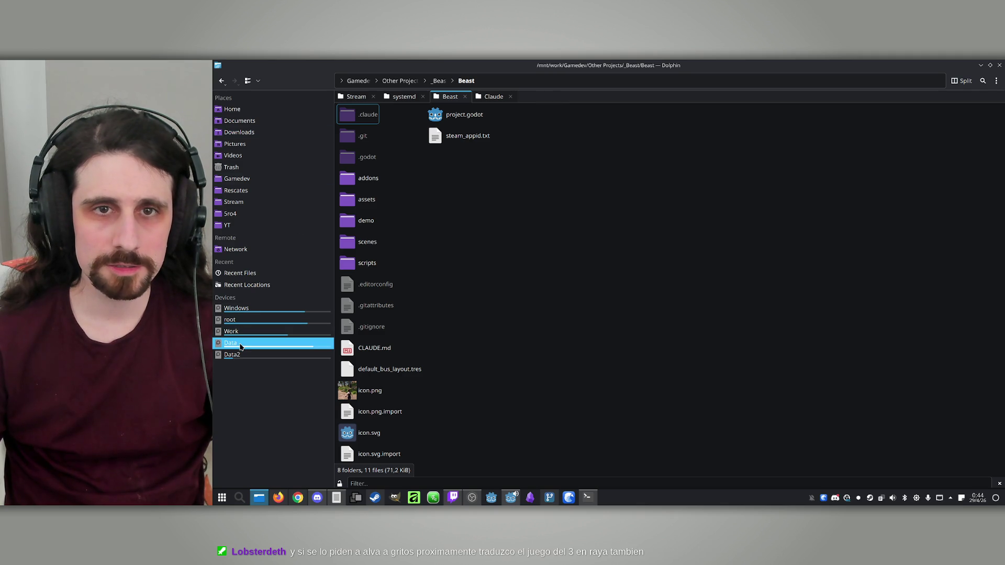
Go to Assets > SFX on the Data drive and search it for 'beam'
{"action": "left_click", "coordinate": [490, 97]}
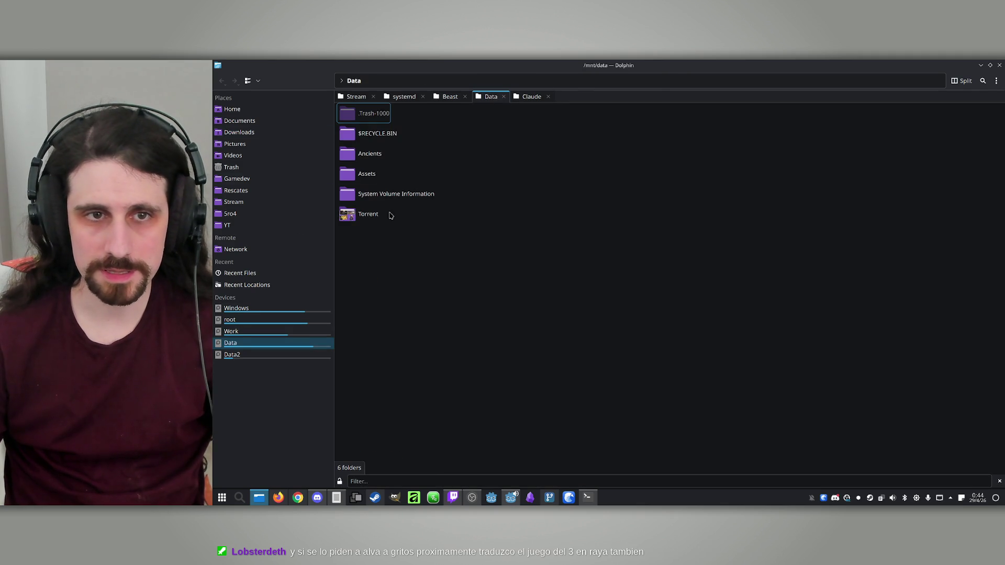
{"action": "left_click", "coordinate": [365, 177]}
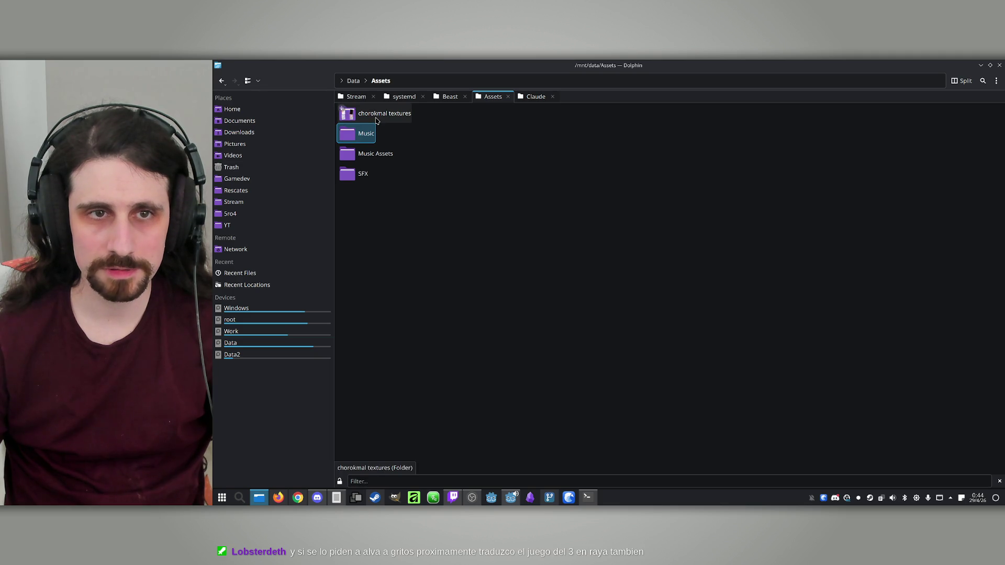
{"action": "left_click", "coordinate": [353, 177]}
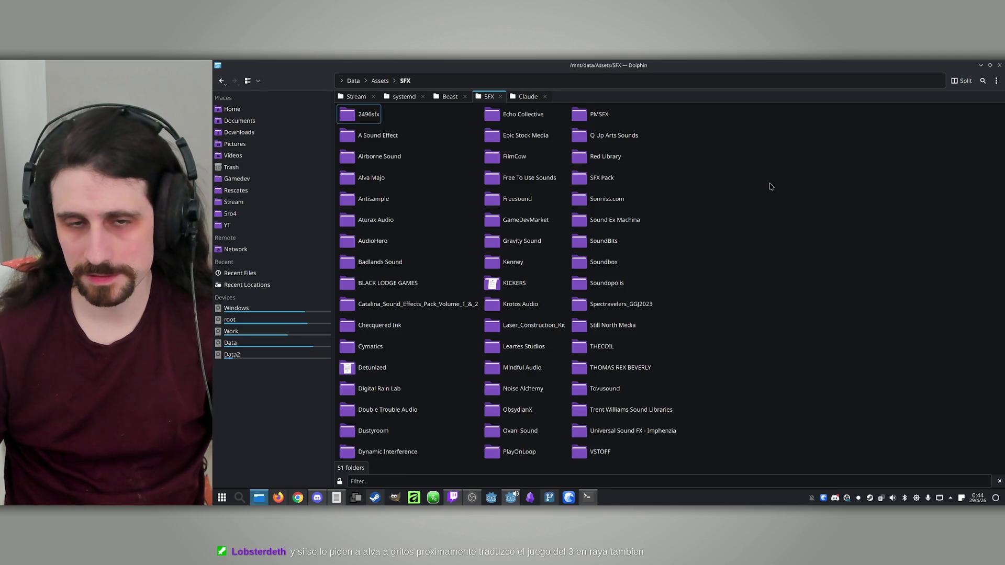
{"action": "key", "text": "ctrl+f"}
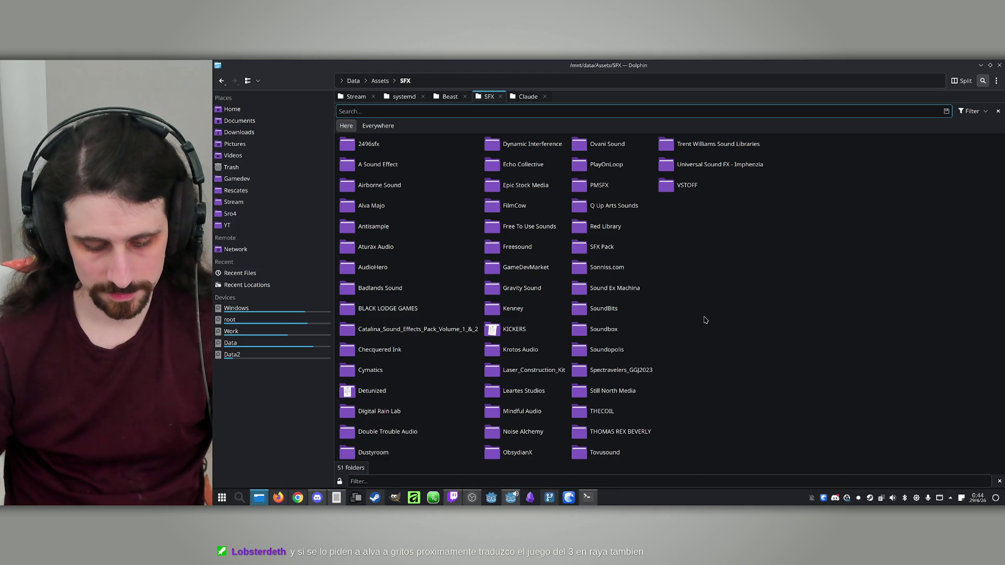
{"action": "type", "text": "beam"}
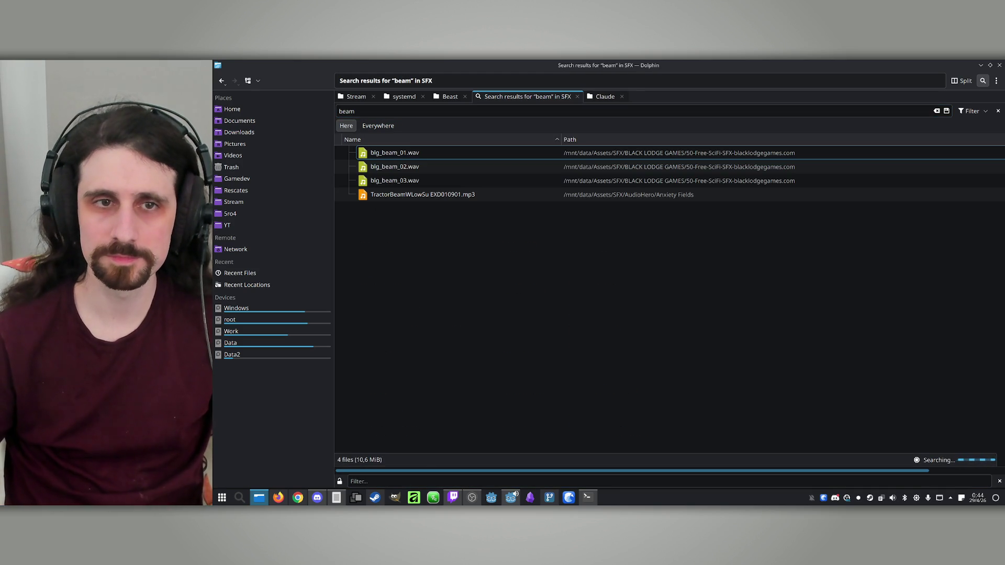
Audition blg_beam_01.wav, blg_beam_02.wav, GunLaserLaserBeamO EE136901.mp3 and LaserBeam 8006_89_5.mp3 in VLC
{"action": "left_click", "coordinate": [404, 153]}
{"action": "double_click", "coordinate": [404, 153]}
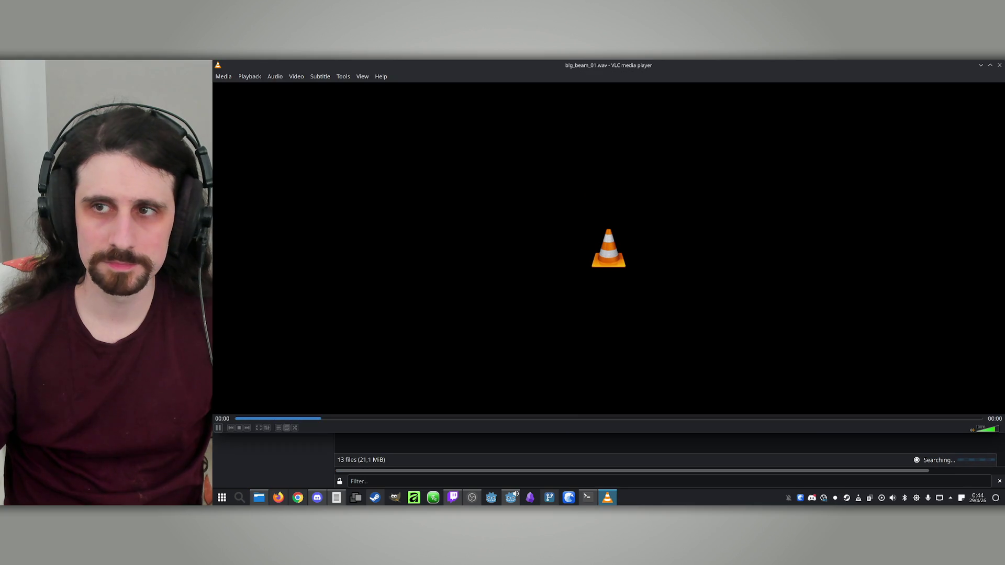
{"action": "left_click", "coordinate": [1000, 65]}
{"action": "double_click", "coordinate": [399, 164]}
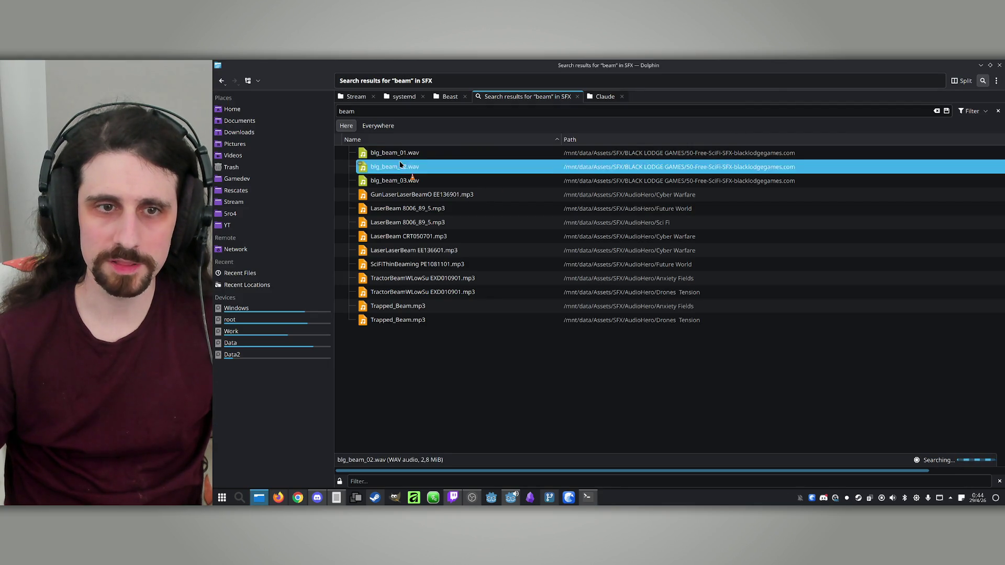
{"action": "key", "text": "ctrl+q"}
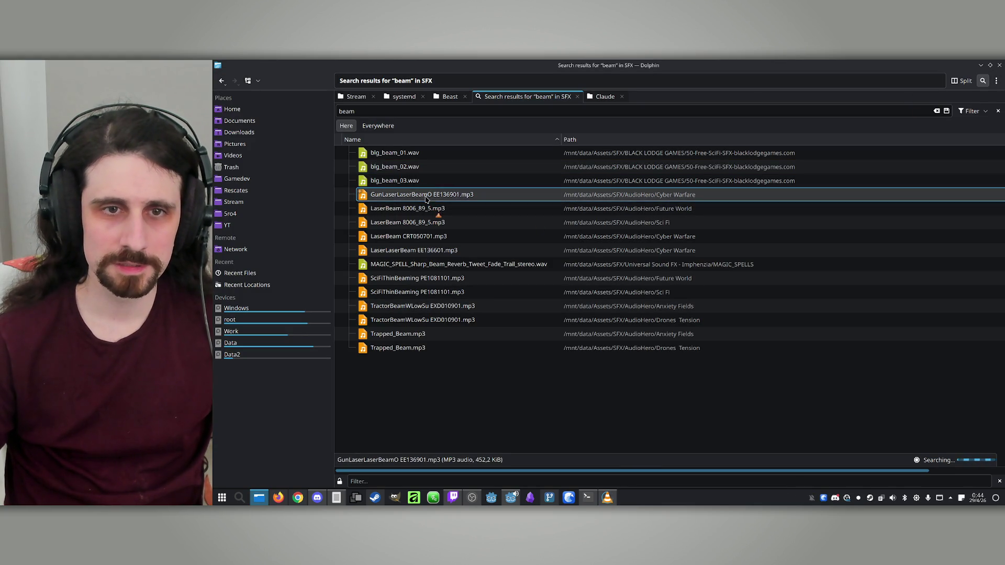
{"action": "double_click", "coordinate": [782, 190]}
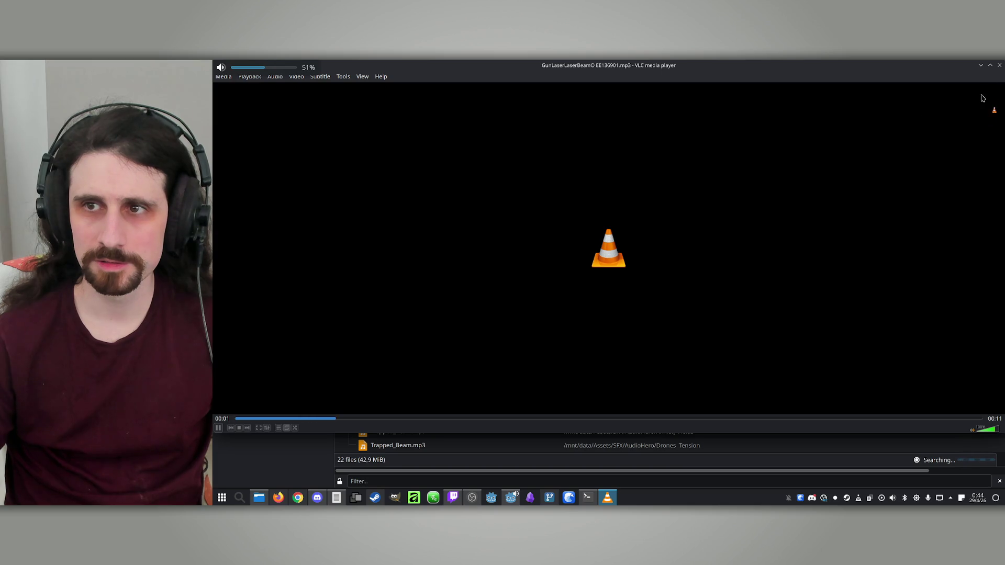
{"action": "left_click", "coordinate": [999, 66]}
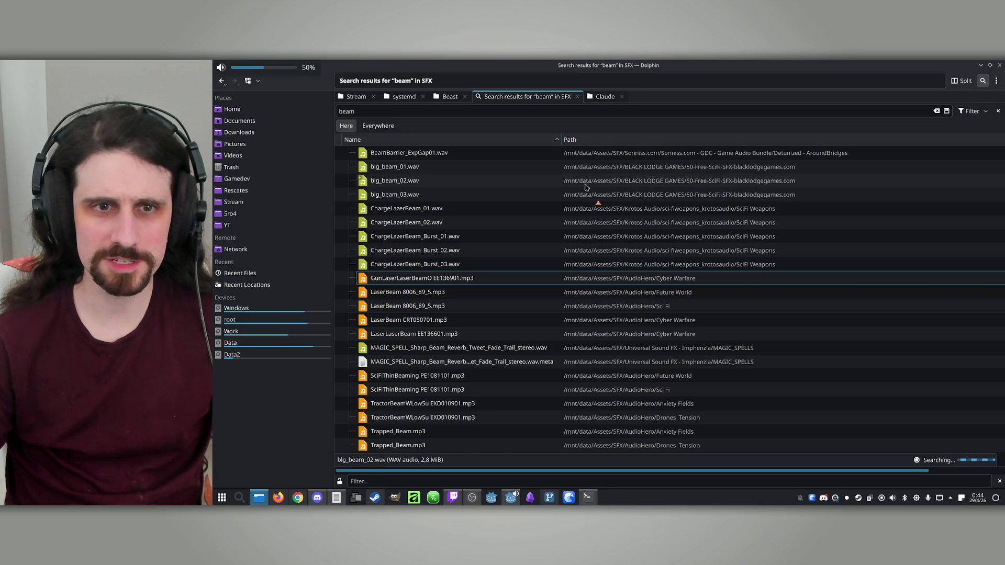
{"action": "double_click", "coordinate": [434, 297]}
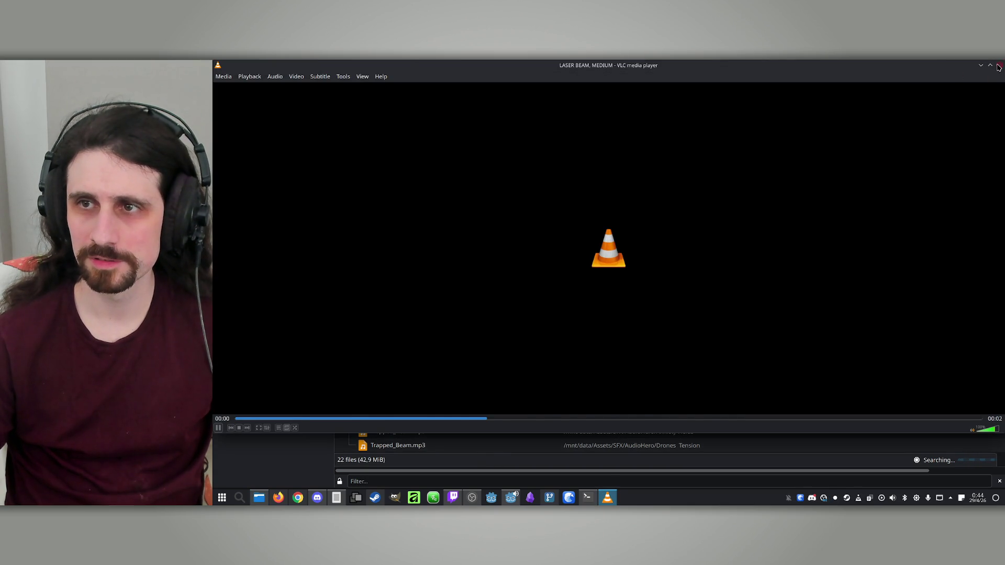
{"action": "left_click", "coordinate": [1000, 67]}
Audition LASER BEAM MEDIUM, LaserBeam CRT050701.mp3 and Laser_Beam_004.wav, then select LaserBeam 8006_89_5.mp3
{"action": "double_click", "coordinate": [426, 301]}
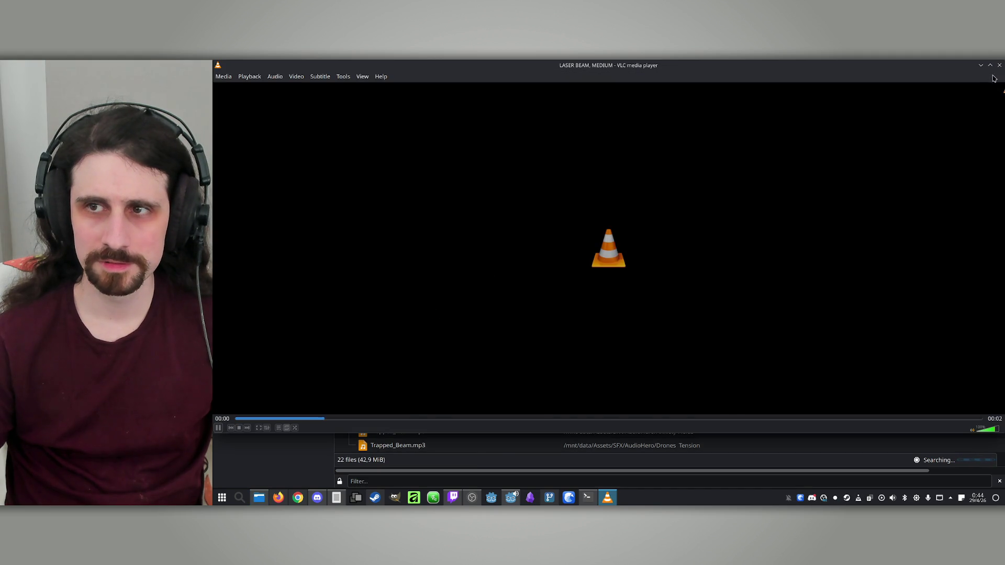
{"action": "left_click", "coordinate": [999, 66]}
{"action": "double_click", "coordinate": [415, 320]}
{"action": "left_click", "coordinate": [1000, 66]}
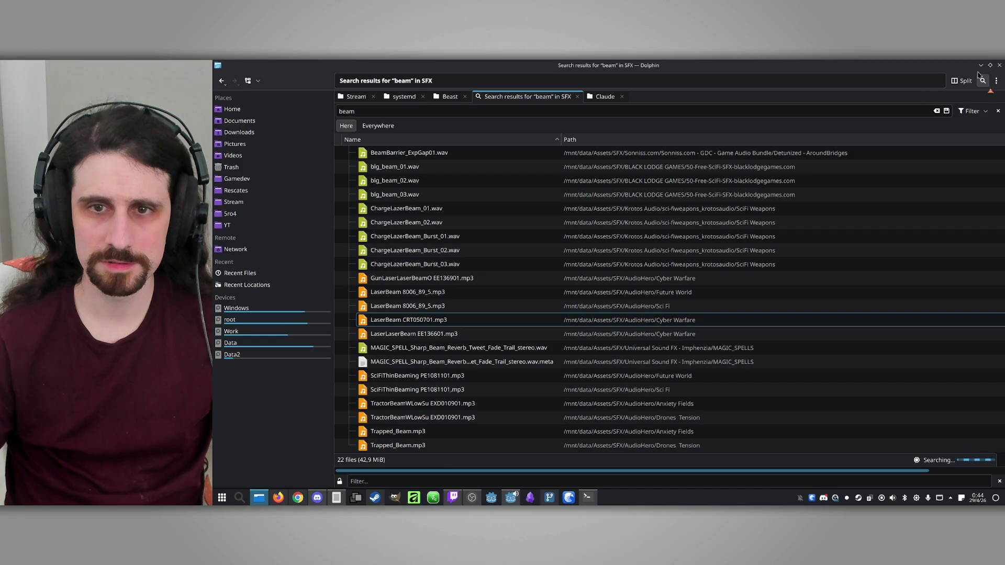
{"action": "double_click", "coordinate": [411, 306]}
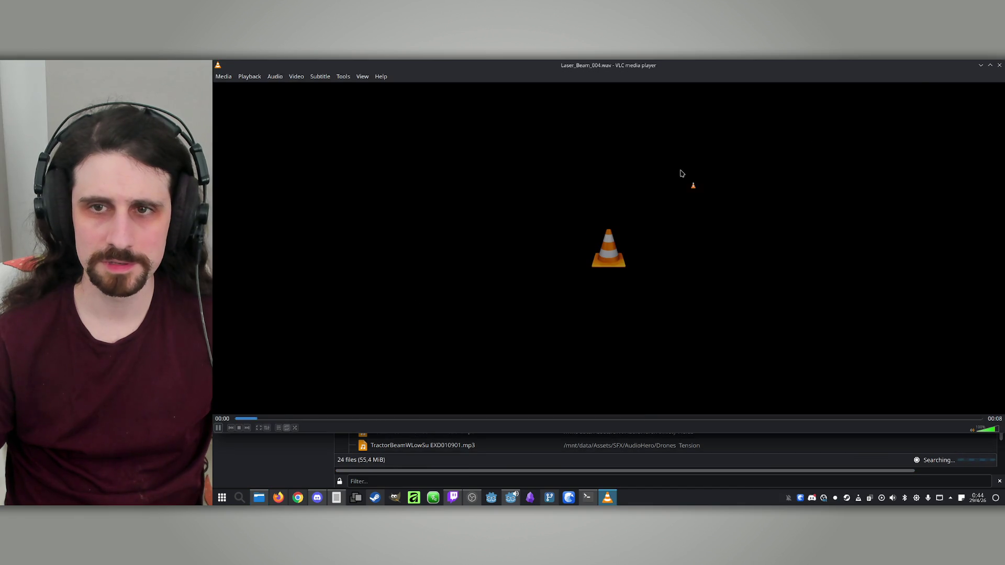
{"action": "left_click", "coordinate": [1000, 68]}
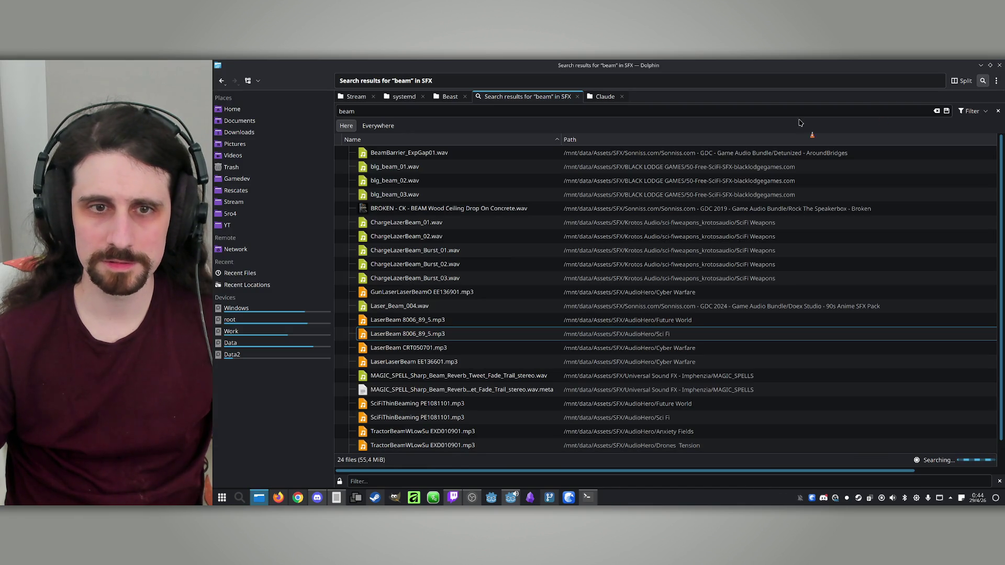
{"action": "left_click", "coordinate": [435, 320]}
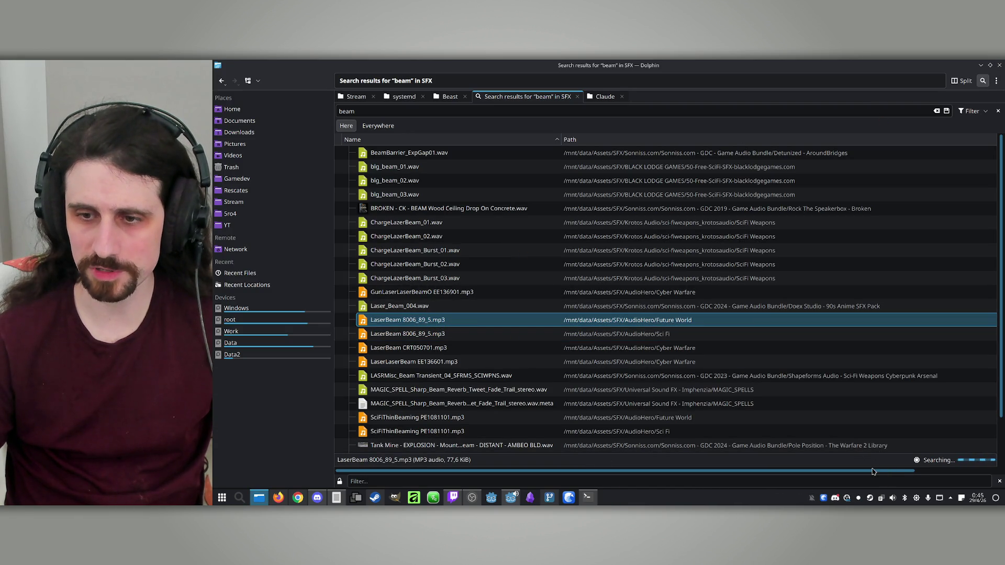
{"action": "left_click_drag", "start_coordinate": [879, 474], "coordinate": [994, 476]}
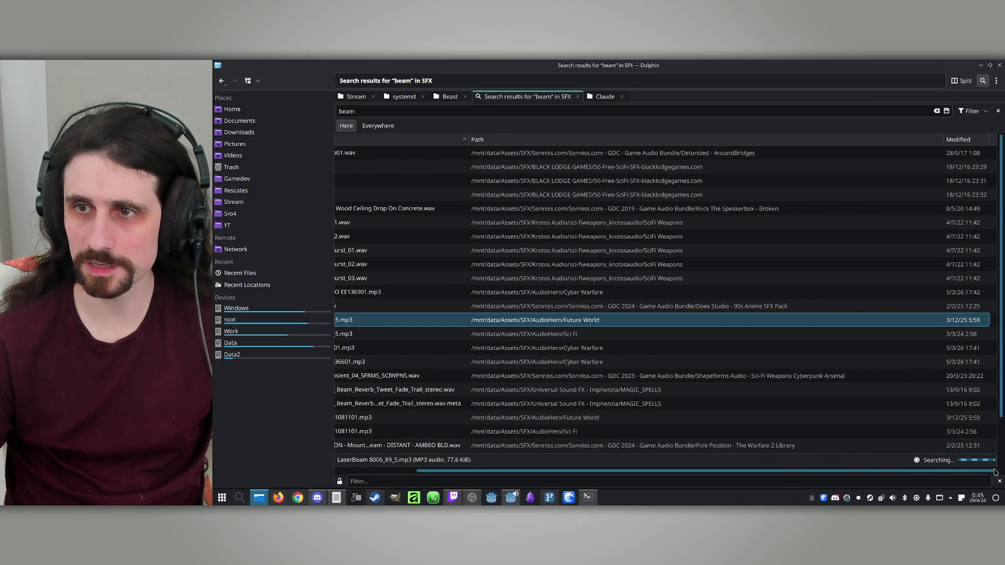
Sort results by path and audition Trapped_Beam, TractorBeamWLowSu, GunLaserLaserBeamO and LaserBeam CRT050701
{"action": "left_click", "coordinate": [940, 139]}
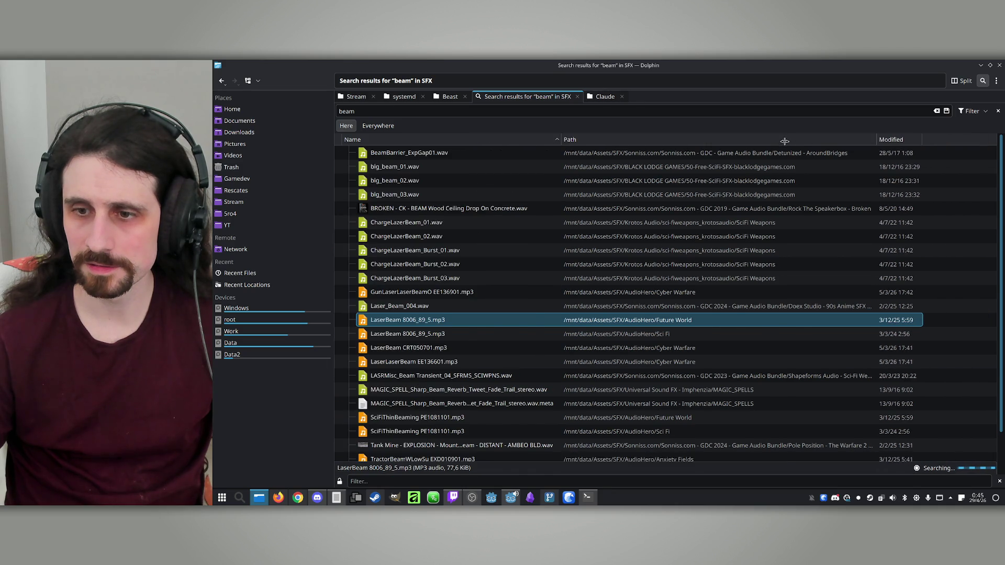
{"action": "double_click", "coordinate": [418, 236]}
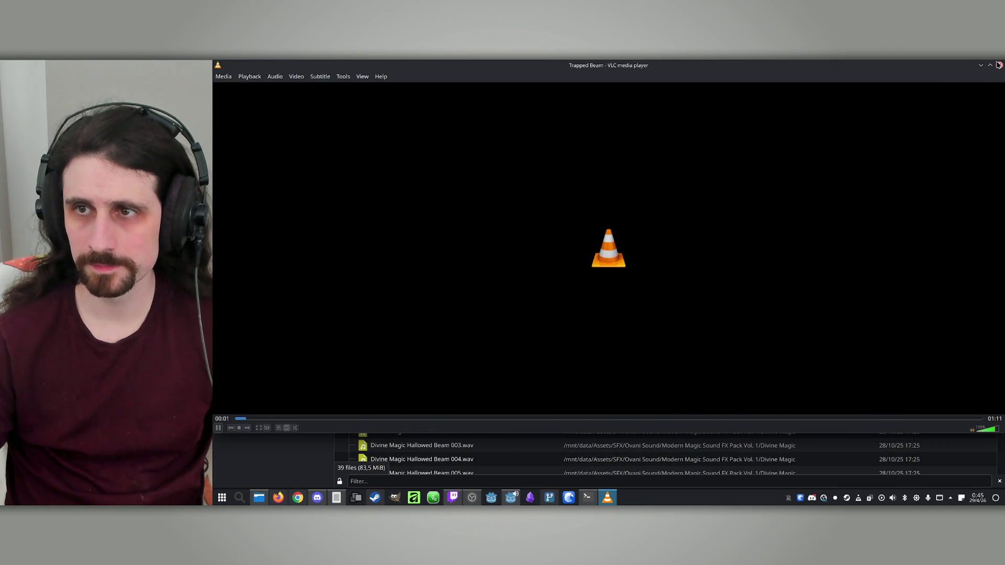
{"action": "left_click", "coordinate": [1000, 65]}
{"action": "left_click", "coordinate": [478, 181]}
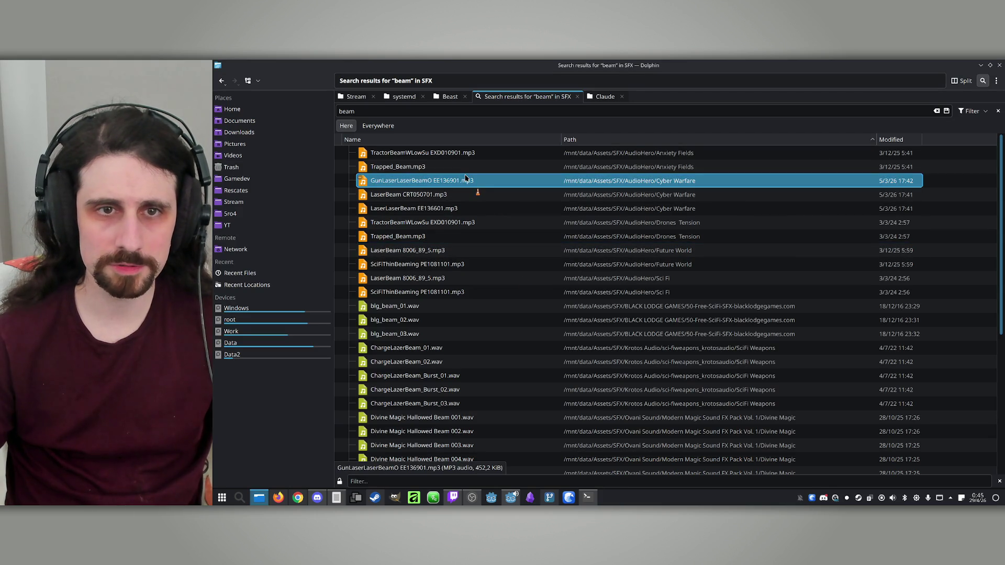
{"action": "left_click", "coordinate": [441, 154]}
{"action": "double_click", "coordinate": [440, 153]}
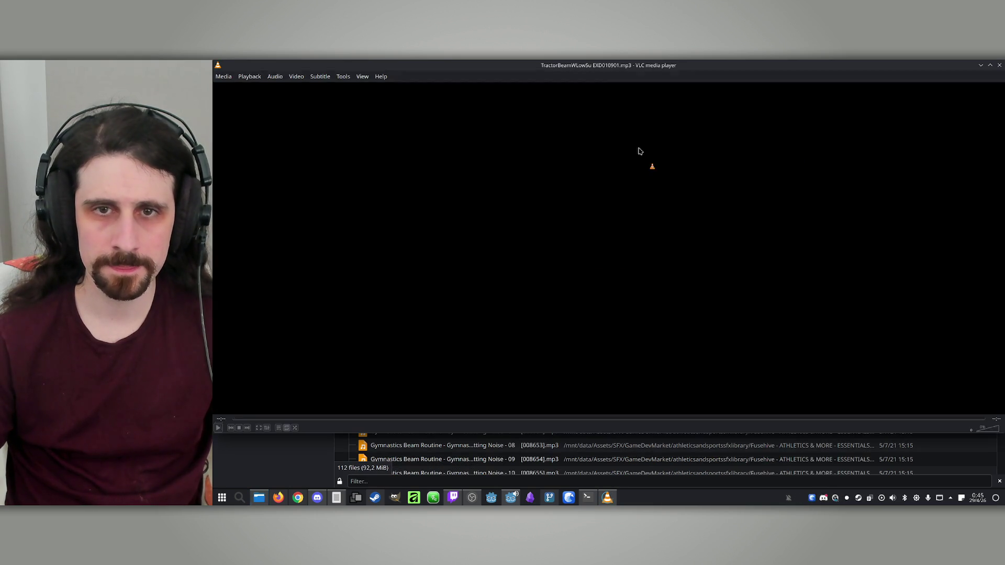
{"action": "left_click", "coordinate": [1000, 65]}
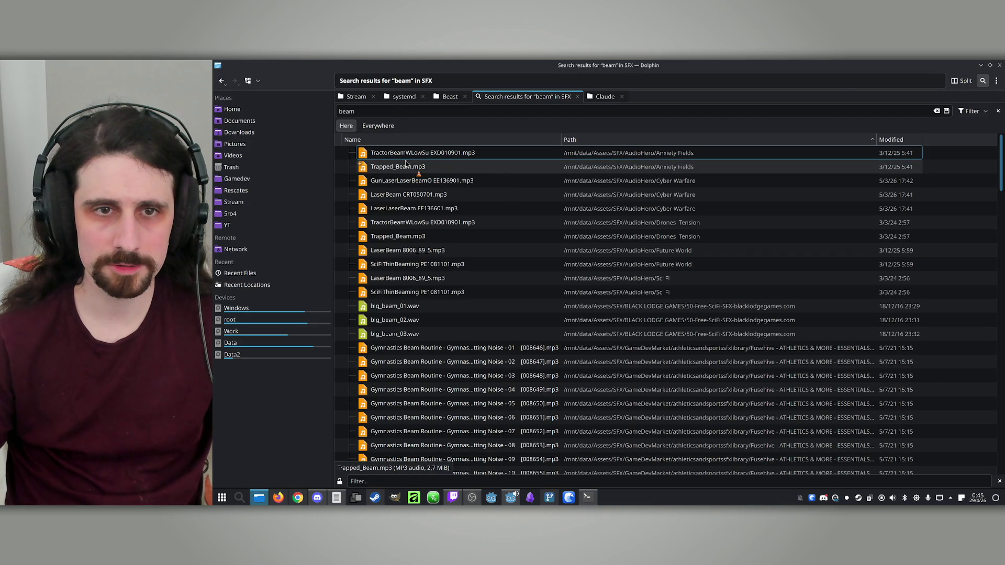
{"action": "double_click", "coordinate": [405, 182]}
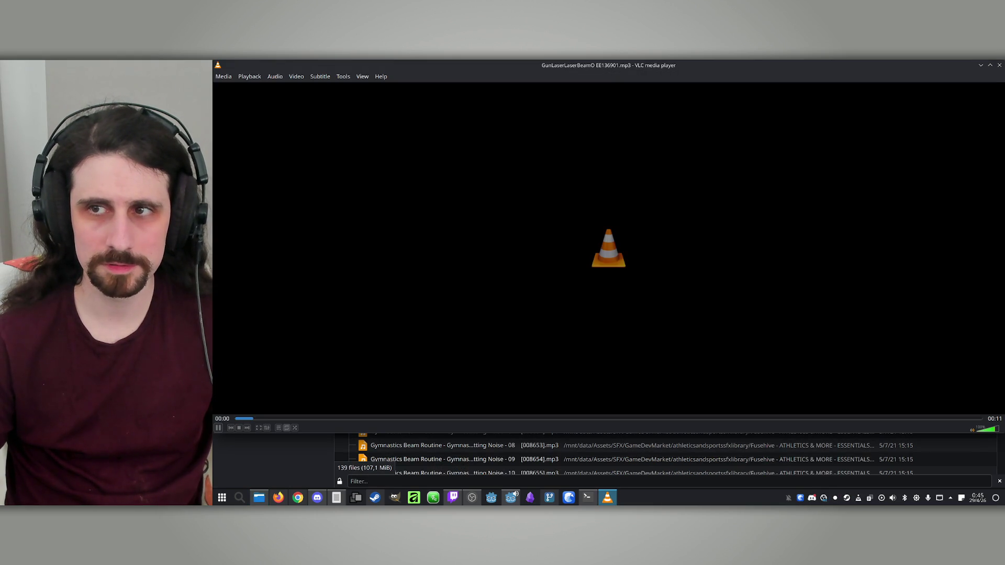
{"action": "left_click", "coordinate": [1000, 66]}
{"action": "double_click", "coordinate": [382, 195]}
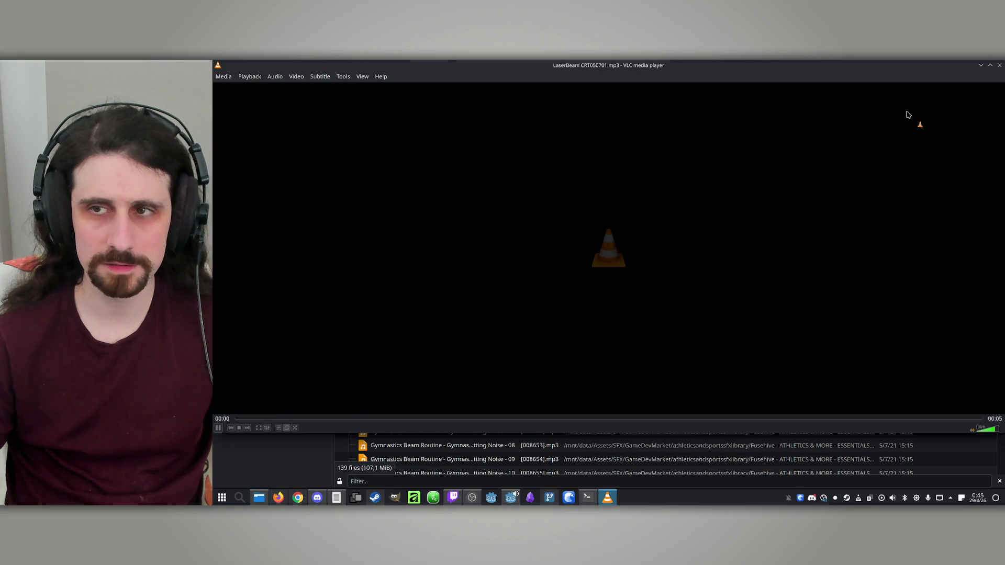
{"action": "left_click", "coordinate": [997, 65]}
Audition LaserLaserBeam EE136601, LaserBeam 8006_89_5 and both SciFiThinBeaming PE1081101 clips
{"action": "left_click", "coordinate": [419, 235]}
{"action": "double_click", "coordinate": [413, 222]}
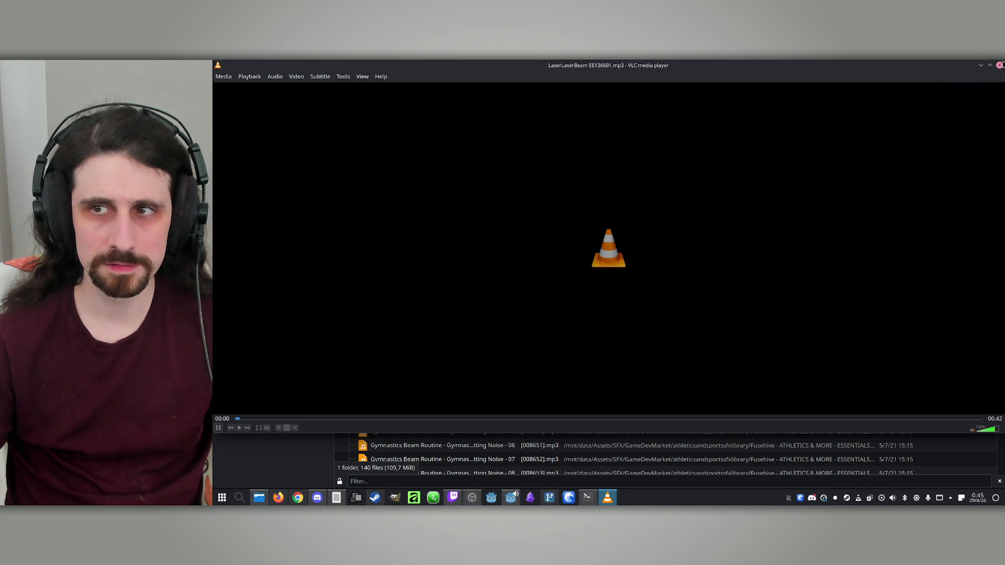
{"action": "left_click", "coordinate": [1000, 65]}
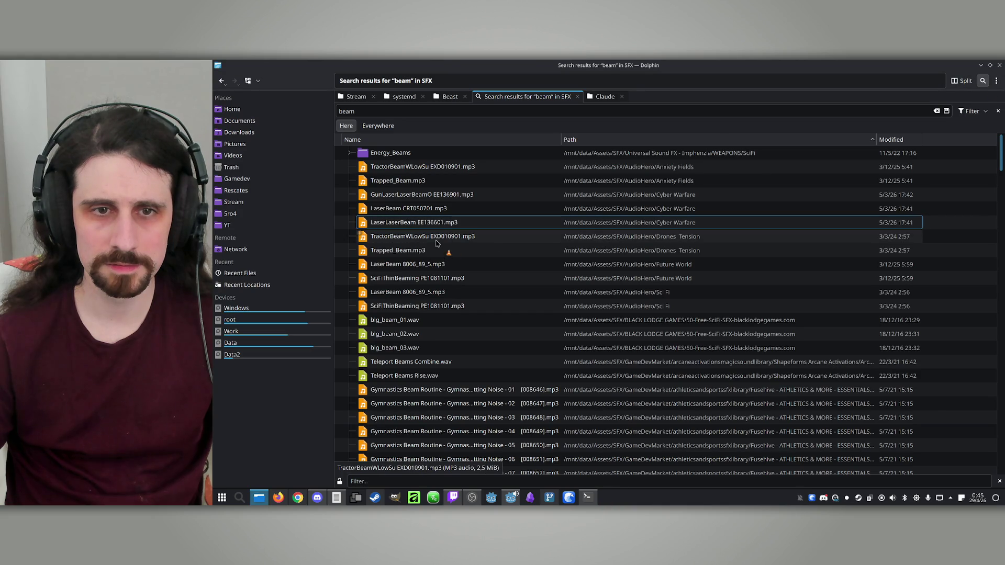
{"action": "left_click", "coordinate": [405, 251]}
{"action": "double_click", "coordinate": [416, 265]}
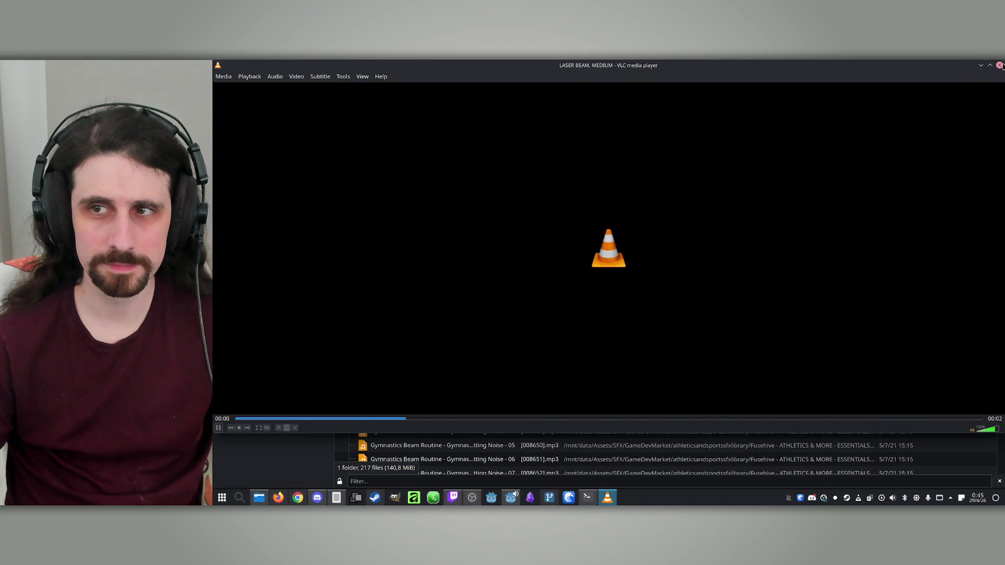
{"action": "left_click", "coordinate": [1000, 66]}
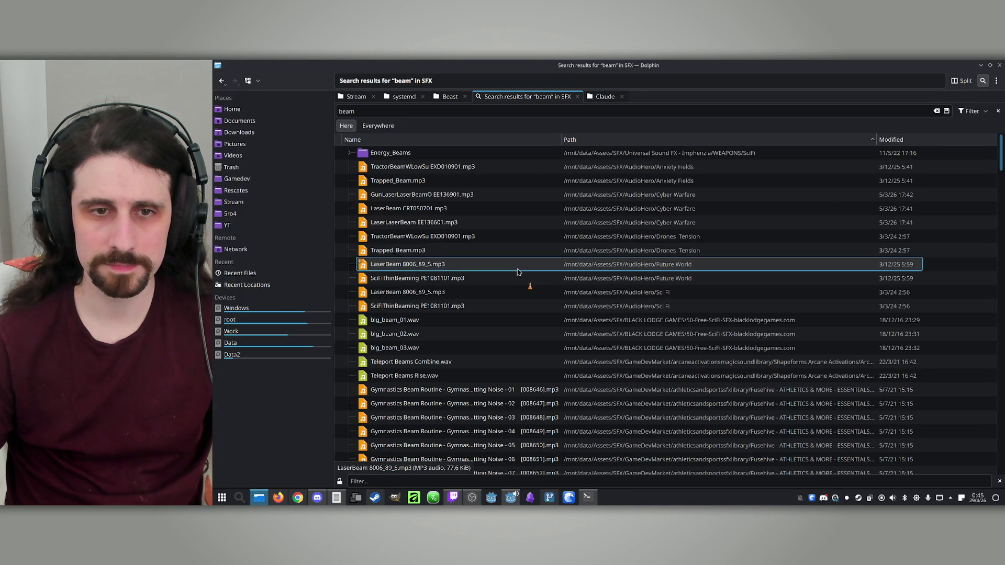
{"action": "double_click", "coordinate": [453, 278]}
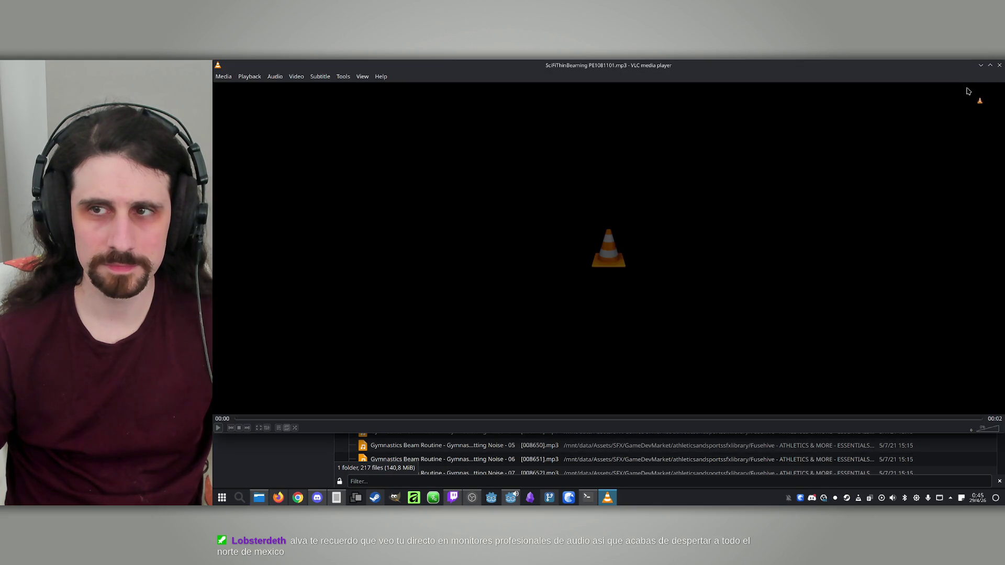
{"action": "left_click", "coordinate": [1000, 66]}
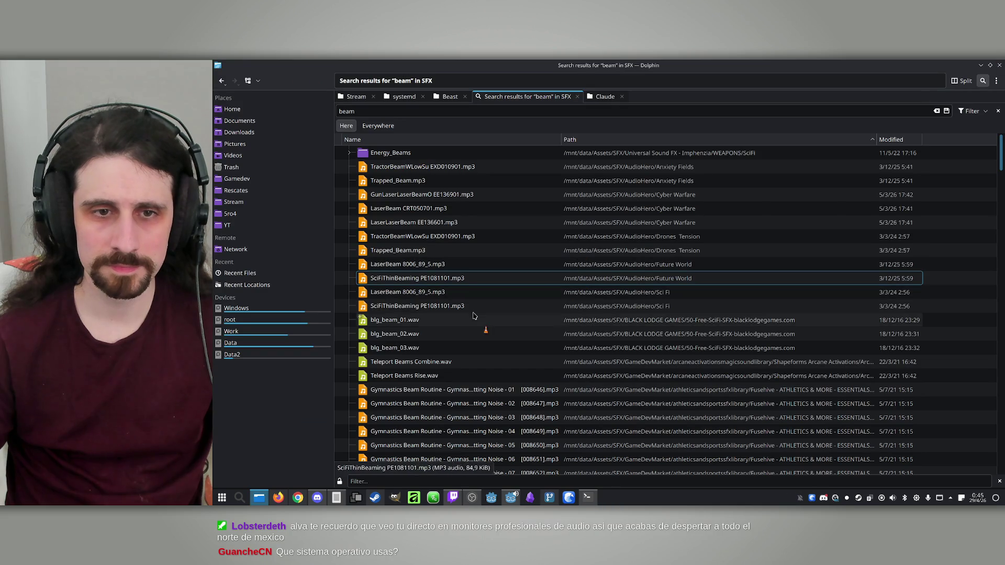
{"action": "double_click", "coordinate": [436, 307]}
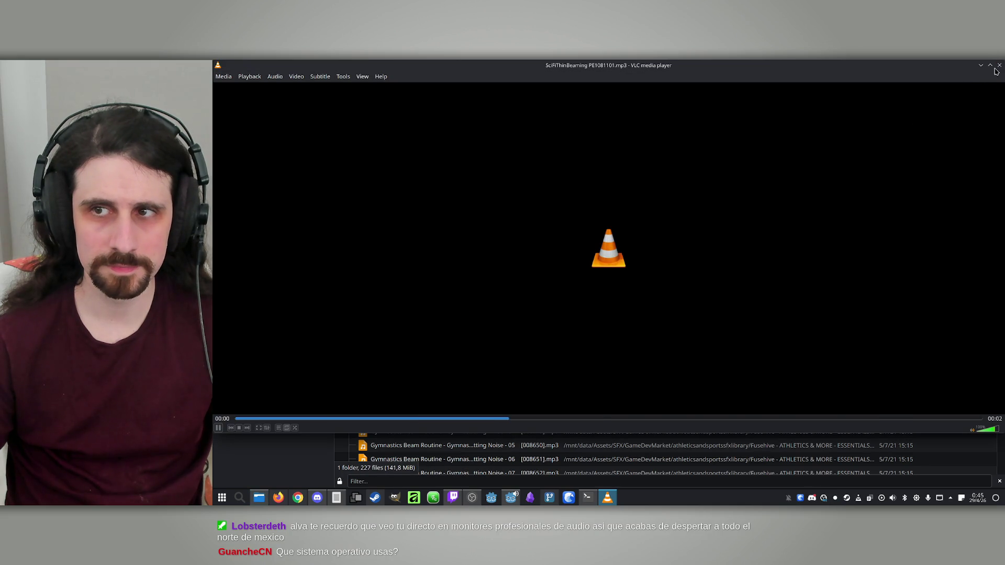
{"action": "left_click", "coordinate": [1000, 66]}
Audition the Gymnastics Beam Routine clips 01, 02, 06, the 01 wav and the sports-bundle 02
{"action": "scroll", "coordinate": [471, 303], "scroll_direction": "down", "scroll_amount": 3}
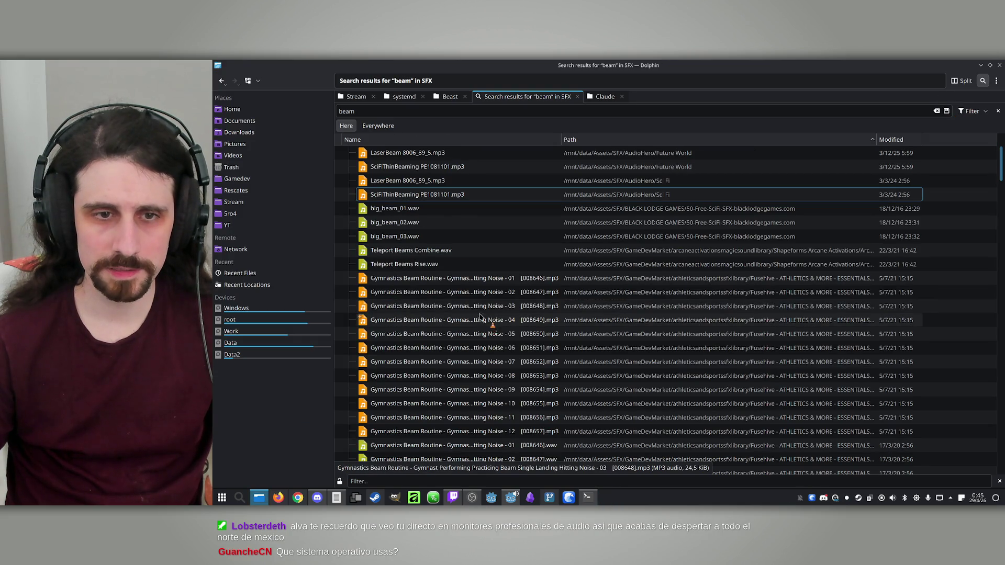
{"action": "double_click", "coordinate": [437, 278]}
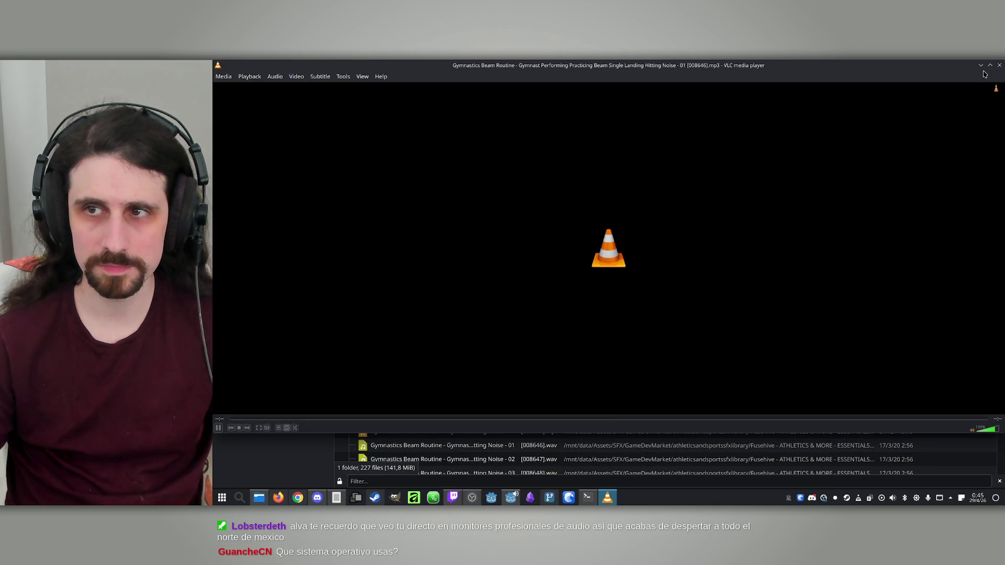
{"action": "left_click", "coordinate": [999, 65]}
{"action": "left_click", "coordinate": [449, 292]}
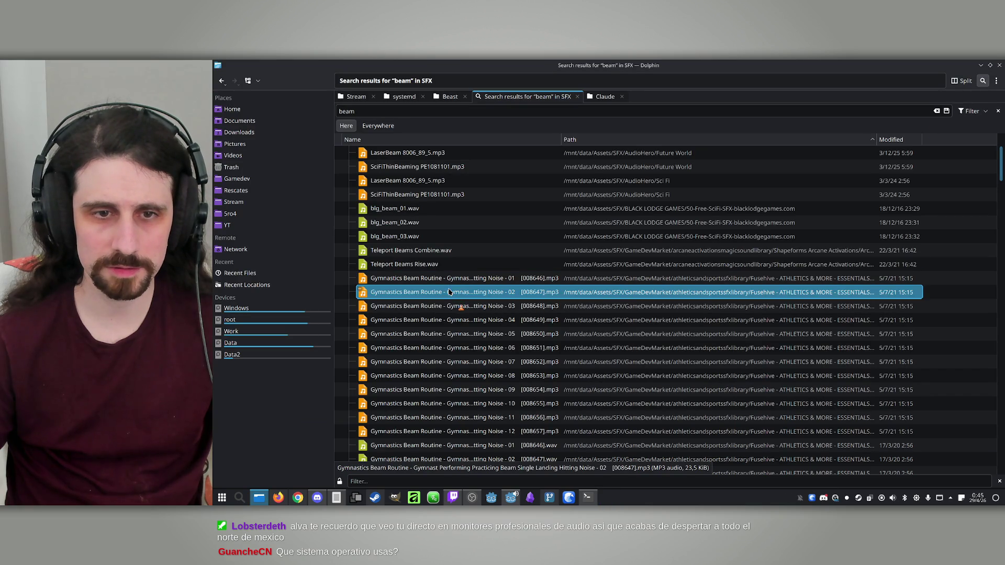
{"action": "double_click", "coordinate": [412, 293]}
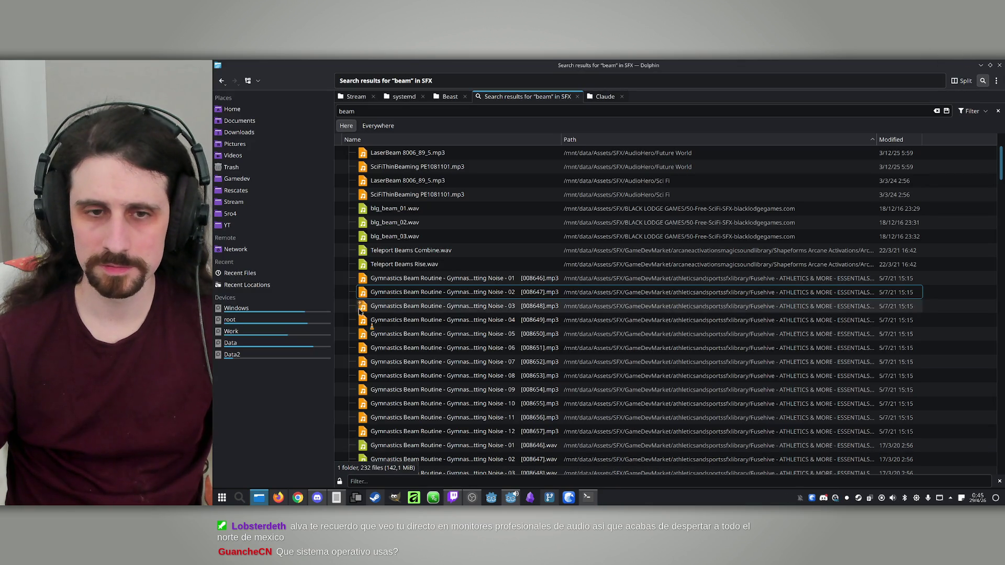
{"action": "double_click", "coordinate": [362, 348]}
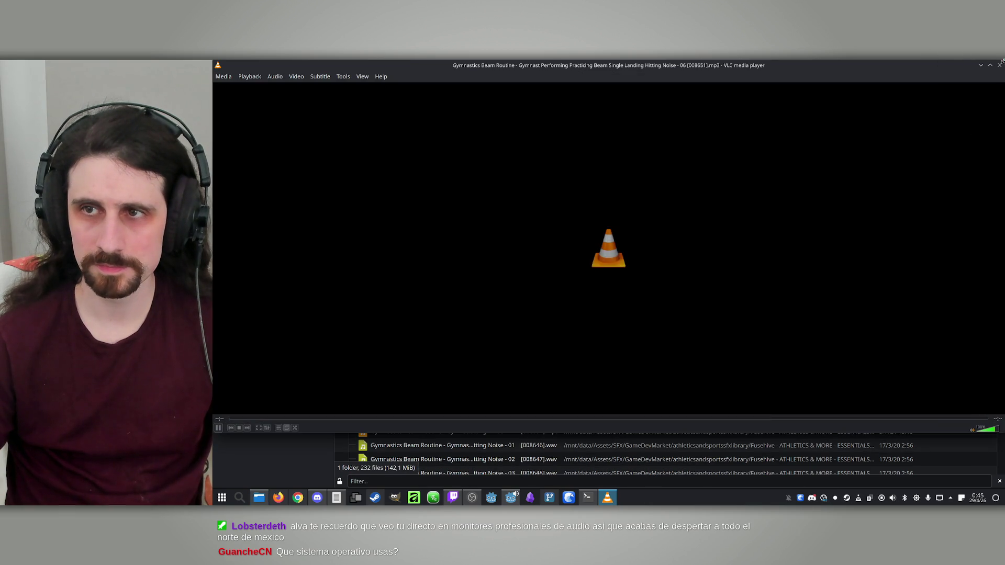
{"action": "left_click", "coordinate": [999, 65]}
{"action": "double_click", "coordinate": [456, 277]}
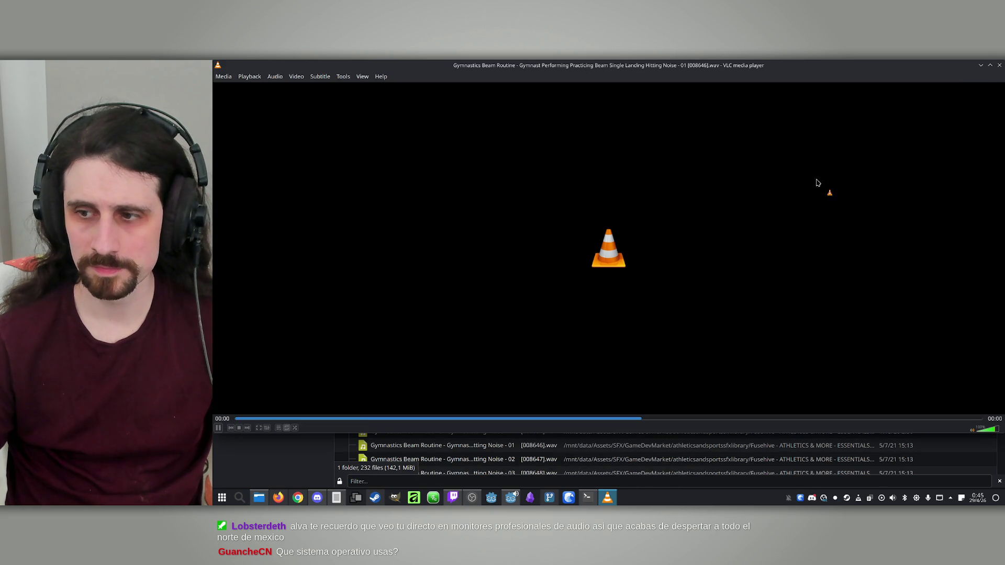
{"action": "left_click", "coordinate": [1000, 65]}
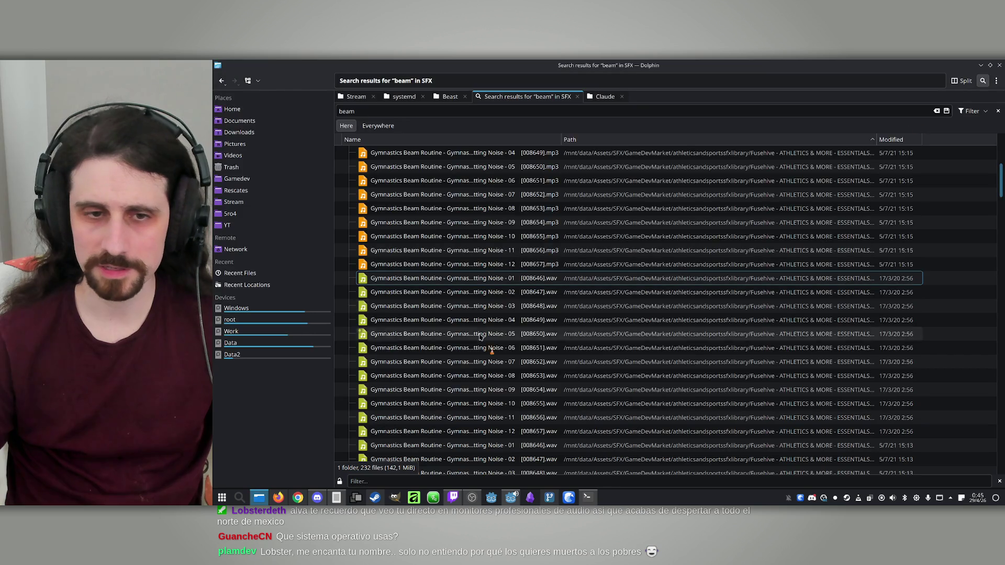
{"action": "double_click", "coordinate": [419, 292]}
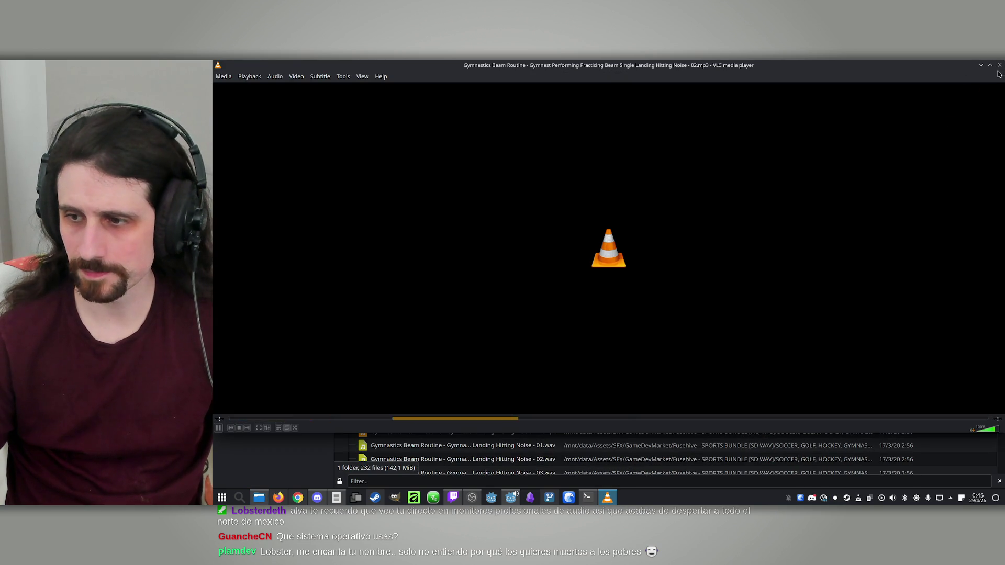
{"action": "left_click", "coordinate": [1000, 66]}
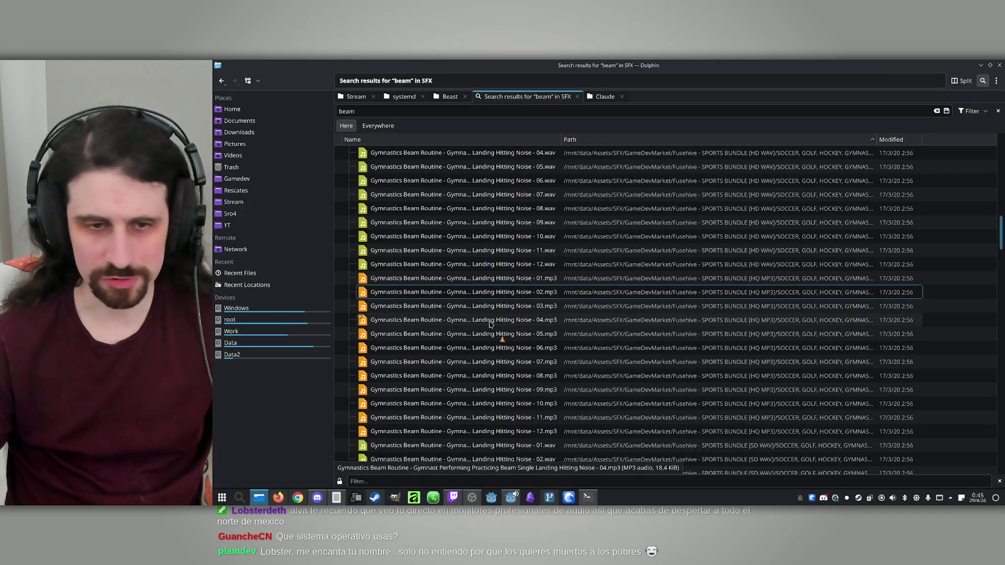
Audition the Laser Gun Beam 01 wav, Laser Gun Beam 21 wav and Laser Gun Beam 01 mp3
{"action": "scroll", "coordinate": [430, 316], "scroll_direction": "down", "scroll_amount": 3}
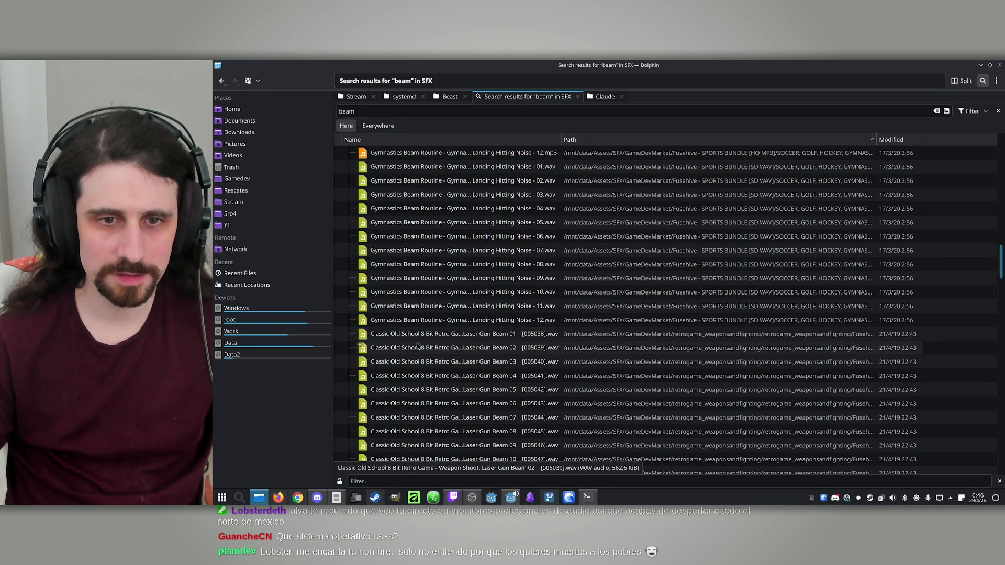
{"action": "double_click", "coordinate": [426, 278]}
{"action": "left_click", "coordinate": [1000, 65]}
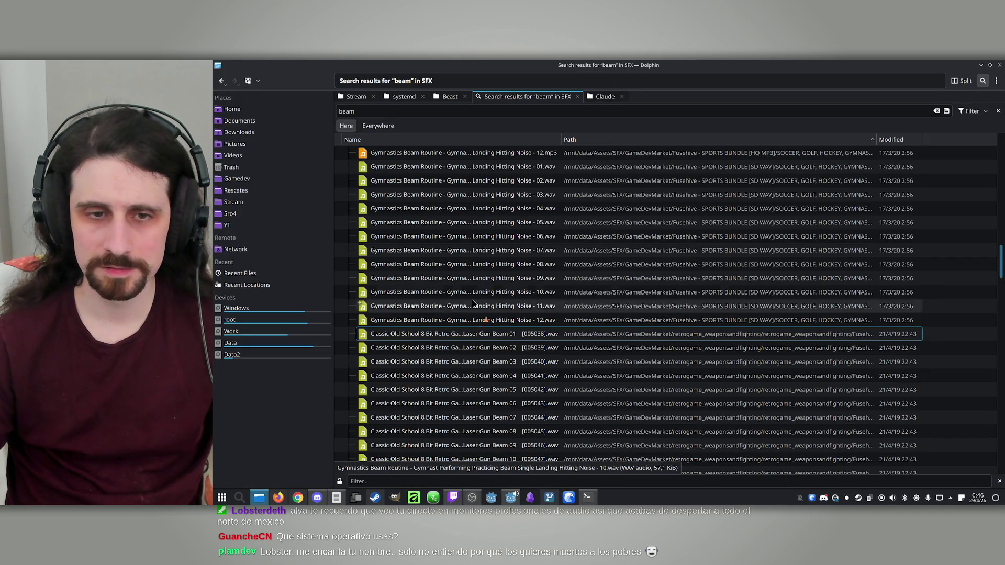
{"action": "scroll", "coordinate": [461, 317], "scroll_direction": "down", "scroll_amount": 7}
{"action": "double_click", "coordinate": [429, 335]}
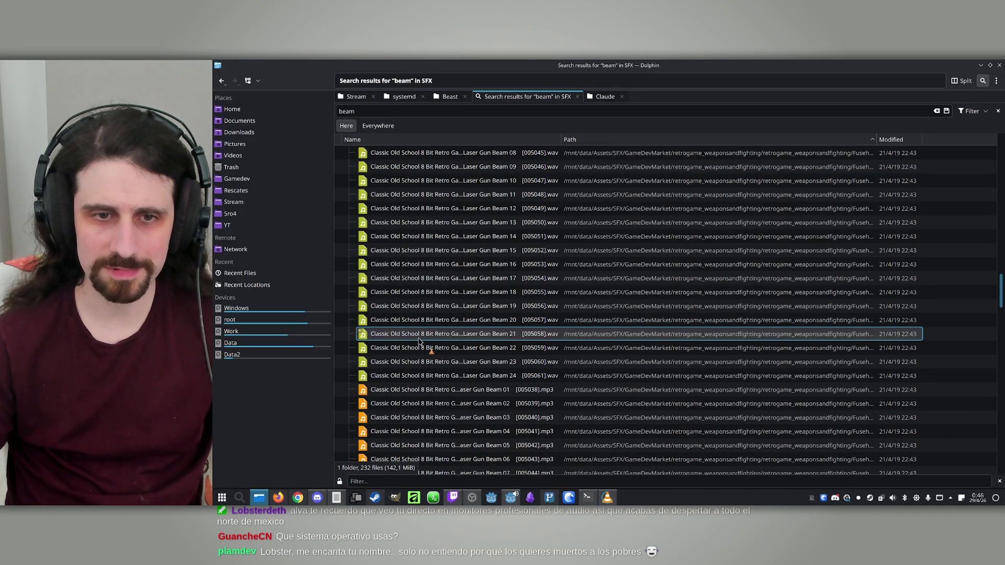
{"action": "left_click", "coordinate": [999, 66]}
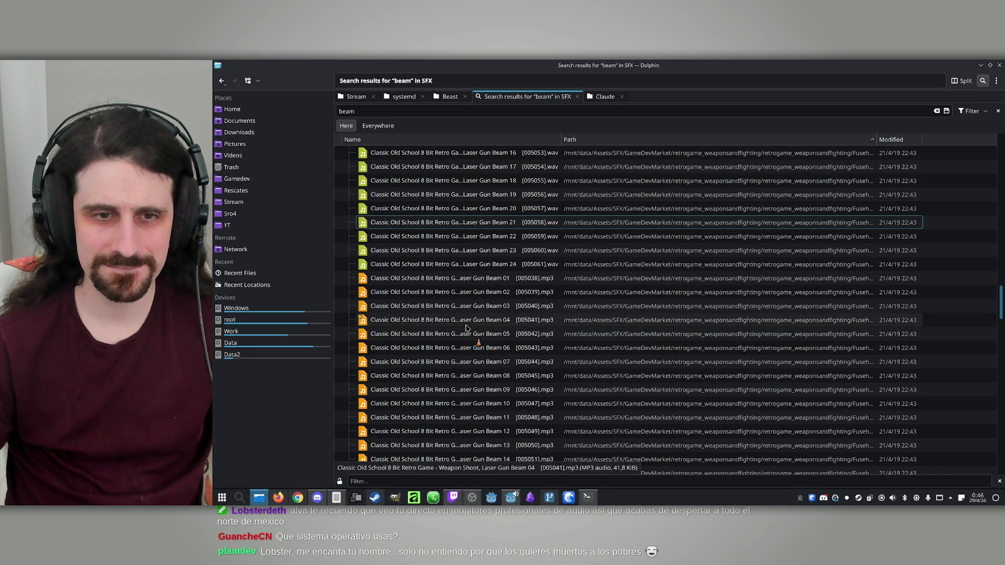
{"action": "double_click", "coordinate": [457, 276]}
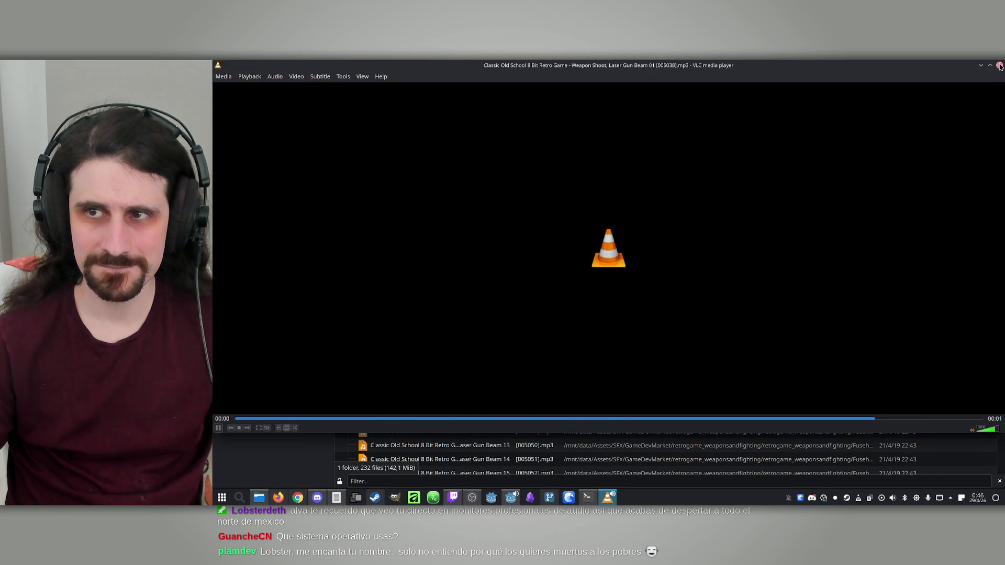
{"action": "left_click", "coordinate": [999, 66]}
{"action": "scroll", "coordinate": [423, 268], "scroll_direction": "down", "scroll_amount": 9}
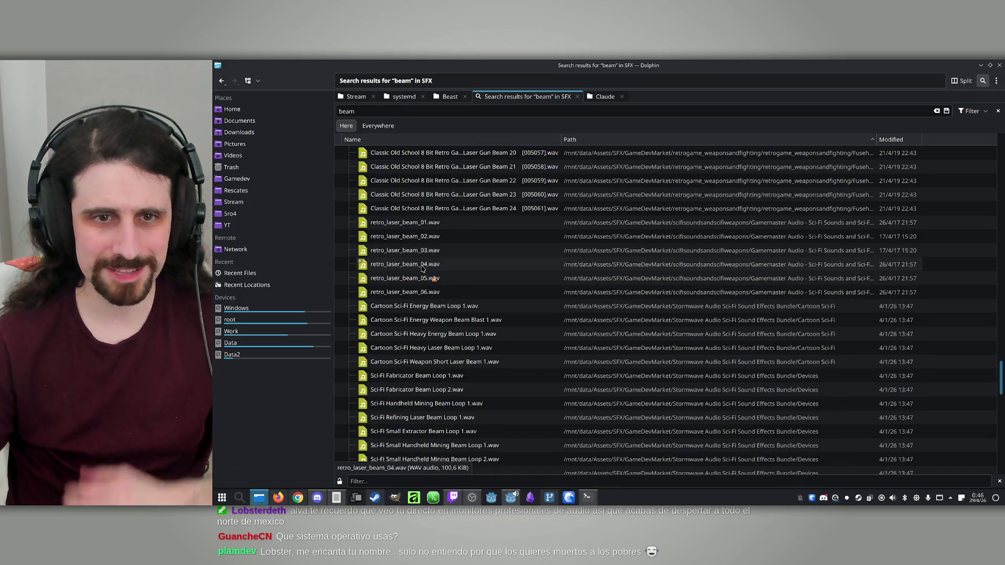
Audition retro_laser_beam_01.wav and the Cartoon Sci-Fi energy beam loops and blast, then select Sci-Fi Fabricator Beam Loop 1.wav
{"action": "double_click", "coordinate": [409, 223]}
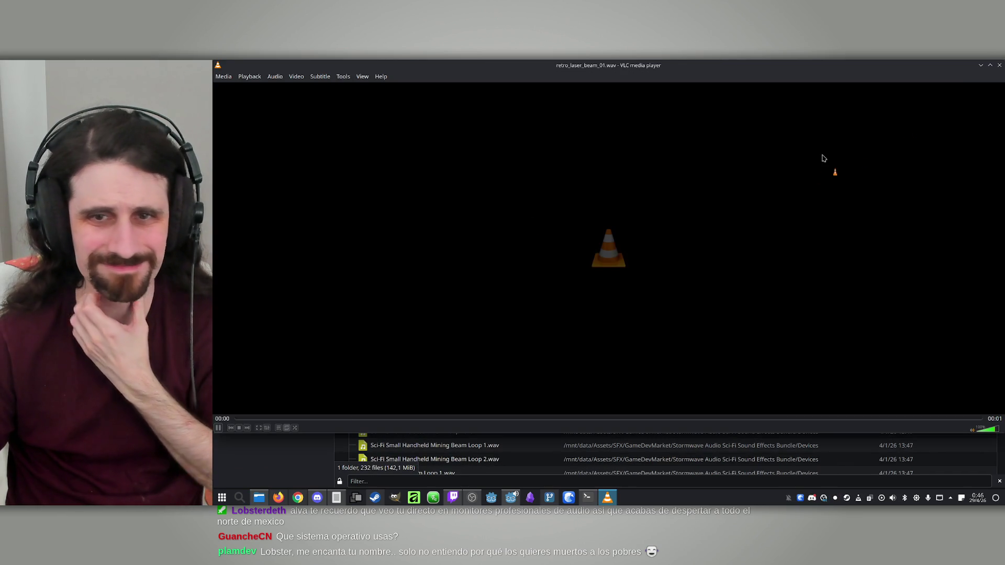
{"action": "left_click", "coordinate": [999, 65]}
{"action": "double_click", "coordinate": [448, 306]}
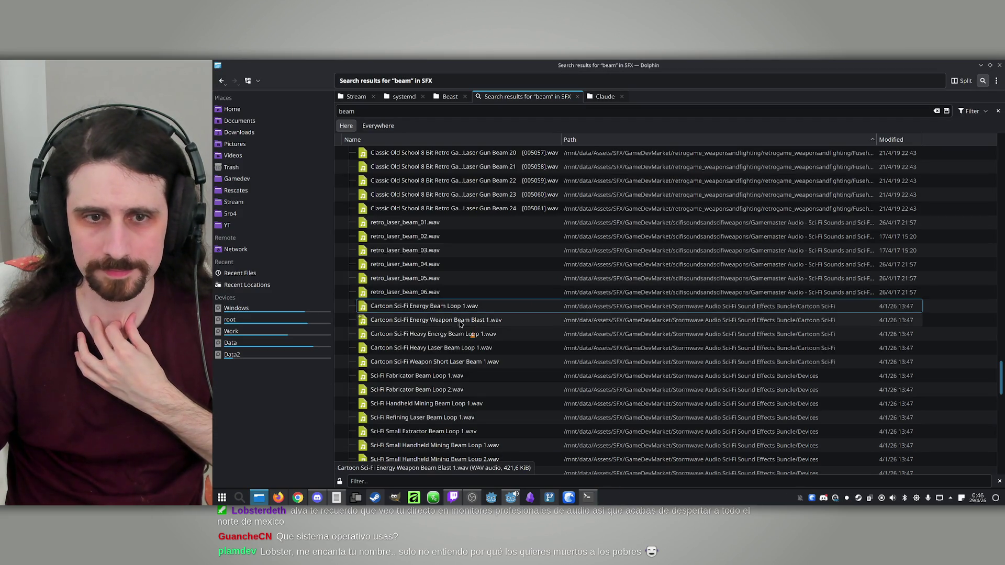
{"action": "double_click", "coordinate": [461, 321]}
{"action": "left_click", "coordinate": [999, 65]}
{"action": "double_click", "coordinate": [455, 334]}
{"action": "left_click", "coordinate": [999, 65]}
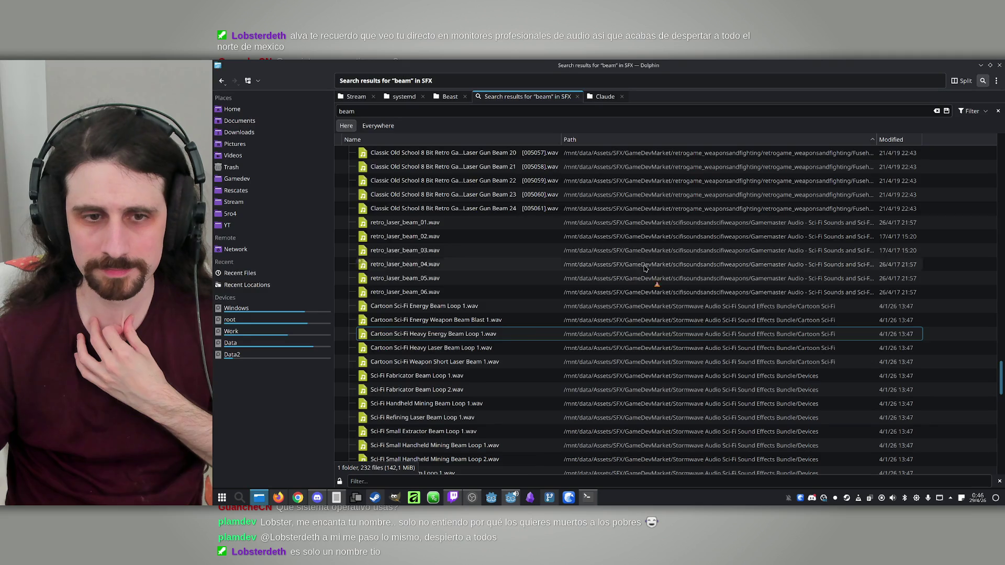
{"action": "left_click", "coordinate": [443, 375]}
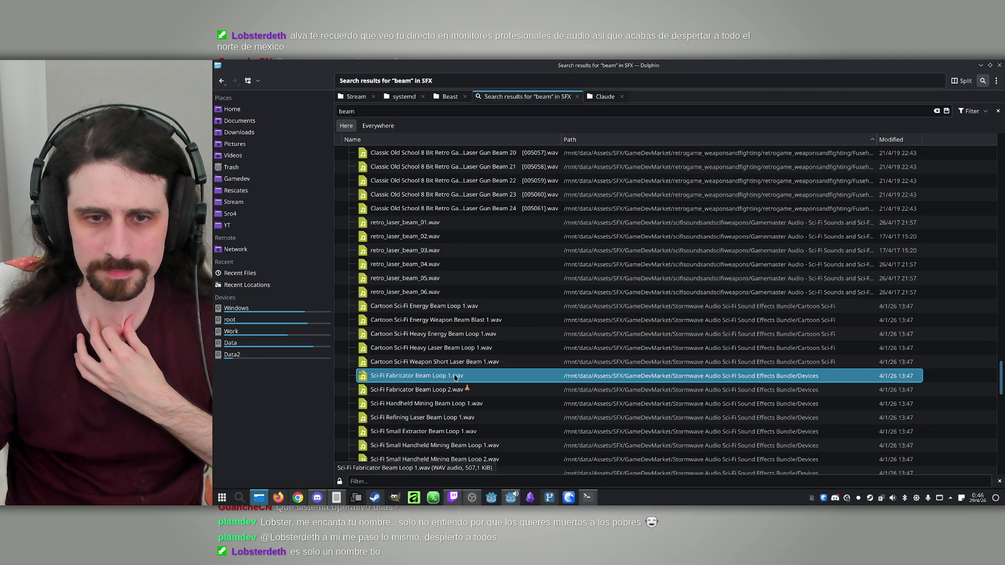
{"action": "scroll", "coordinate": [471, 377], "scroll_direction": "down", "scroll_amount": 3}
{"action": "scroll", "coordinate": [497, 378], "scroll_direction": "down", "scroll_amount": 4}
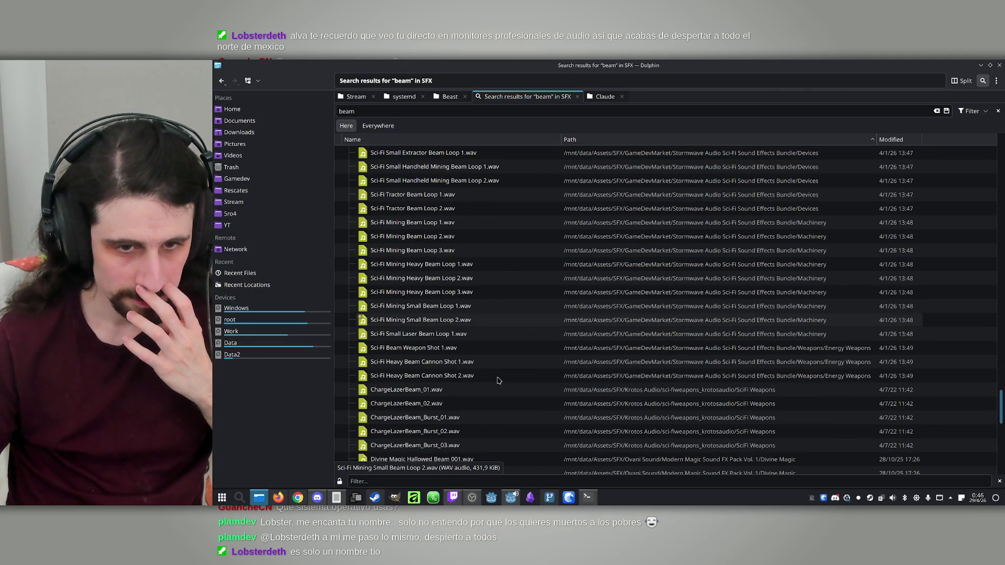
Audition ChargeLazerBeam_01, ChargeLazerBeam_Burst_01, ChargeLazerBeam_02 and Sci-Fi Heavy Beam Cannon Shot 1
{"action": "double_click", "coordinate": [419, 395]}
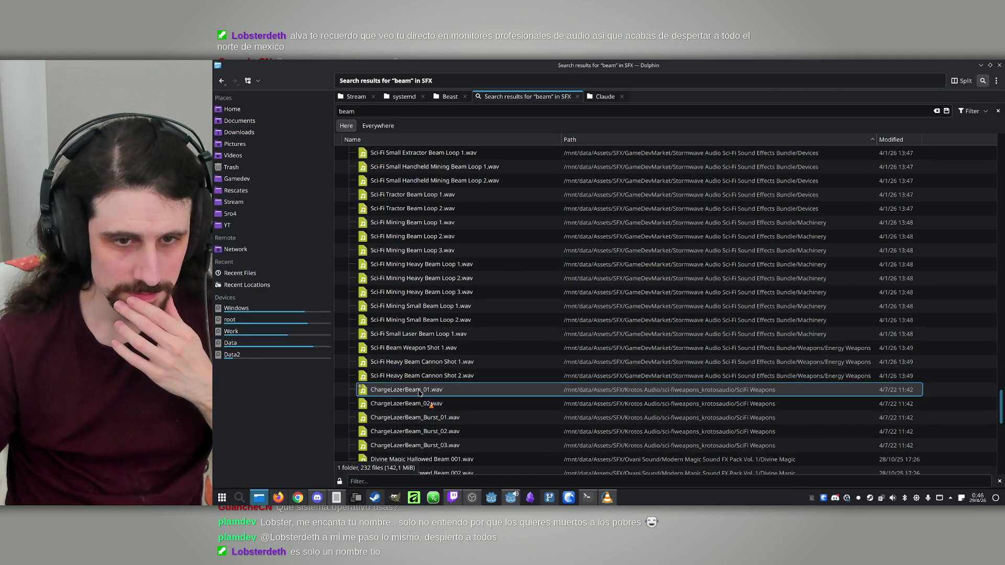
{"action": "left_click", "coordinate": [1000, 66]}
{"action": "scroll", "coordinate": [471, 314], "scroll_direction": "down", "scroll_amount": 1}
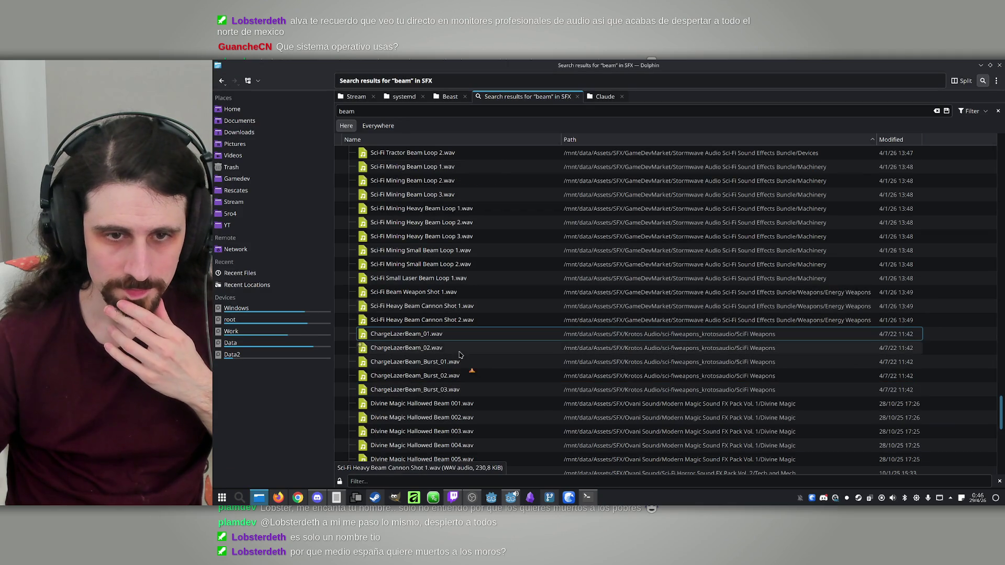
{"action": "left_click", "coordinate": [424, 361]}
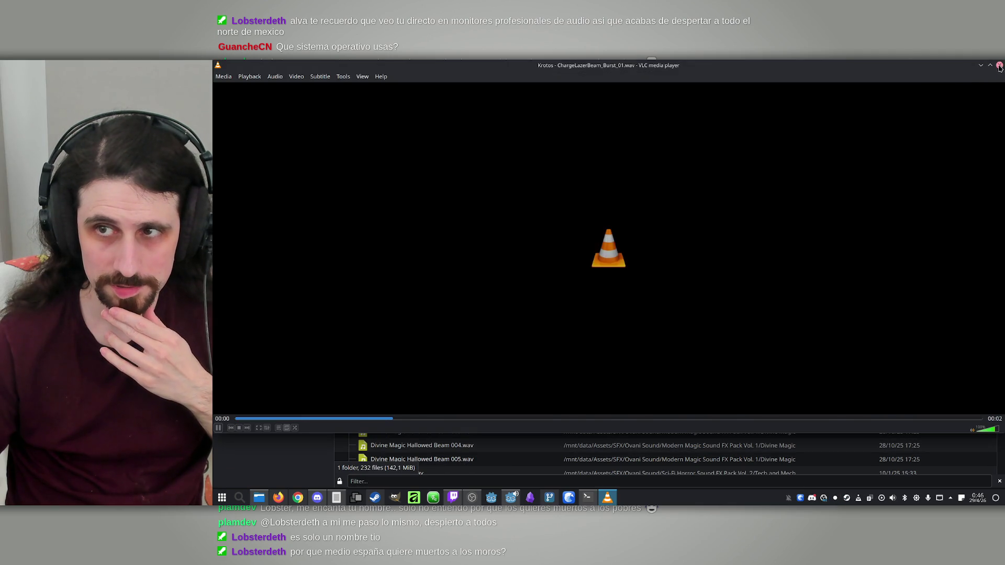
{"action": "left_click", "coordinate": [998, 65]}
{"action": "double_click", "coordinate": [438, 348]}
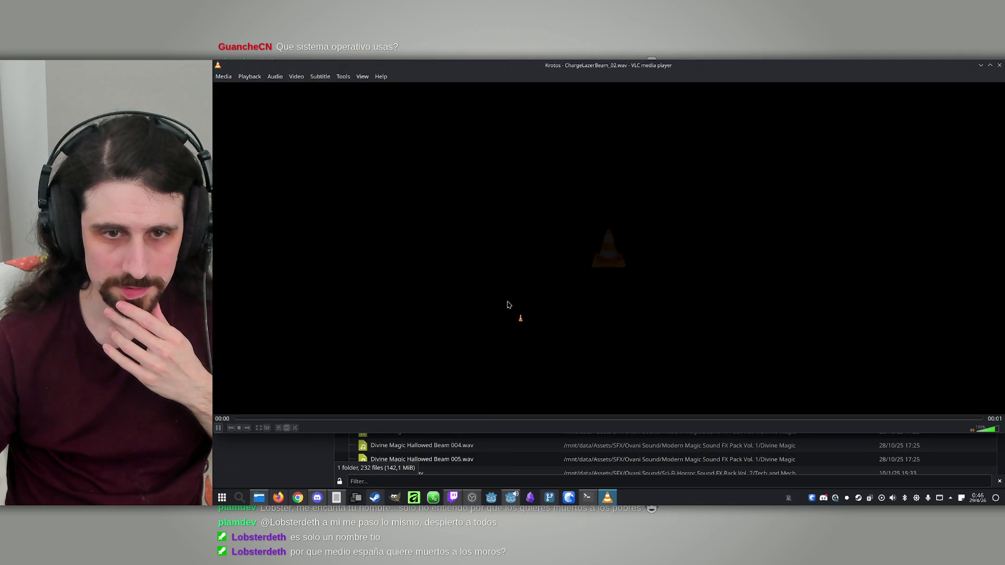
{"action": "left_click", "coordinate": [1000, 65]}
{"action": "double_click", "coordinate": [446, 307]}
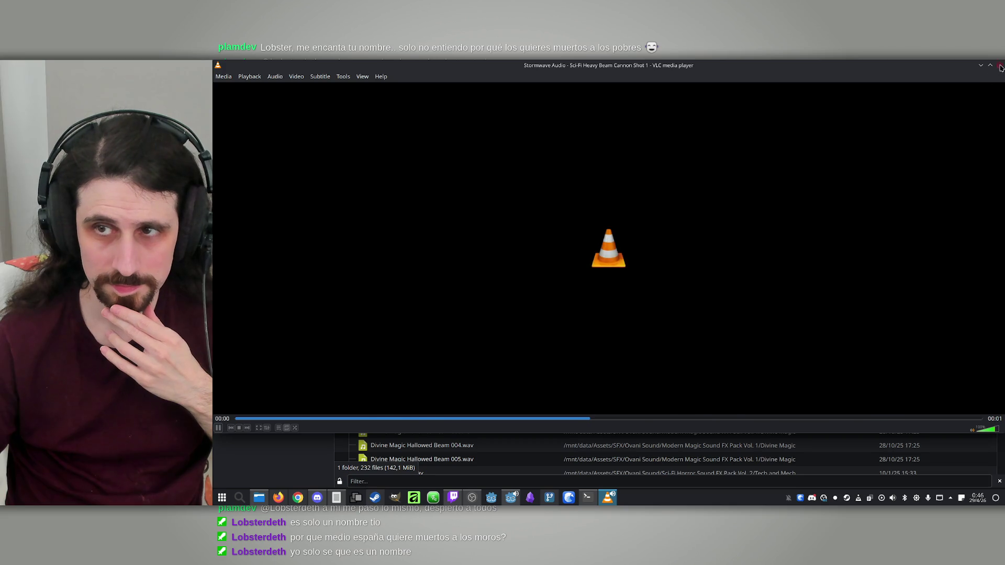
{"action": "left_click", "coordinate": [1001, 67]}
Compare a few more beam sounds, then copy ChargeLazerBeam_01.wav into the Beast project's assets/sfx folder
{"action": "double_click", "coordinate": [448, 292]}
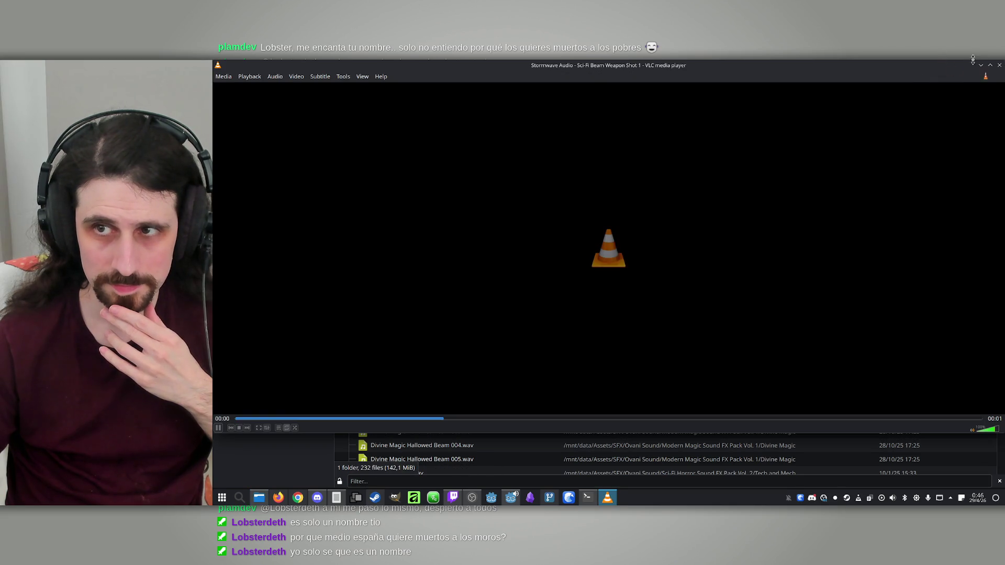
{"action": "left_click", "coordinate": [999, 65]}
{"action": "double_click", "coordinate": [478, 274]}
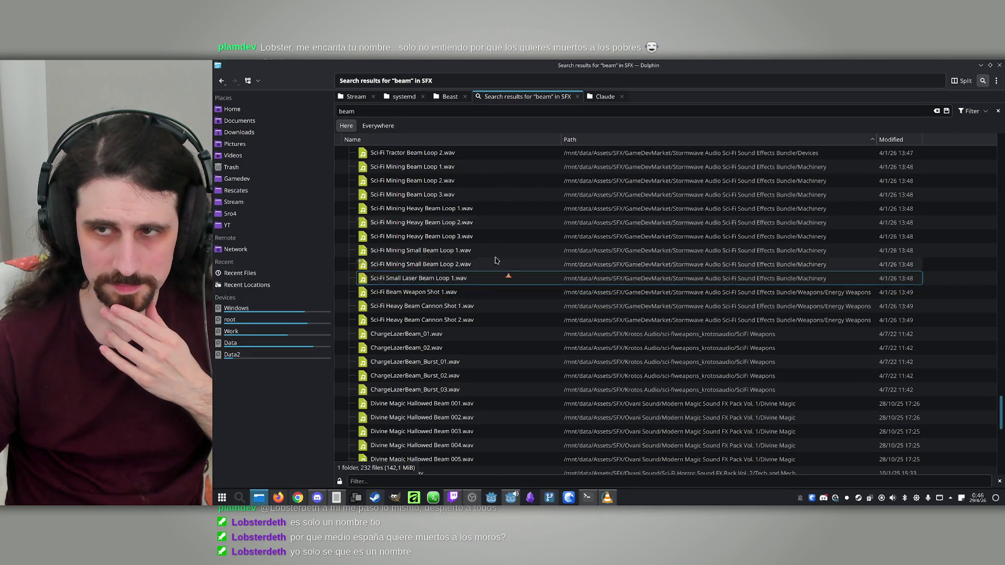
{"action": "left_click", "coordinate": [1000, 64]}
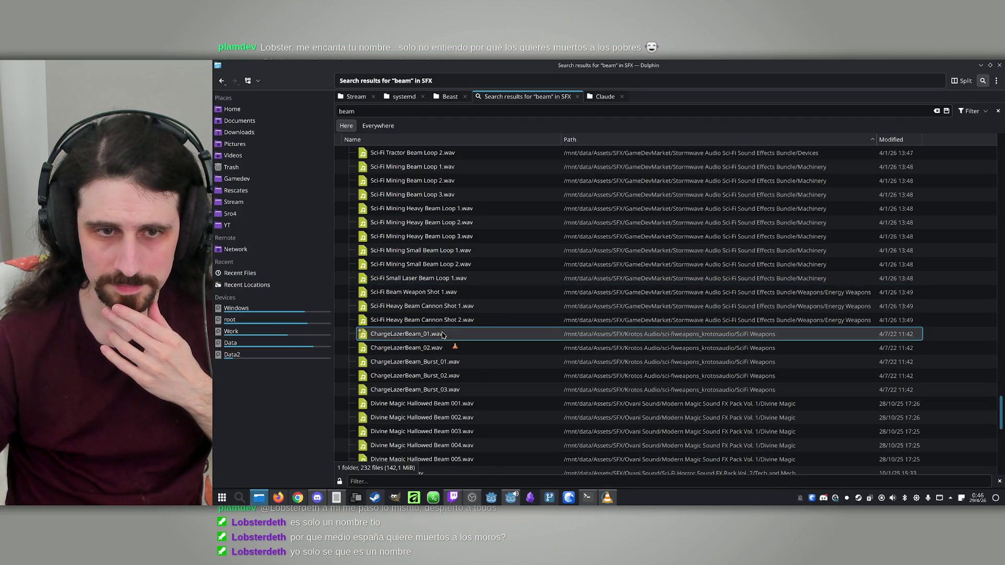
{"action": "double_click", "coordinate": [472, 309]}
{"action": "left_click", "coordinate": [1000, 65]}
{"action": "double_click", "coordinate": [477, 348]}
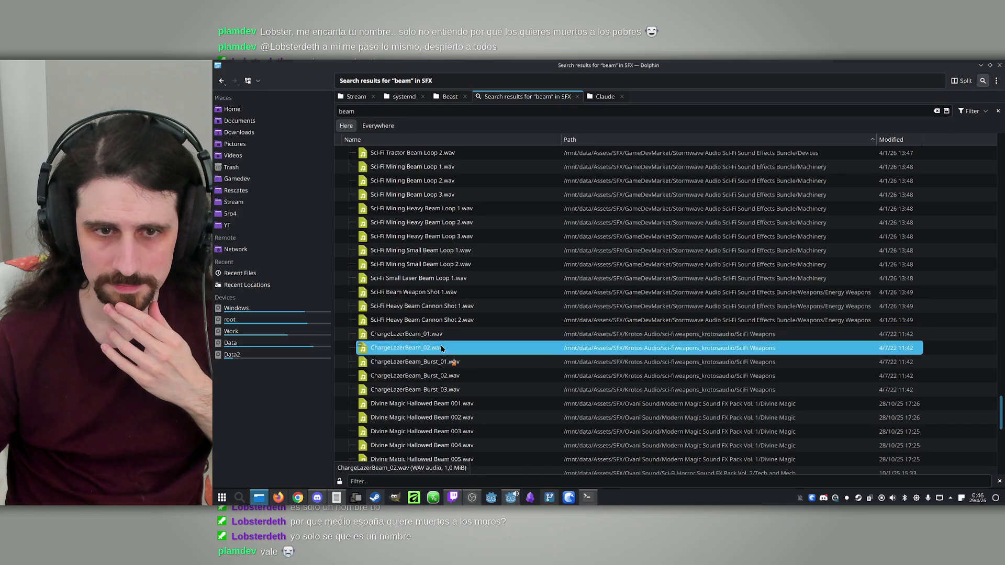
{"action": "left_click", "coordinate": [999, 65]}
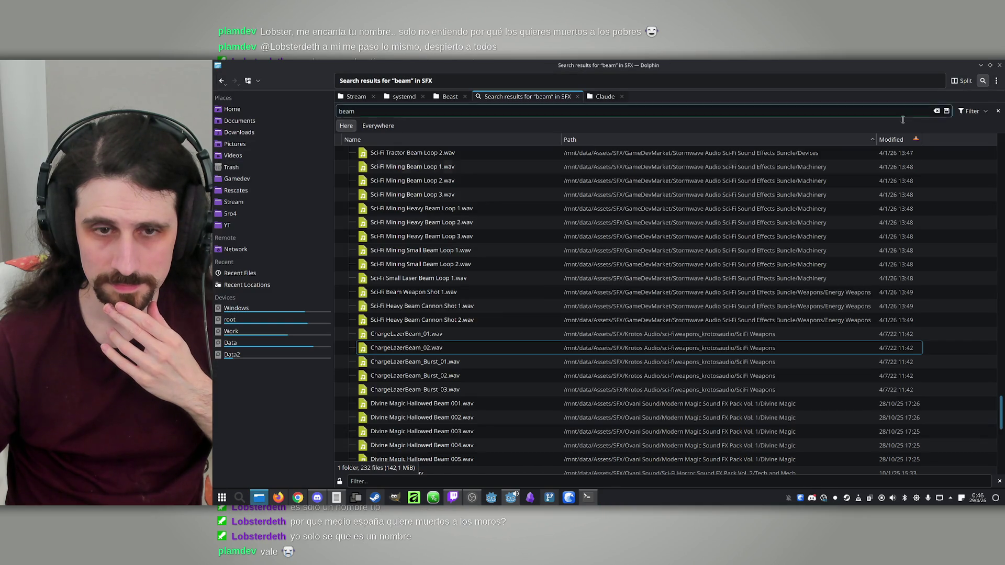
{"action": "mouse_move", "coordinate": [445, 334]}
{"action": "left_mouse_down"}
{"action": "mouse_move", "coordinate": [457, 99]}
{"action": "mouse_move", "coordinate": [411, 228]}
{"action": "mouse_move", "coordinate": [365, 207]}
{"action": "mouse_move", "coordinate": [408, 178]}
{"action": "mouse_move", "coordinate": [718, 258]}
{"action": "mouse_move", "coordinate": [504, 116]}
{"action": "left_mouse_up"}
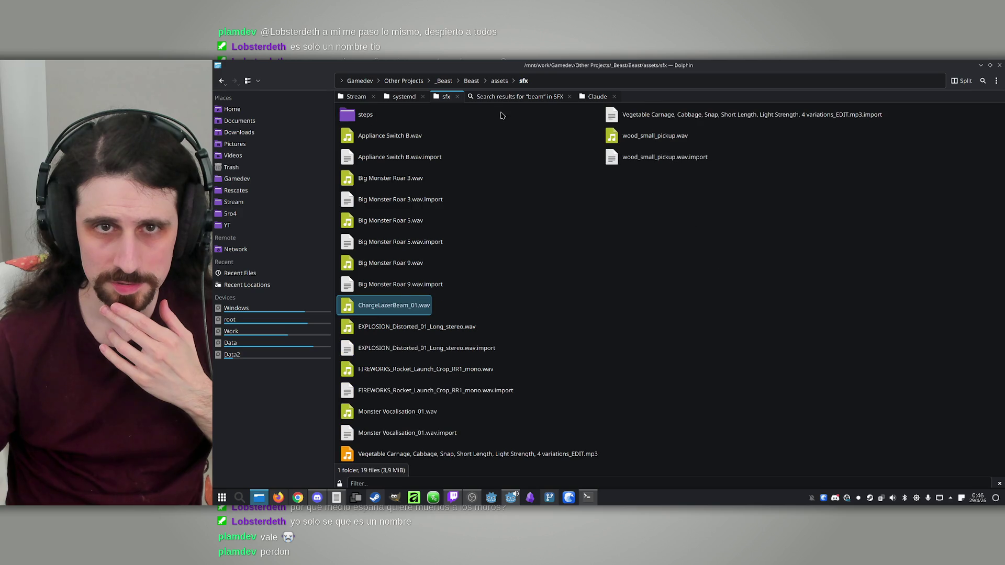
{"action": "left_click", "coordinate": [517, 98]}
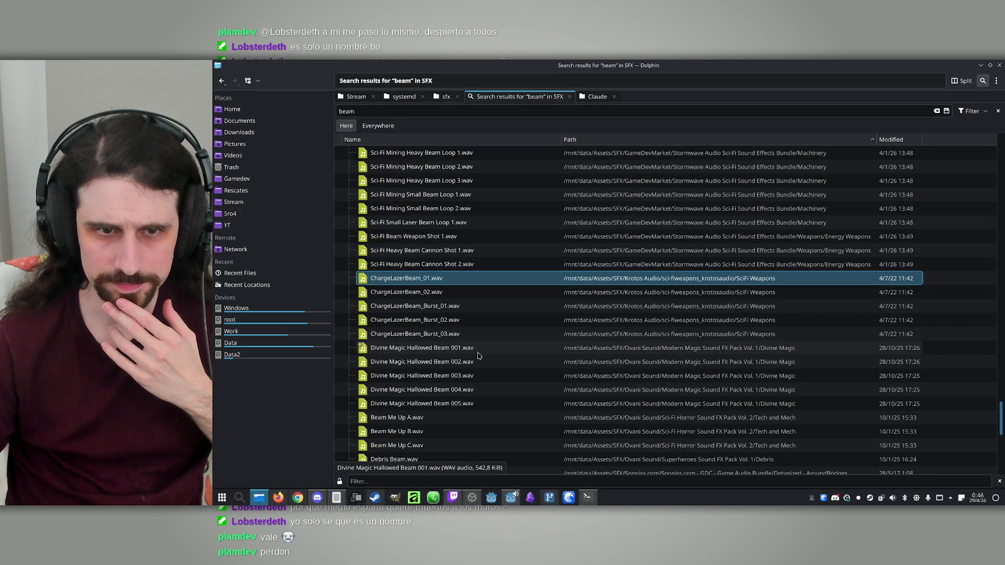
{"action": "double_click", "coordinate": [427, 350]}
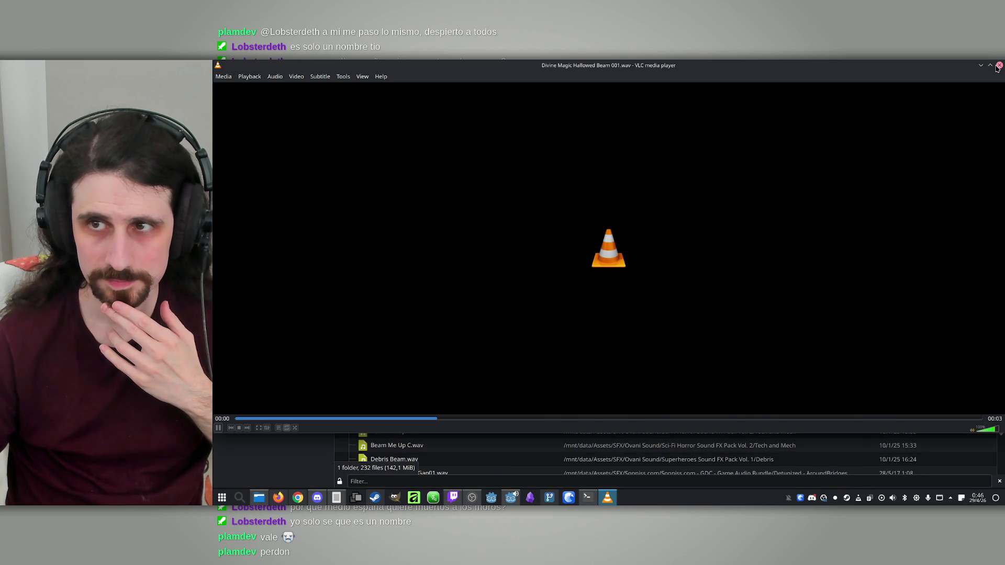
{"action": "left_click", "coordinate": [999, 66]}
{"action": "double_click", "coordinate": [410, 418]}
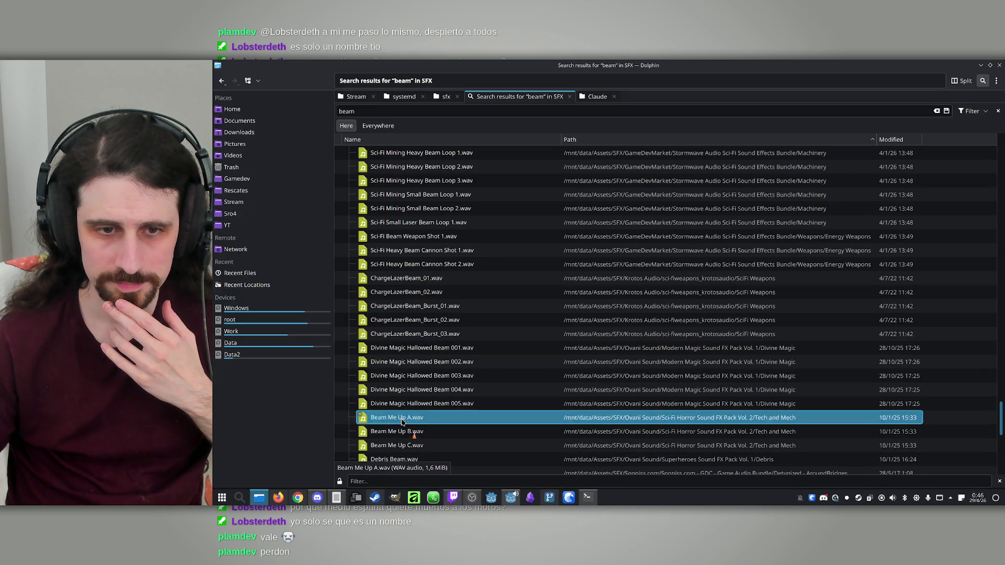
{"action": "left_click", "coordinate": [998, 67]}
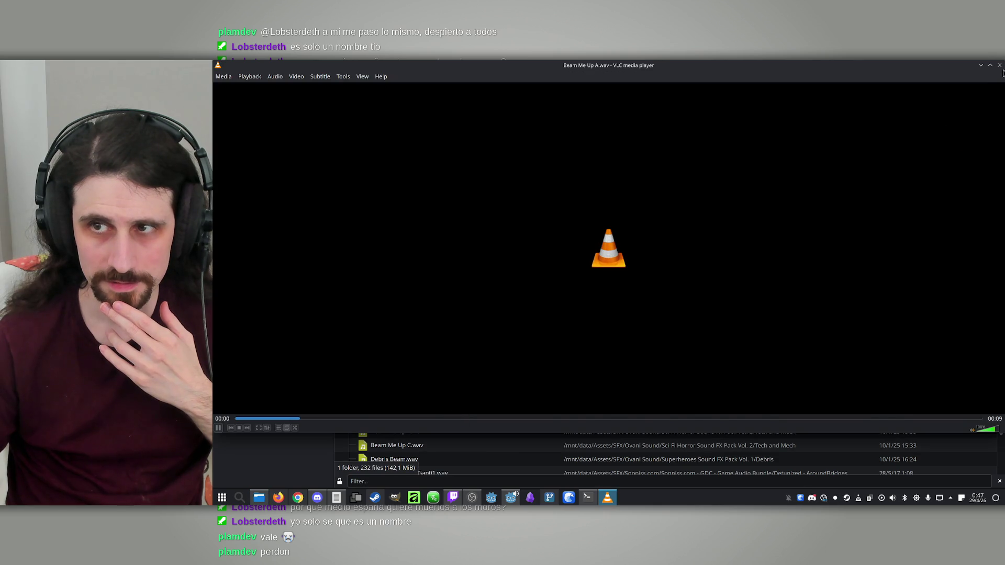
{"action": "left_click", "coordinate": [999, 66]}
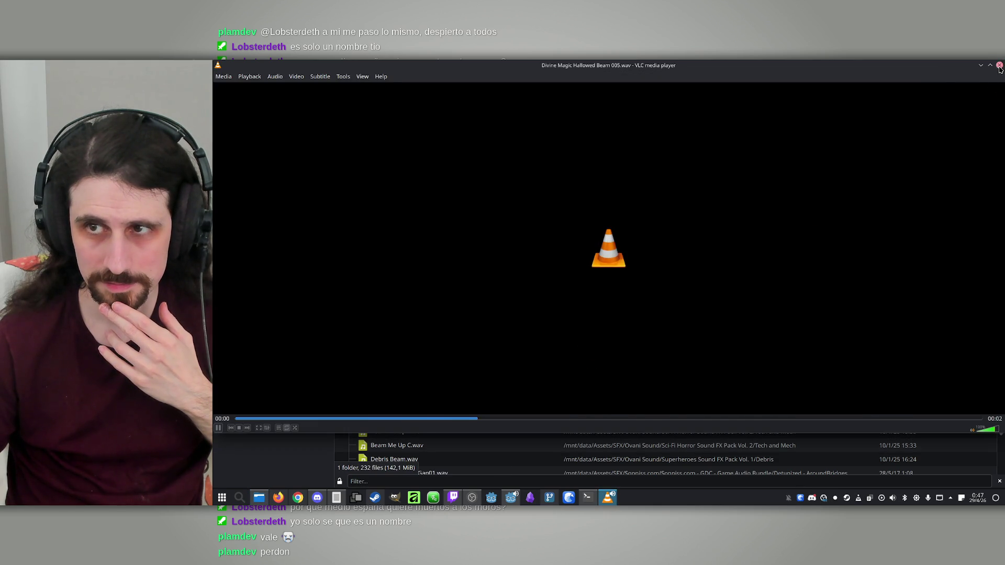
{"action": "left_click", "coordinate": [999, 66]}
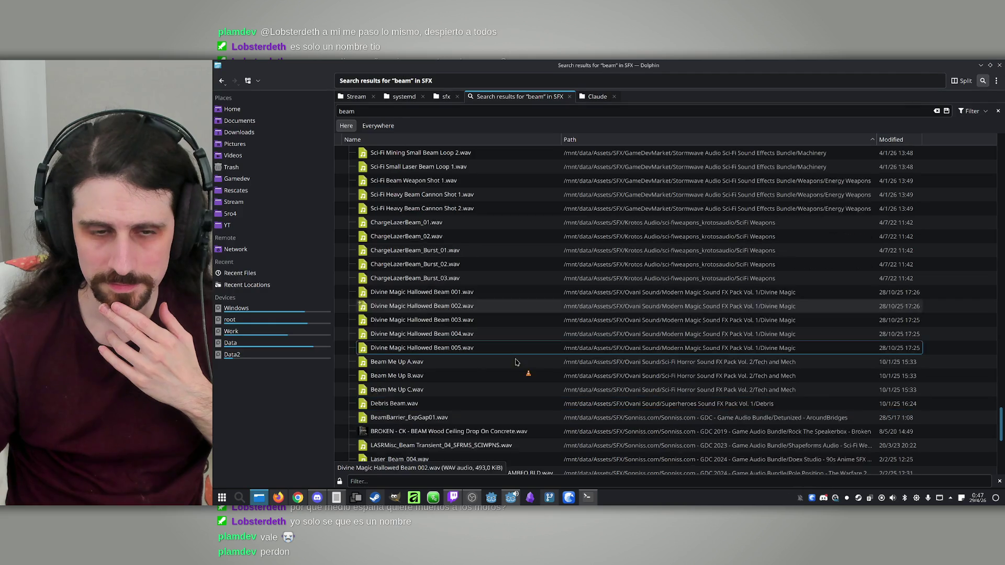
{"action": "left_click", "coordinate": [474, 374]}
{"action": "double_click", "coordinate": [414, 305]}
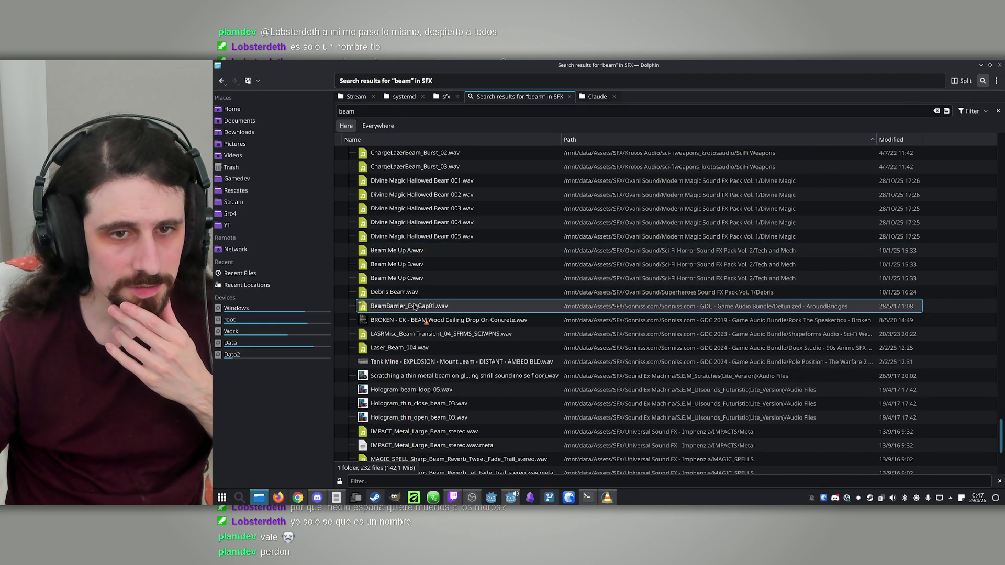
{"action": "left_click", "coordinate": [1000, 66]}
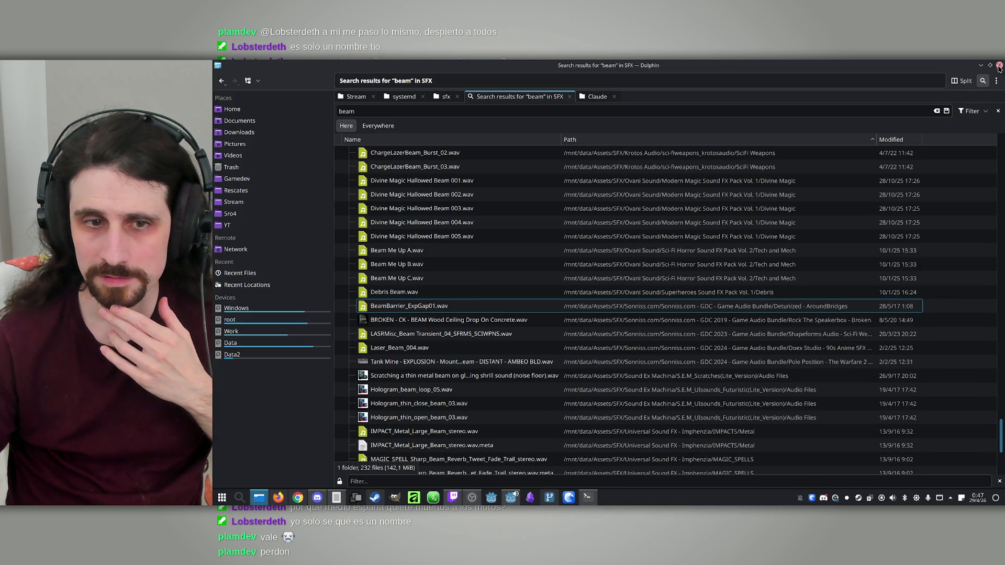
{"action": "double_click", "coordinate": [552, 347]}
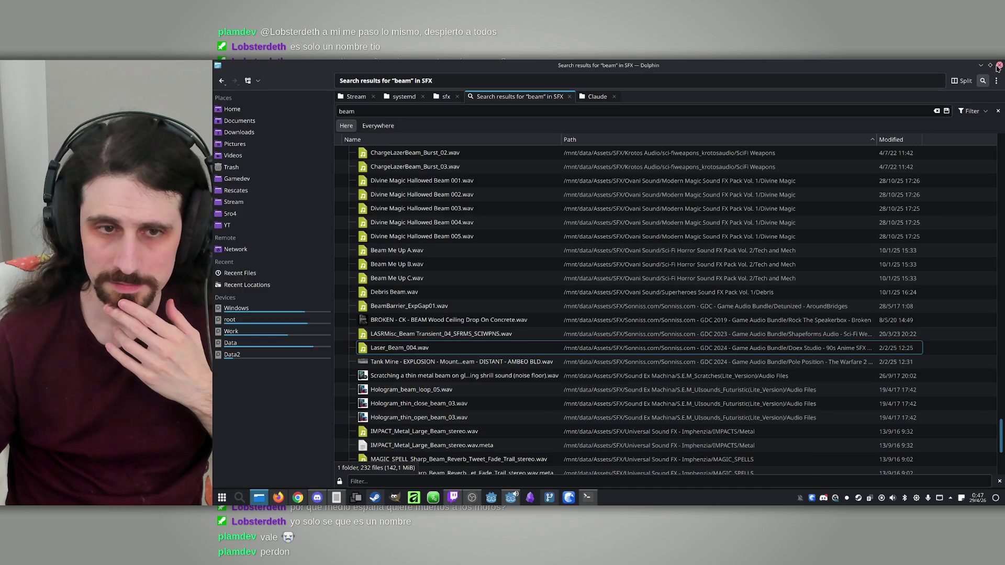
{"action": "left_click", "coordinate": [1000, 65]}
{"action": "scroll", "coordinate": [437, 353], "scroll_direction": "down", "scroll_amount": 2}
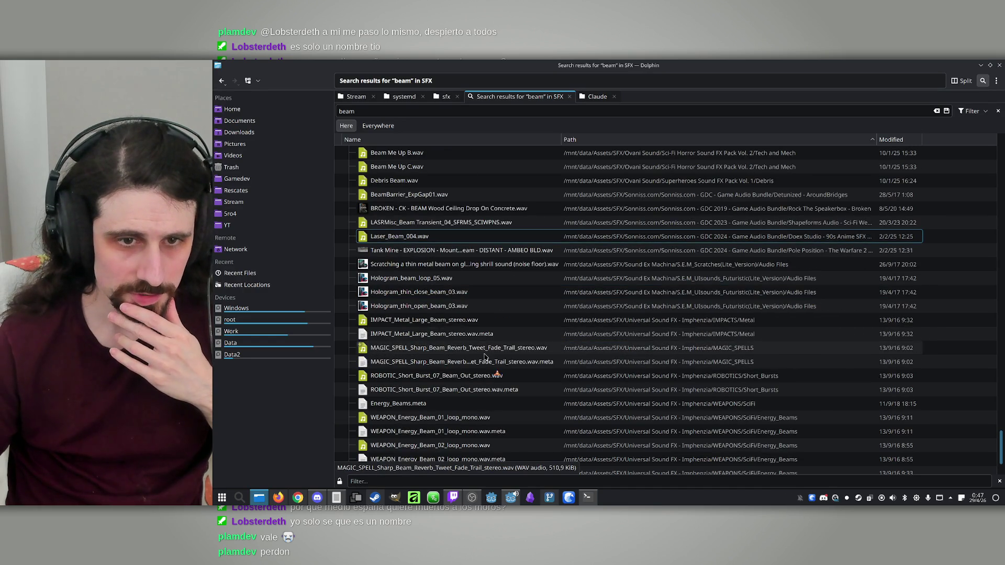
{"action": "left_click", "coordinate": [440, 322]}
{"action": "double_click", "coordinate": [440, 322]}
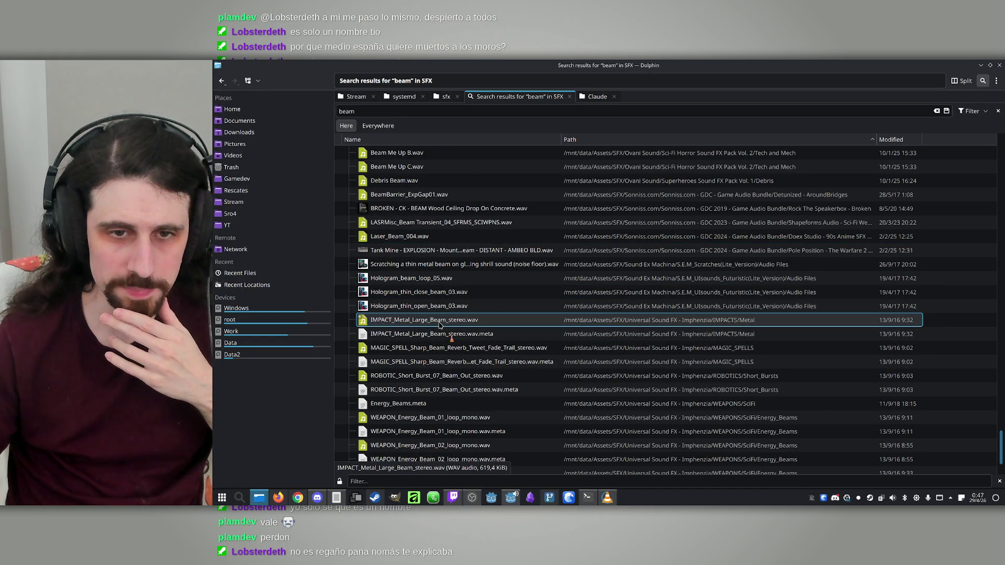
{"action": "left_click", "coordinate": [998, 66]}
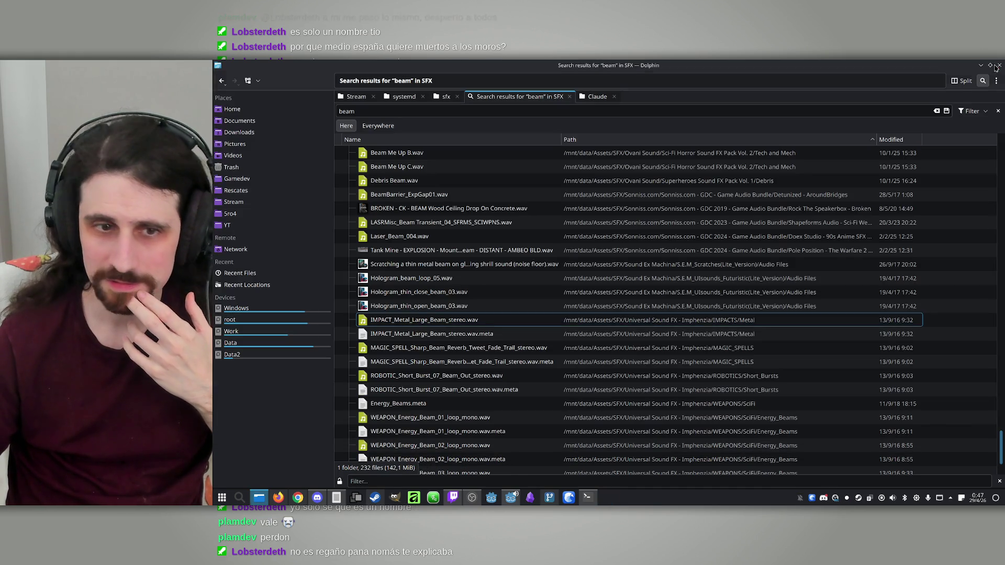
{"action": "double_click", "coordinate": [436, 376]}
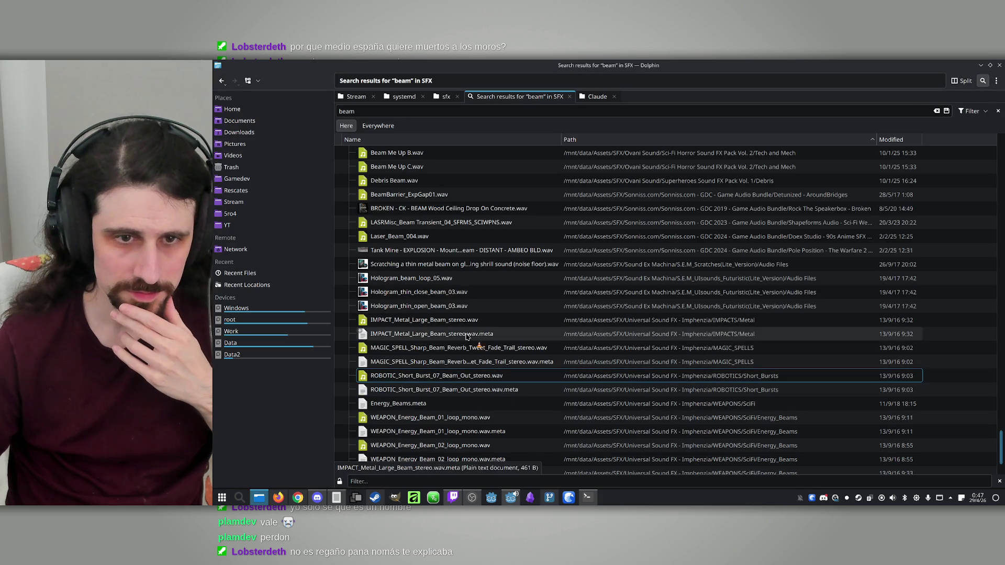
{"action": "left_click", "coordinate": [453, 353]}
{"action": "double_click", "coordinate": [453, 354]}
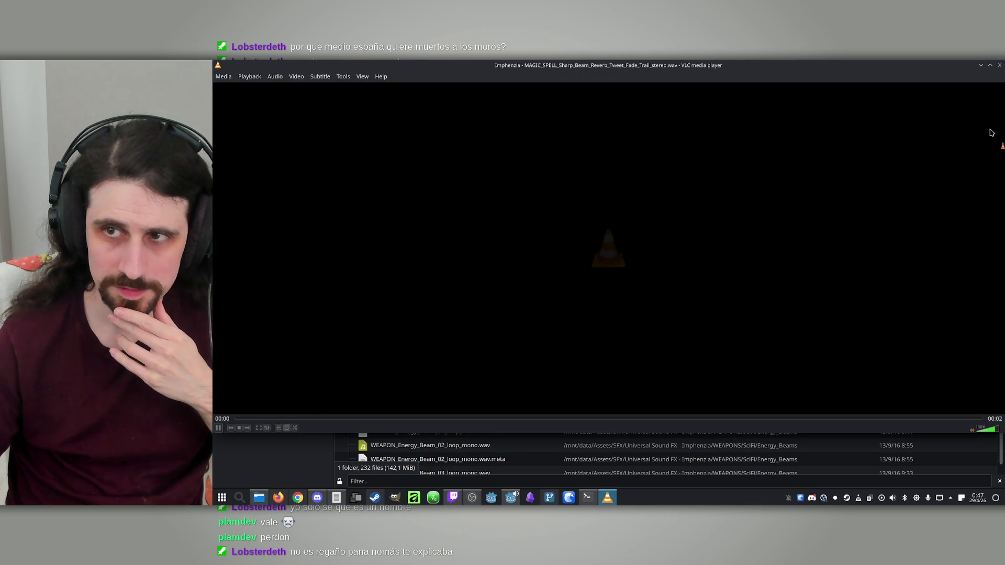
{"action": "left_click", "coordinate": [998, 65]}
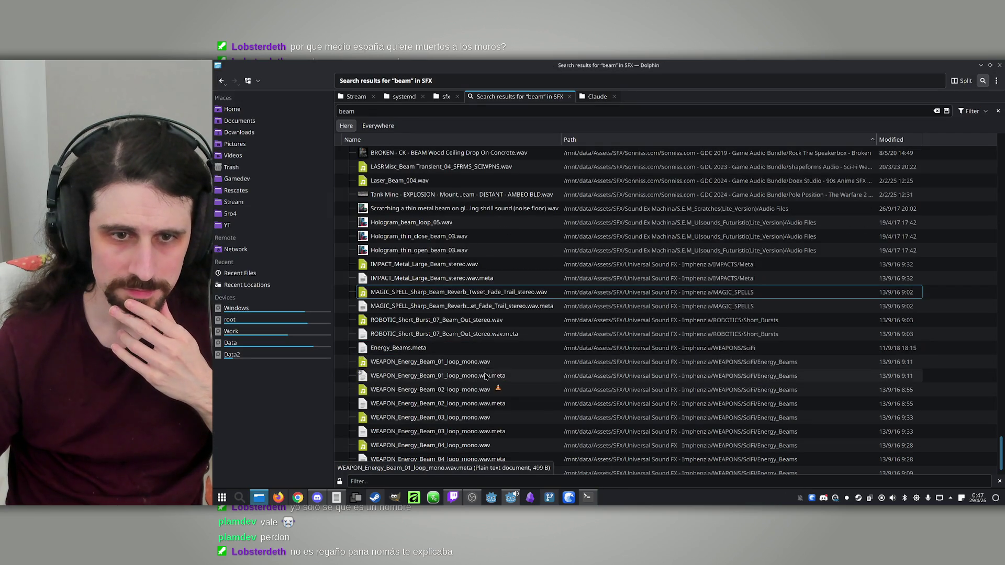
{"action": "left_click", "coordinate": [432, 418]}
{"action": "scroll", "coordinate": [432, 395], "scroll_direction": "down", "scroll_amount": 2}
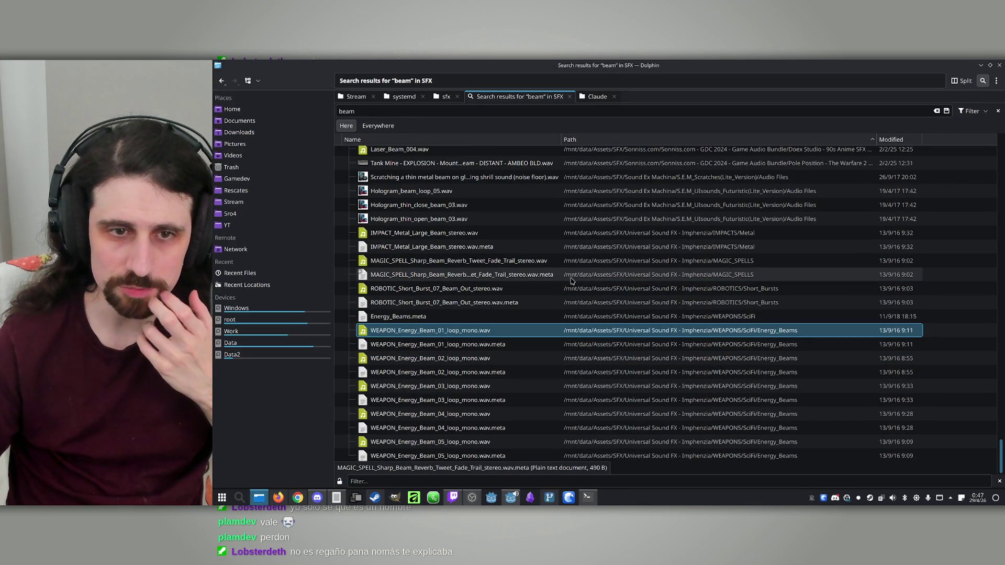
{"action": "left_click", "coordinate": [445, 99]}
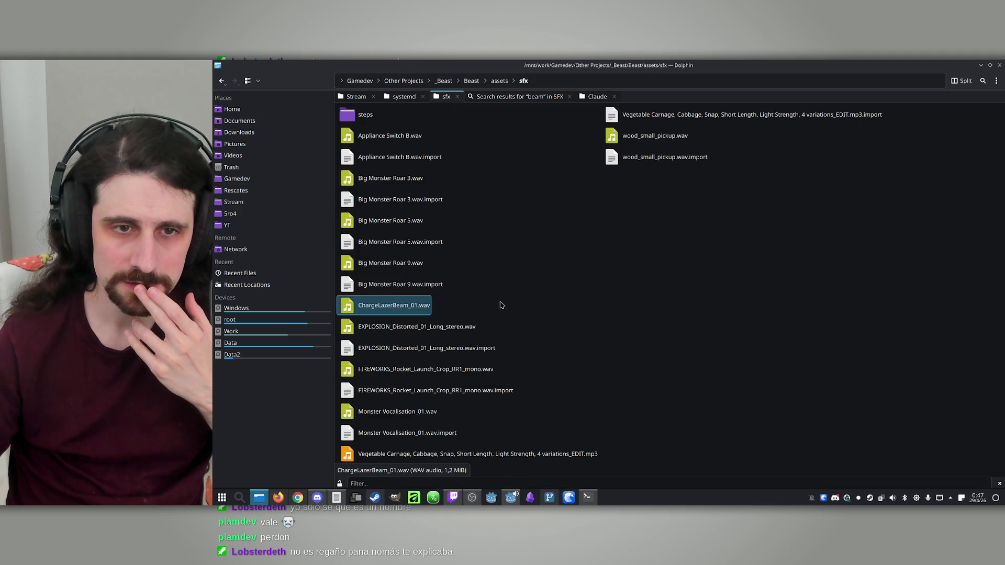
{"action": "double_click", "coordinate": [382, 308]}
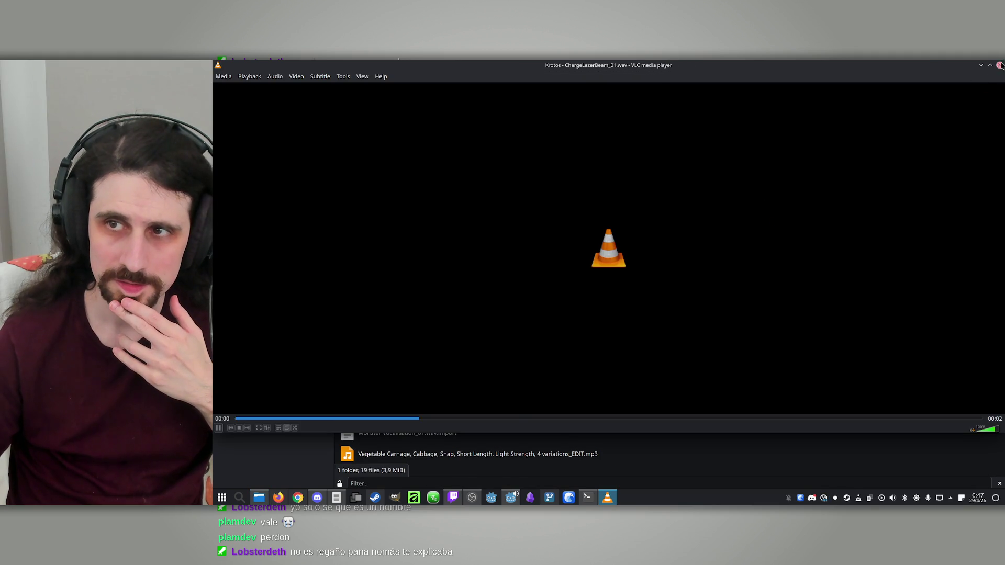
{"action": "left_click", "coordinate": [1000, 64]}
{"action": "left_click", "coordinate": [517, 96]}
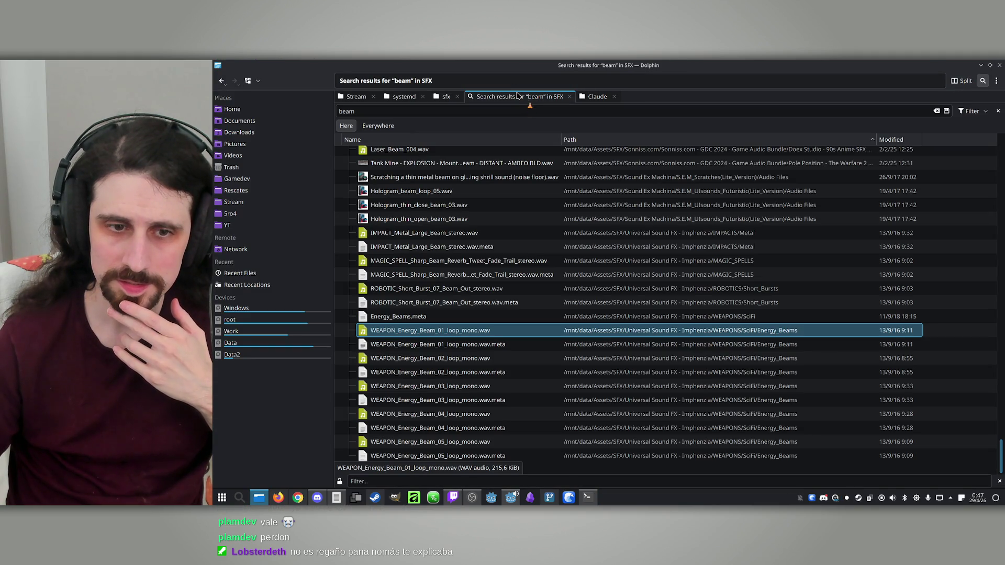
{"action": "scroll", "coordinate": [443, 290], "scroll_direction": "up", "scroll_amount": 10}
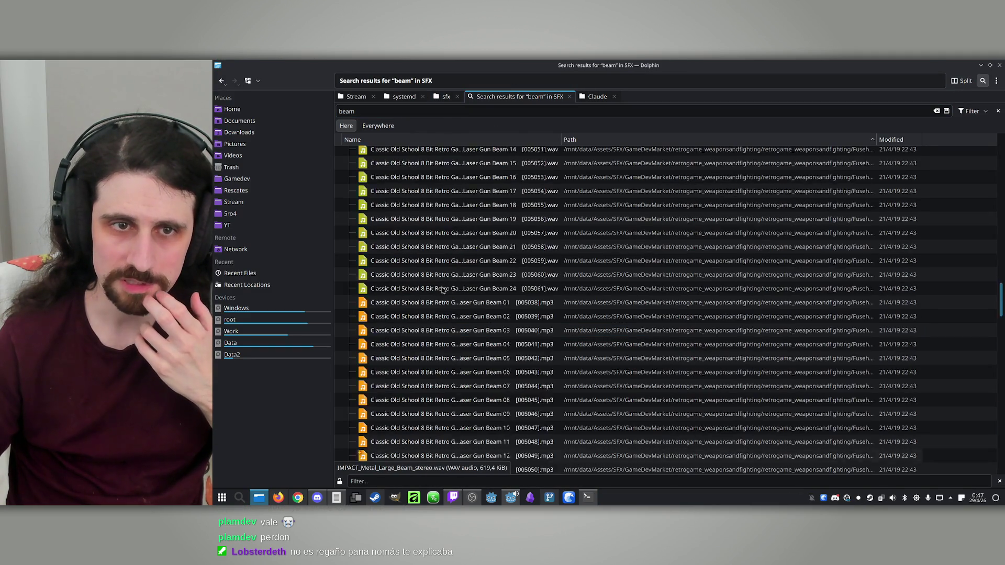
{"action": "scroll", "coordinate": [442, 290], "scroll_direction": "up", "scroll_amount": 7}
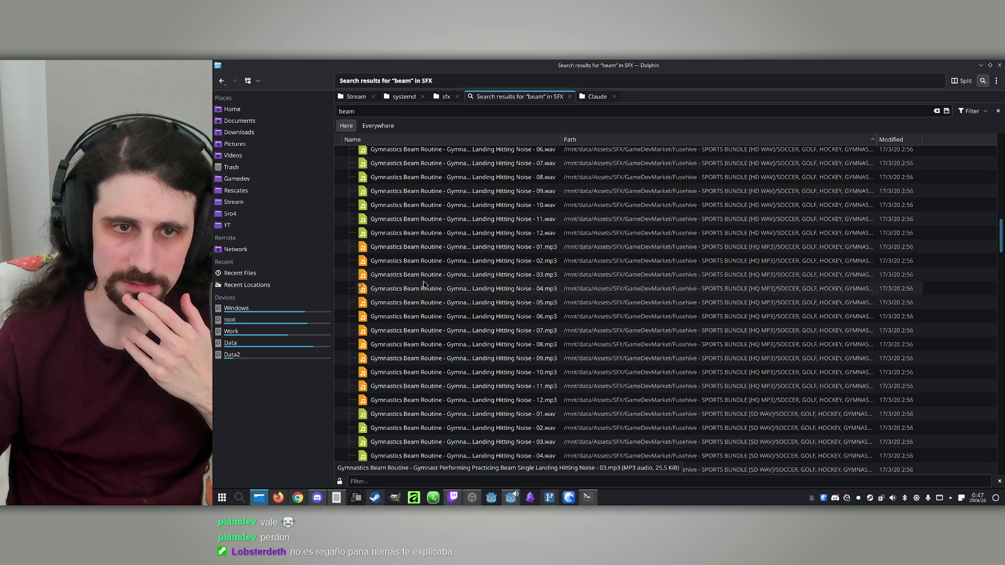
{"action": "scroll", "coordinate": [413, 311], "scroll_direction": "up", "scroll_amount": 3}
{"action": "left_click", "coordinate": [399, 335]}
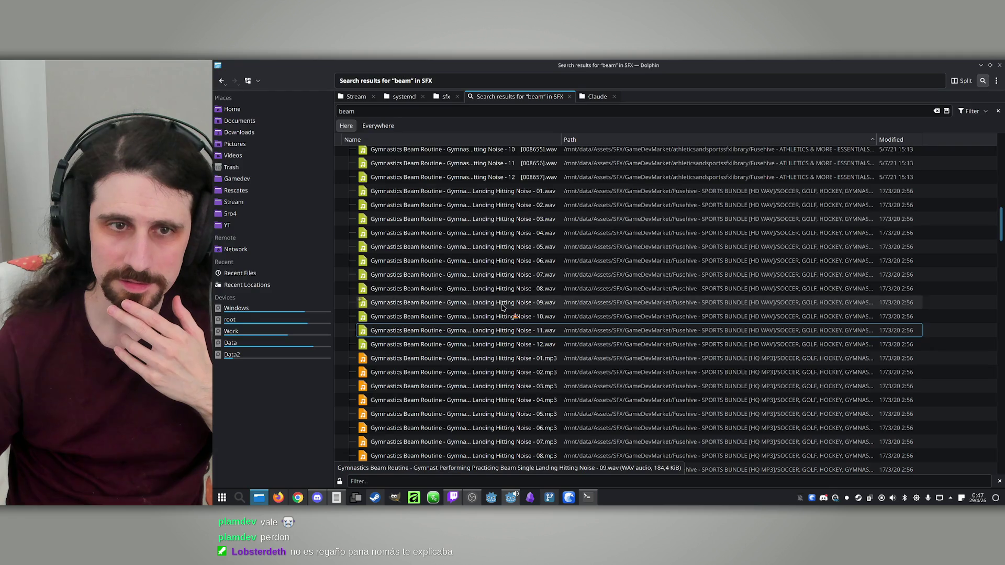
{"action": "scroll", "coordinate": [502, 307], "scroll_direction": "up", "scroll_amount": 3}
{"action": "left_click", "coordinate": [497, 274]}
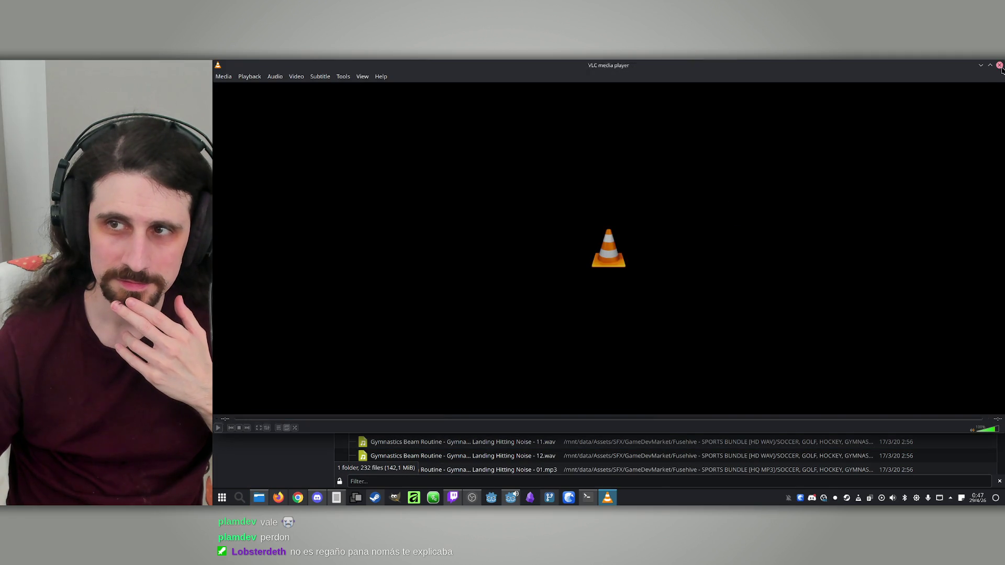
{"action": "left_click", "coordinate": [1000, 65]}
{"action": "key", "text": "Up"}
{"action": "key", "text": "Up"}
{"action": "key", "text": "Up"}
{"action": "key", "text": "Return"}
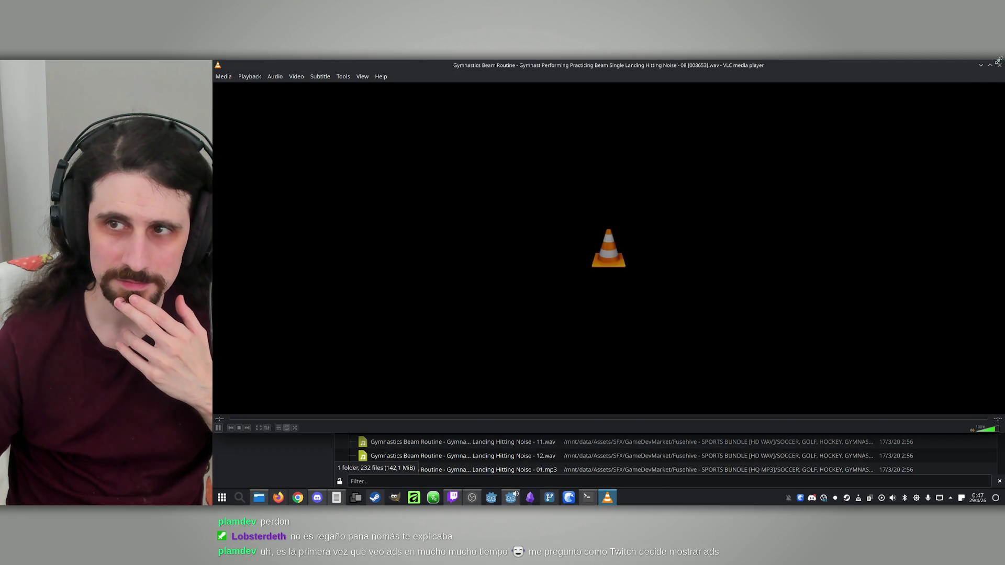
{"action": "left_click", "coordinate": [1000, 65]}
{"action": "key", "text": "Up"}
{"action": "key", "text": "Up"}
{"action": "key", "text": "Up"}
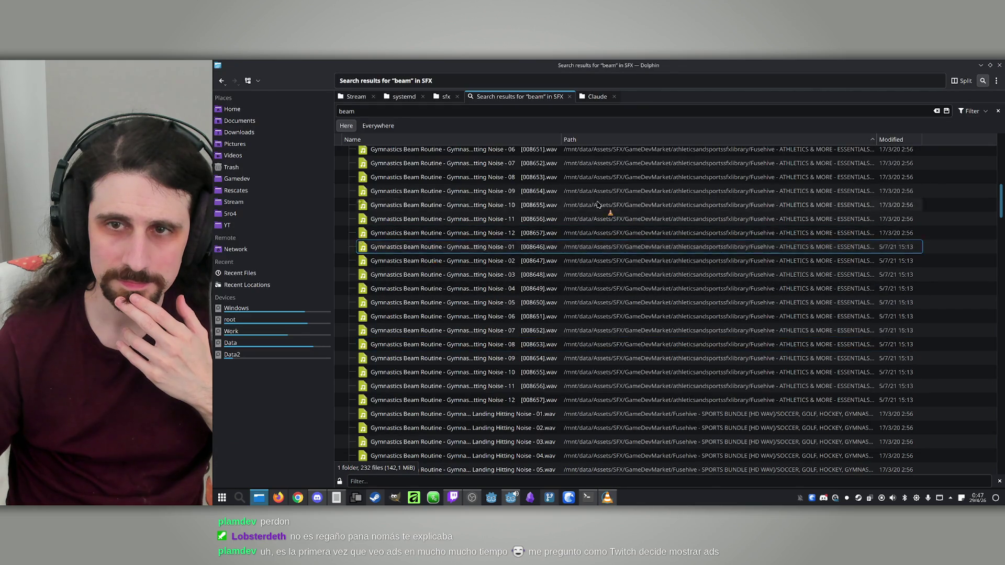
{"action": "key", "text": "Return"}
{"action": "left_click", "coordinate": [999, 65]}
{"action": "key", "text": "Down"}
{"action": "key", "text": "Down"}
{"action": "key", "text": "Down"}
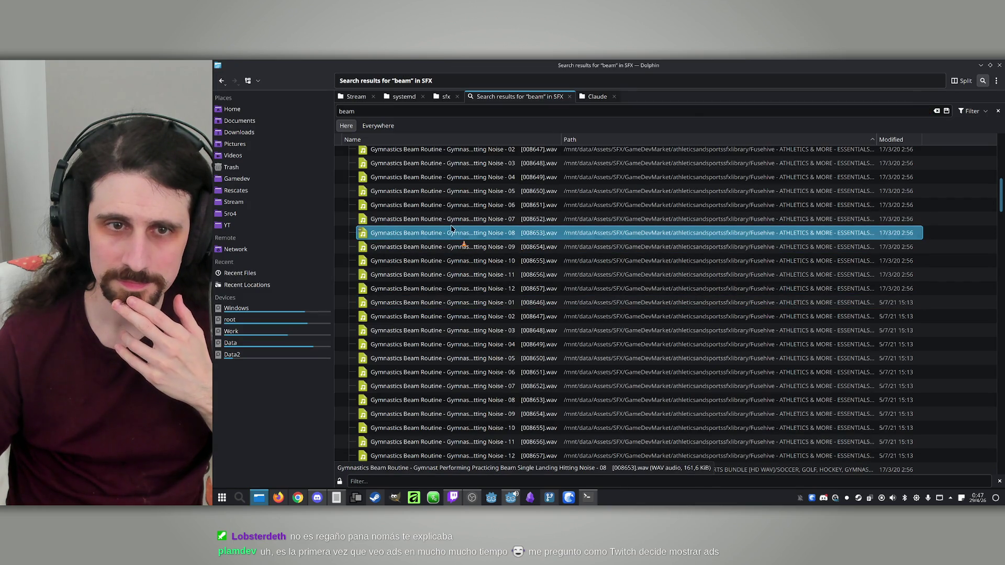
{"action": "key", "text": "Return"}
{"action": "left_click", "coordinate": [1000, 64]}
{"action": "key", "text": "Up"}
{"action": "key", "text": "Up"}
{"action": "key", "text": "Up"}
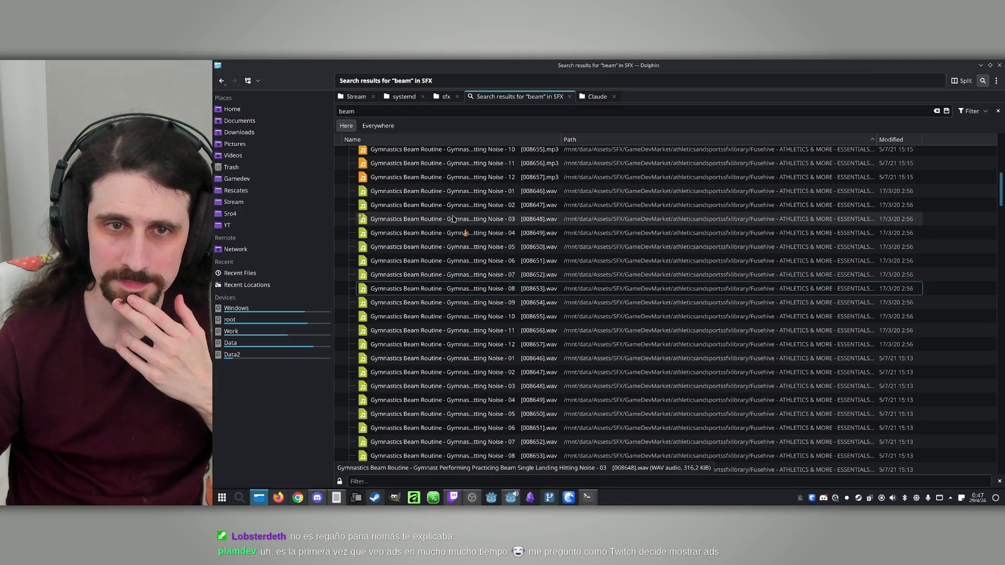
{"action": "key", "text": "Return"}
{"action": "left_click", "coordinate": [1000, 65]}
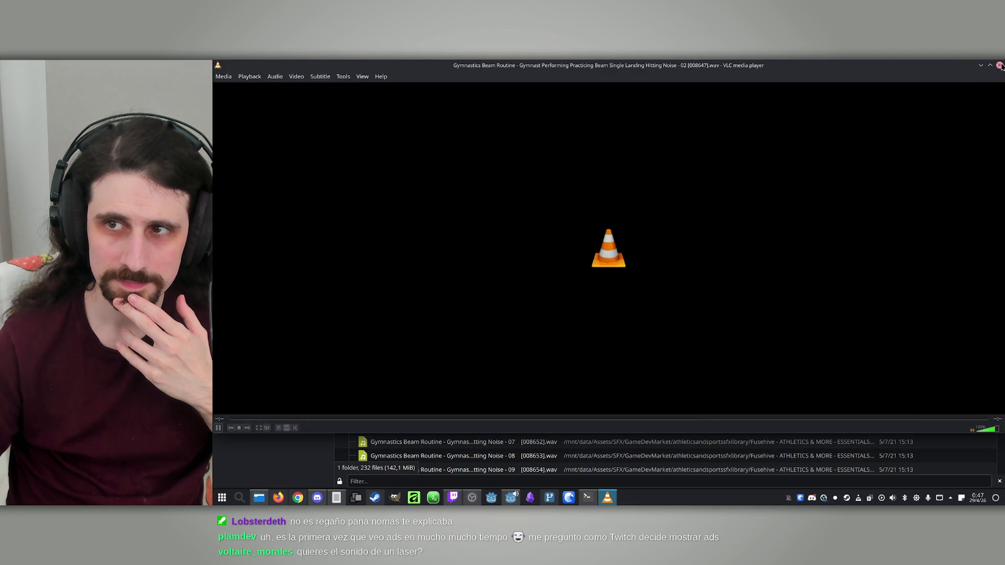
{"action": "left_click", "coordinate": [1000, 65]}
{"action": "left_click", "coordinate": [462, 194]}
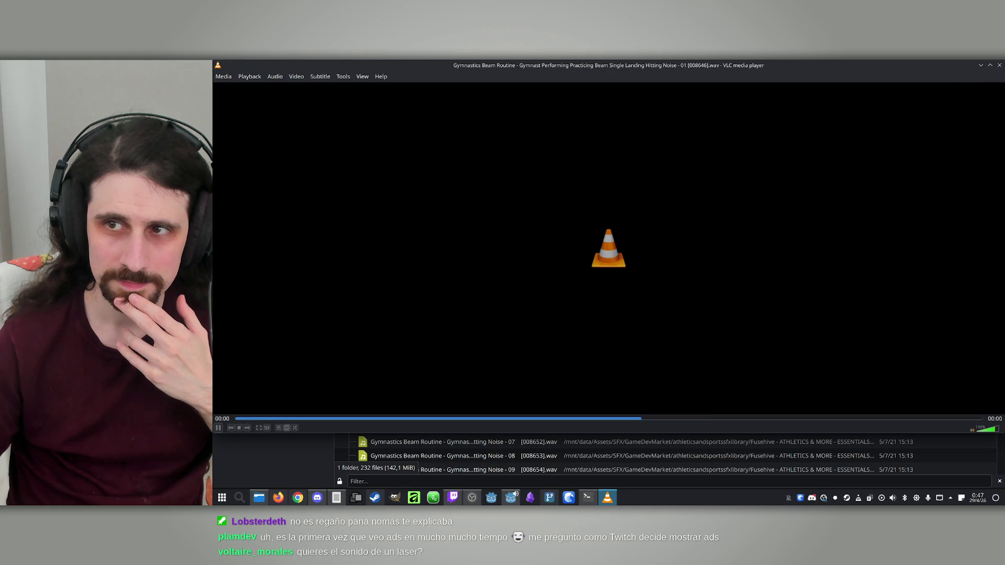
{"action": "left_click", "coordinate": [999, 65]}
{"action": "left_click", "coordinate": [921, 193]}
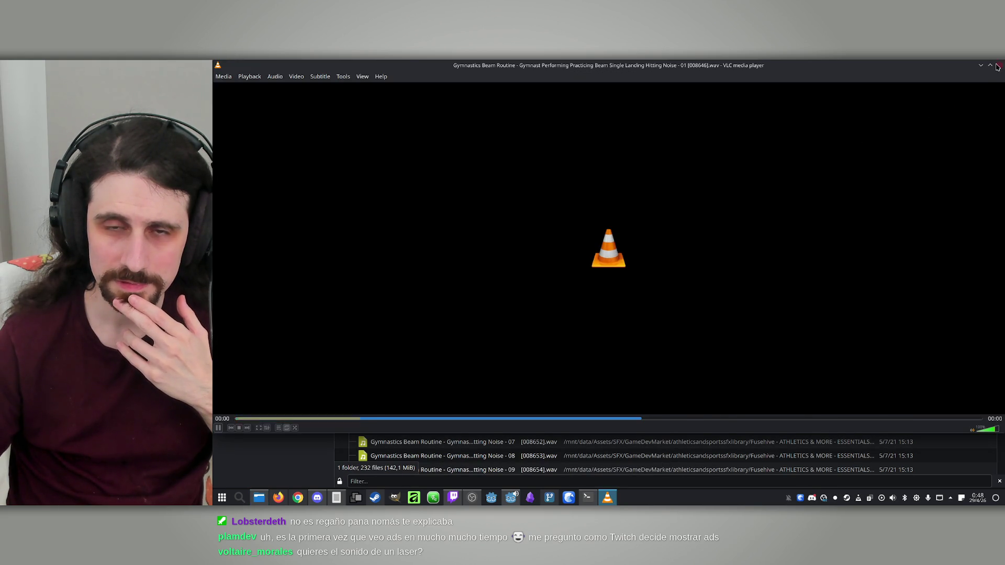
{"action": "left_click", "coordinate": [1000, 65]}
{"action": "left_click", "coordinate": [408, 194]}
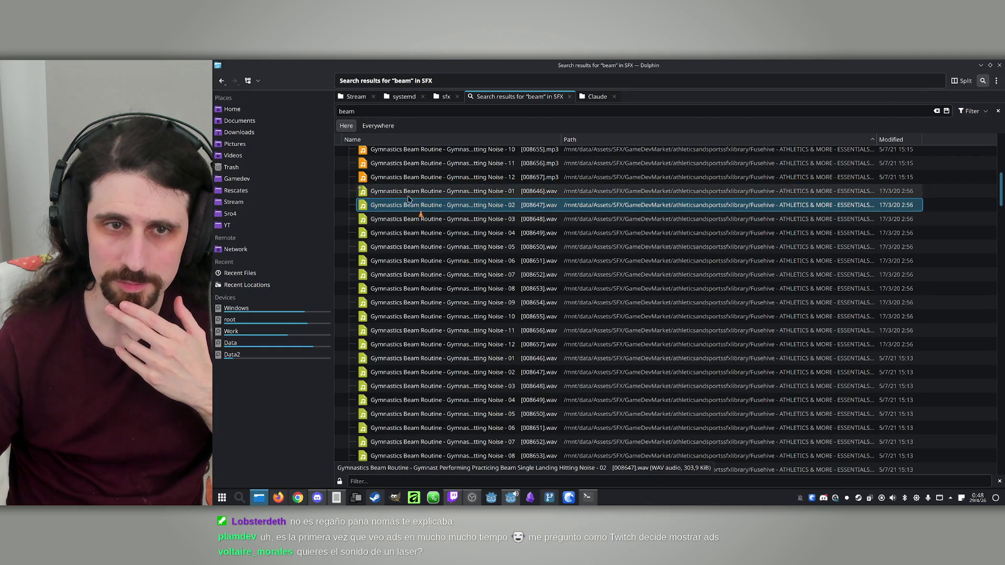
{"action": "left_click", "coordinate": [449, 105]}
Preview ChargeLazerBeam_01.wav in the game's sfx folder and move it to Trash
{"action": "left_click", "coordinate": [448, 98]}
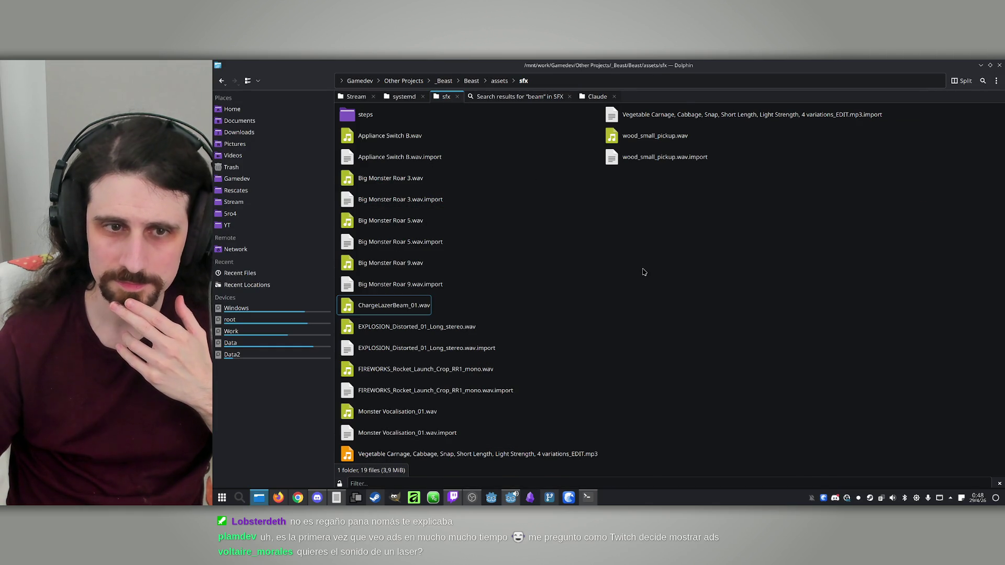
{"action": "double_click", "coordinate": [385, 305]}
{"action": "left_click", "coordinate": [1000, 65]}
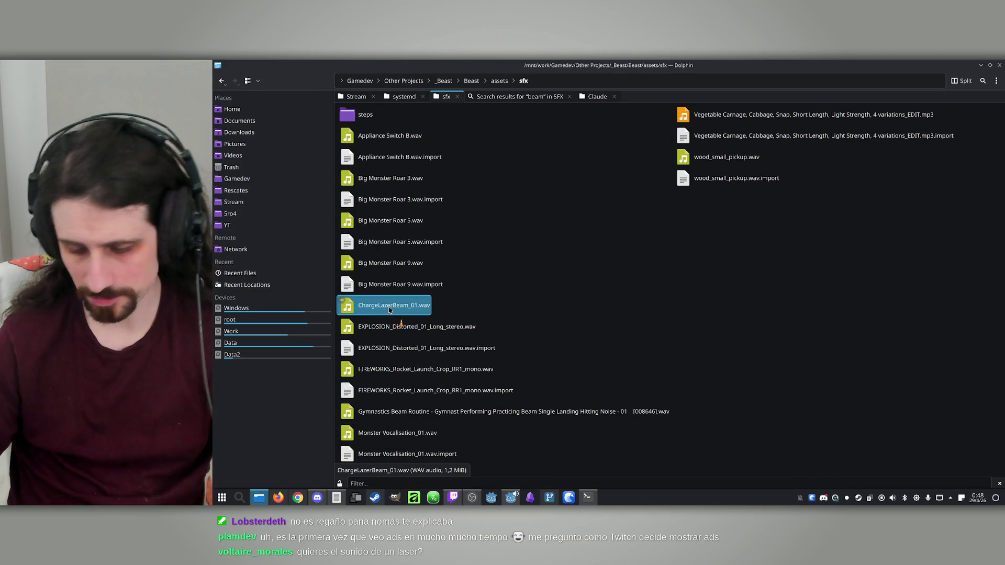
{"action": "key", "text": "Delete"}
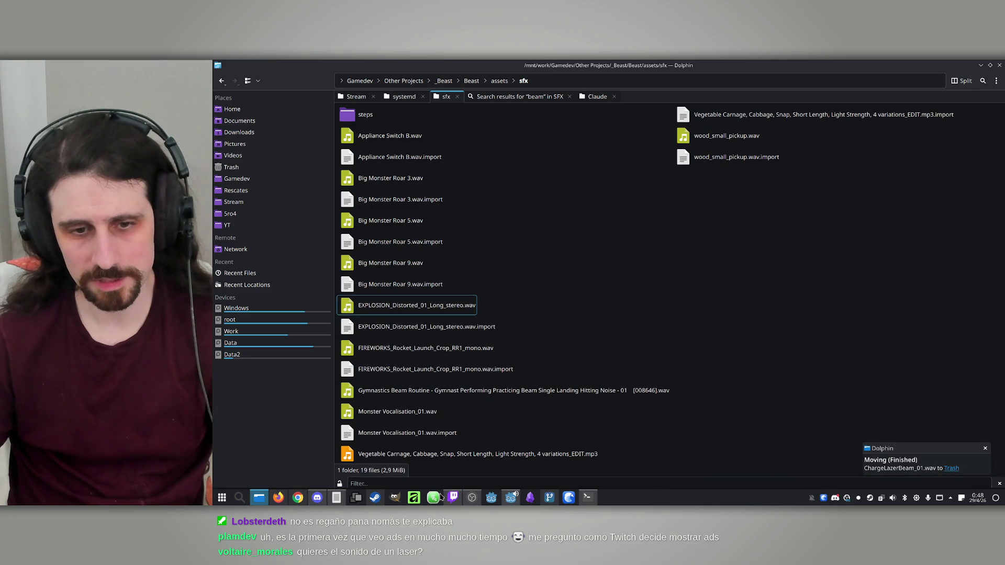
{"action": "left_click", "coordinate": [510, 498]}
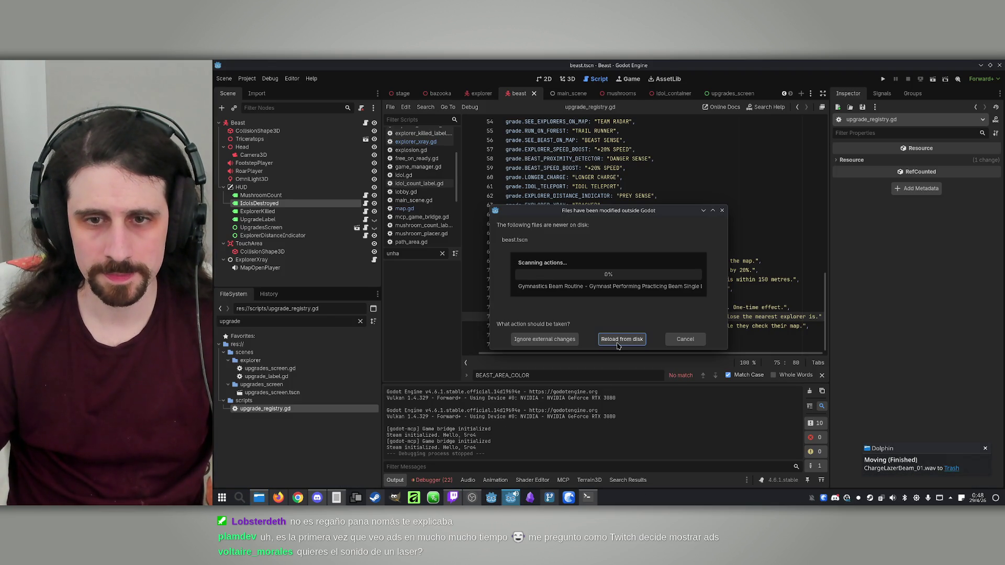
Reload beast.tscn from disk and set MapOpenPlayer's stream to the Gymnastics Beam Routine clip
{"action": "left_click", "coordinate": [618, 346]}
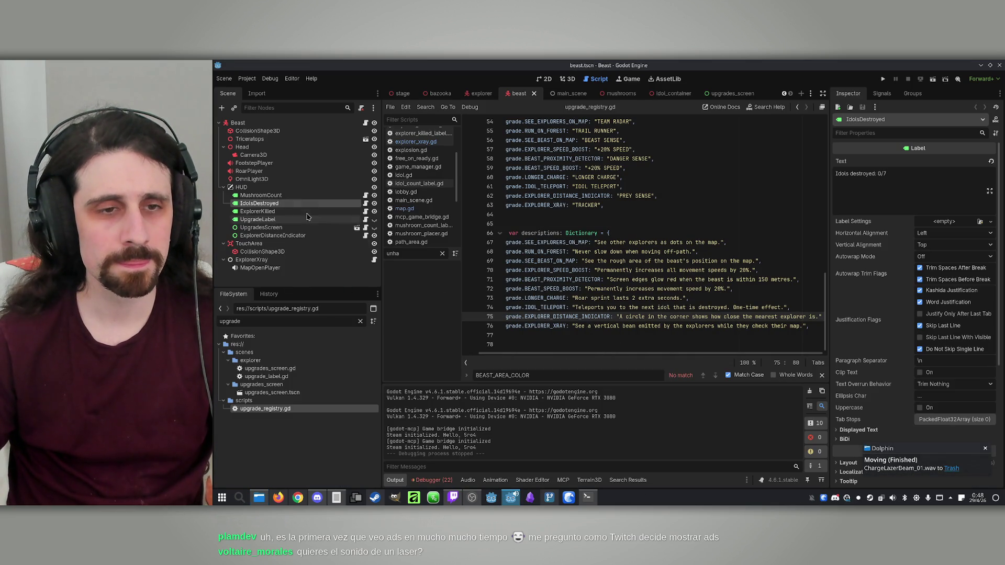
{"action": "left_click", "coordinate": [272, 270]}
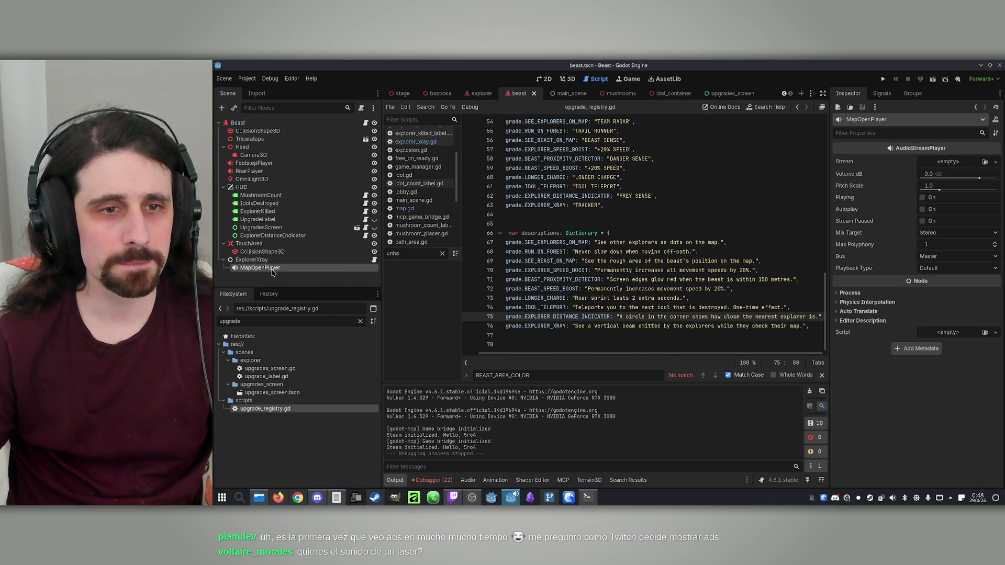
{"action": "left_click", "coordinate": [996, 162]}
{"action": "left_click", "coordinate": [947, 283]}
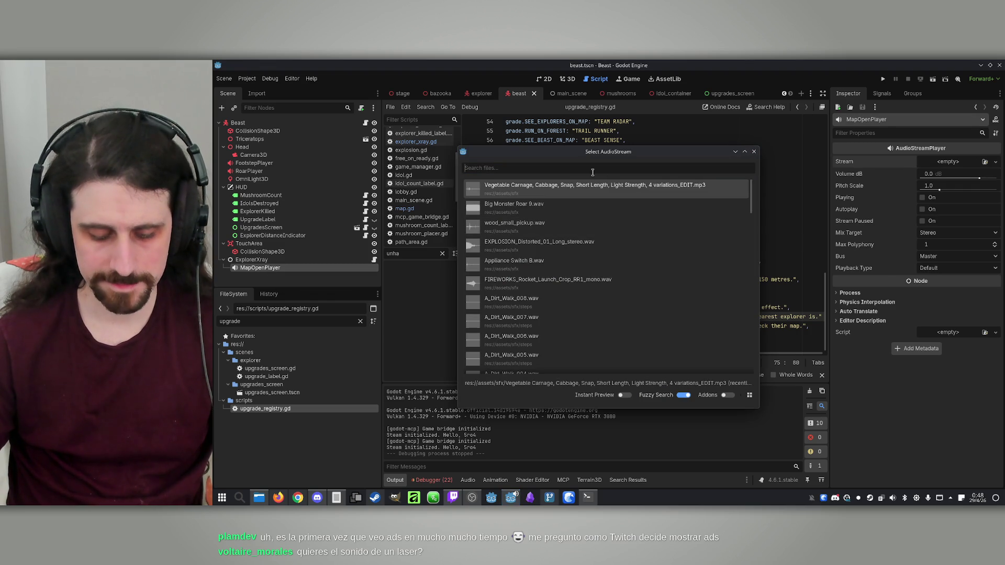
{"action": "type", "text": "gbeam"}
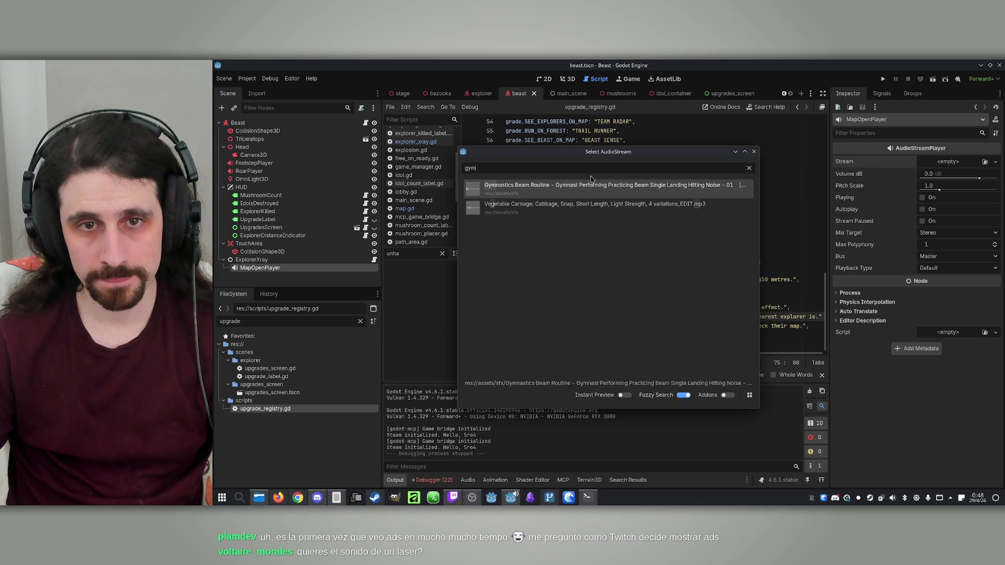
{"action": "left_click", "coordinate": [559, 187]}
{"action": "left_click", "coordinate": [279, 260]}
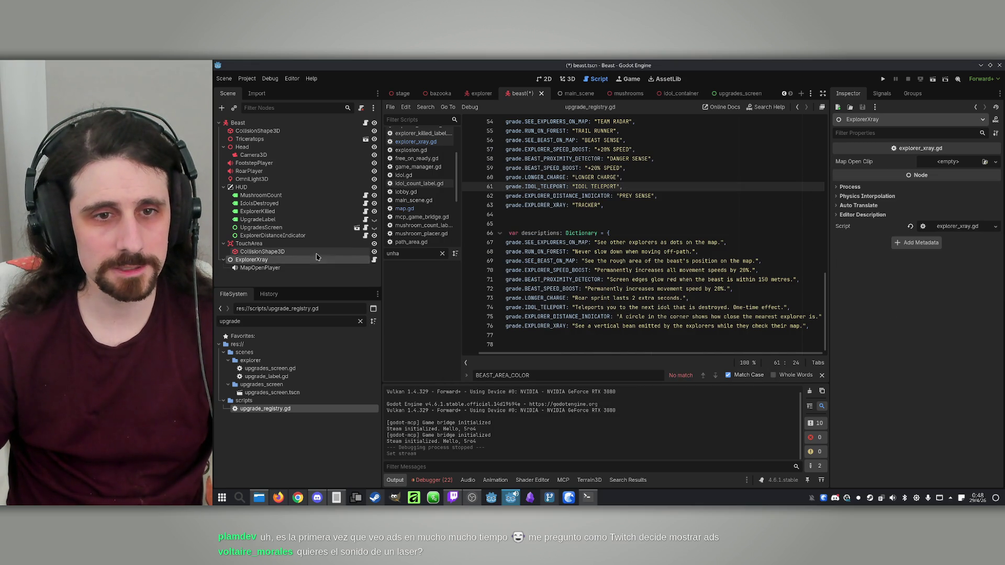
{"action": "left_click", "coordinate": [376, 260]}
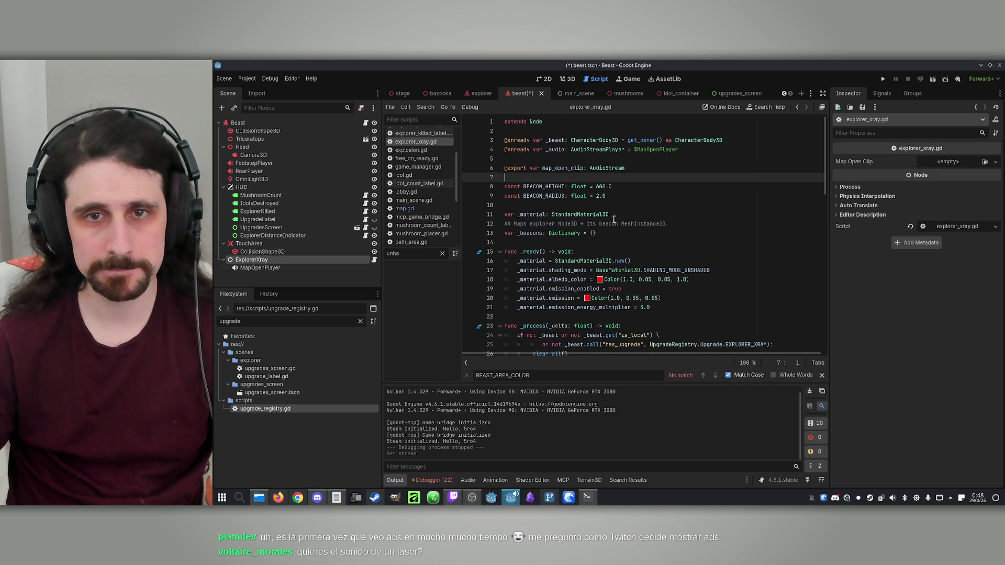
{"action": "double_click", "coordinate": [561, 169]}
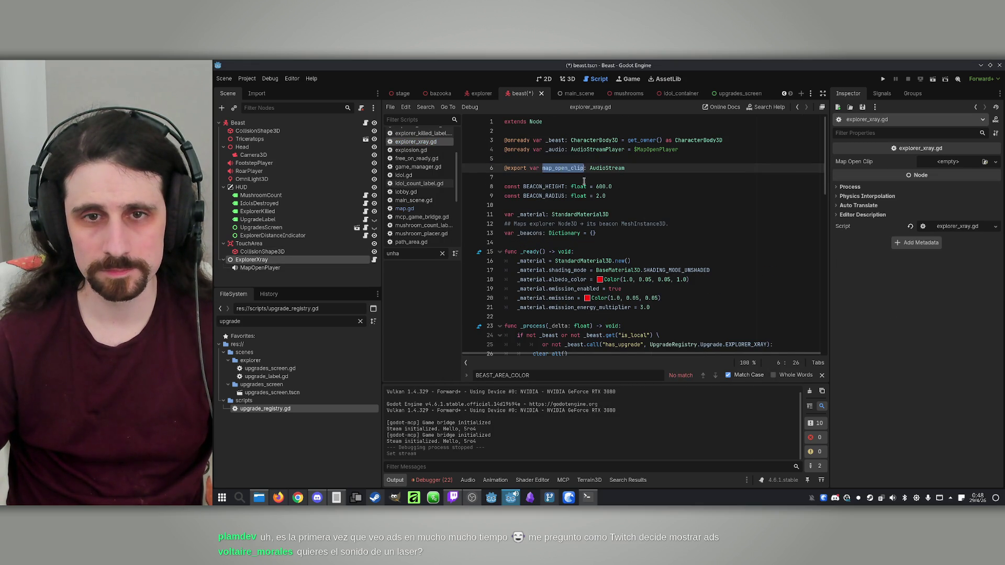
{"action": "left_click", "coordinate": [638, 167]}
{"action": "key", "text": "shift+Home"}
{"action": "key", "text": "shift+Up"}
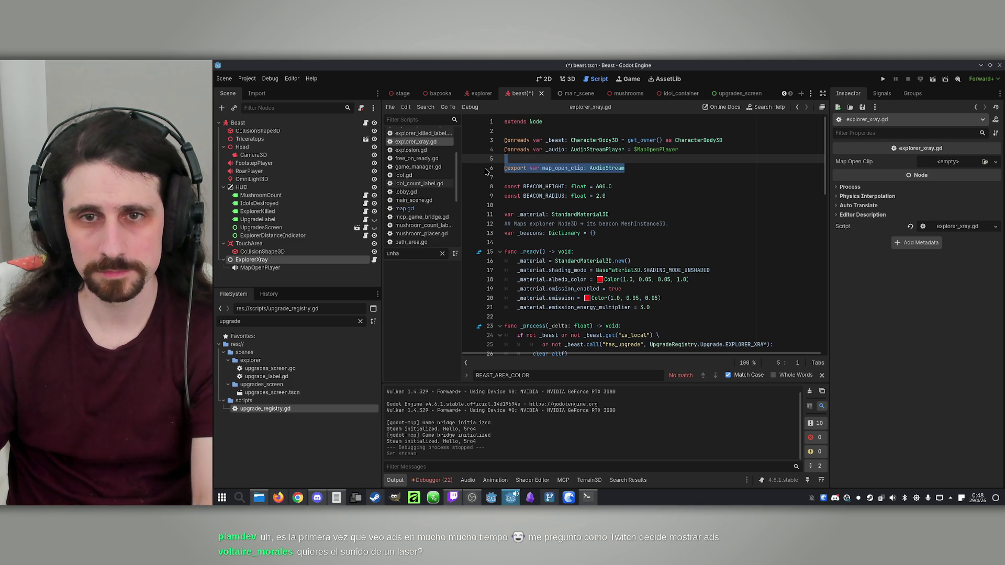
{"action": "key", "text": "BackSpace"}
Remove the map_open_clip assignment on lines 58–59, re-indent _audio.play(), then save and run
{"action": "key", "text": "ctrl+f"}
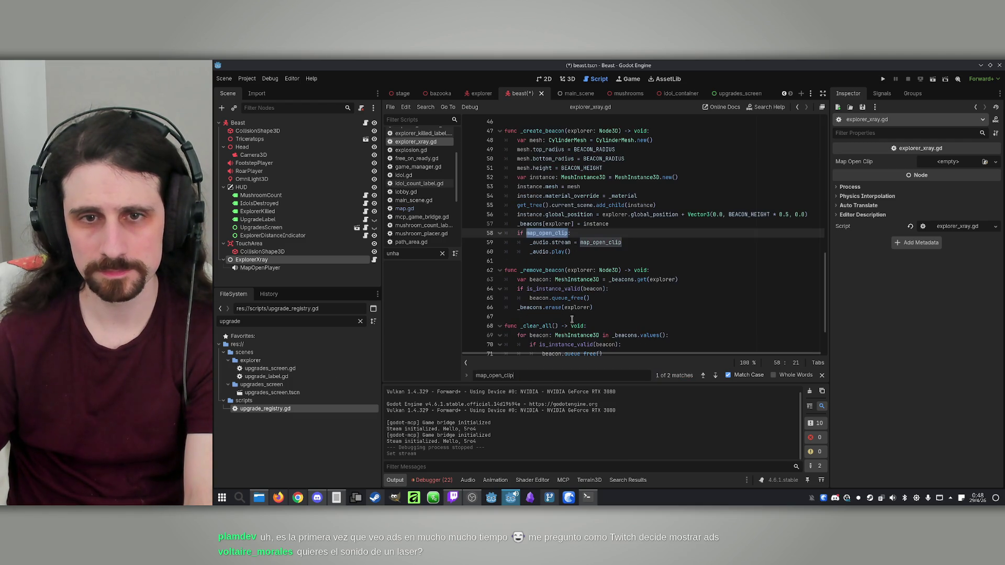
{"action": "type", "text": "map_open_clip"}
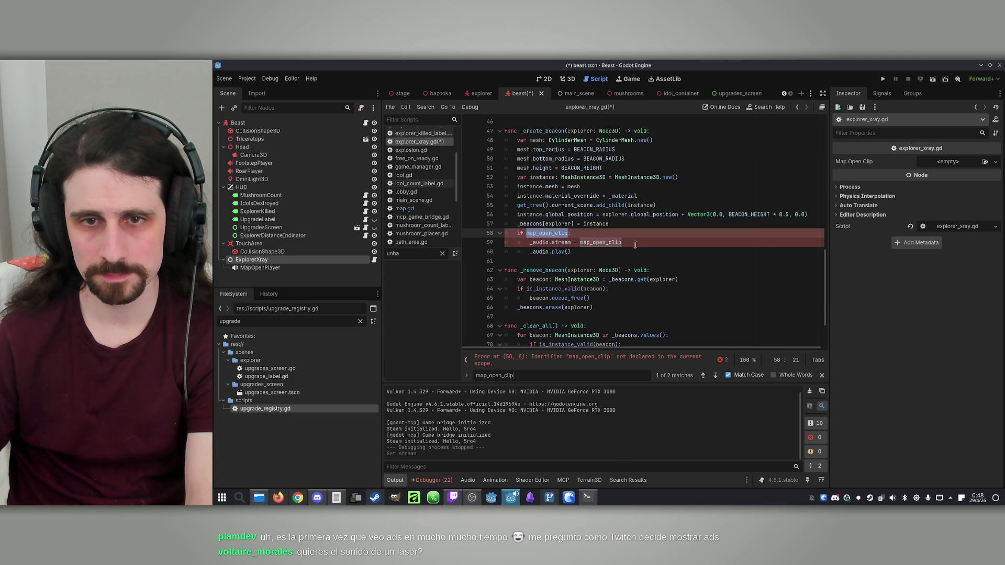
{"action": "left_click_drag", "start_coordinate": [636, 245], "coordinate": [498, 233]}
{"action": "key", "text": "Delete"}
{"action": "key", "text": "Delete"}
{"action": "left_click", "coordinate": [529, 234]}
{"action": "key", "text": "Delete"}
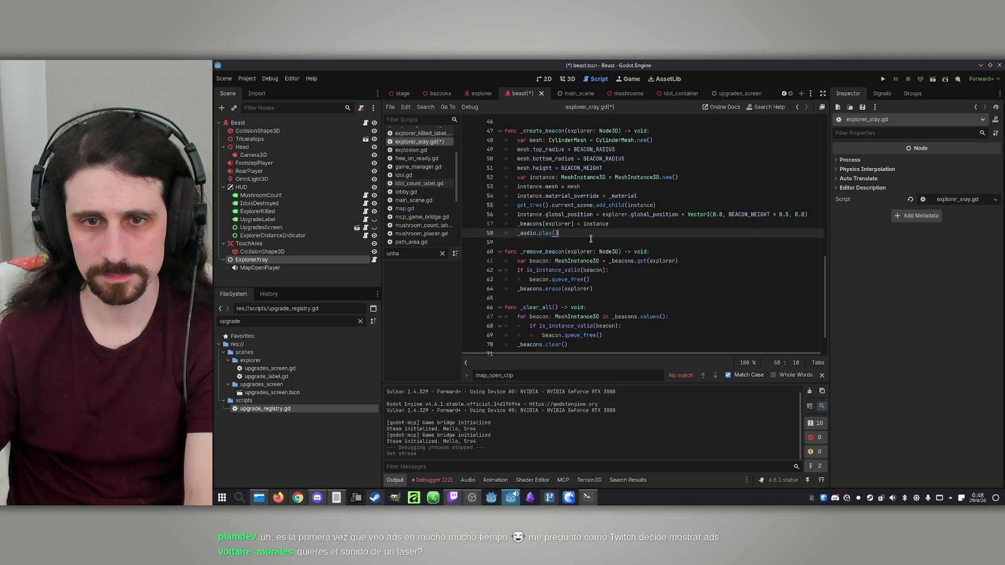
{"action": "scroll", "coordinate": [617, 241], "scroll_direction": "down", "scroll_amount": 2}
{"action": "left_click", "coordinate": [640, 249]}
{"action": "key", "text": "F5"}
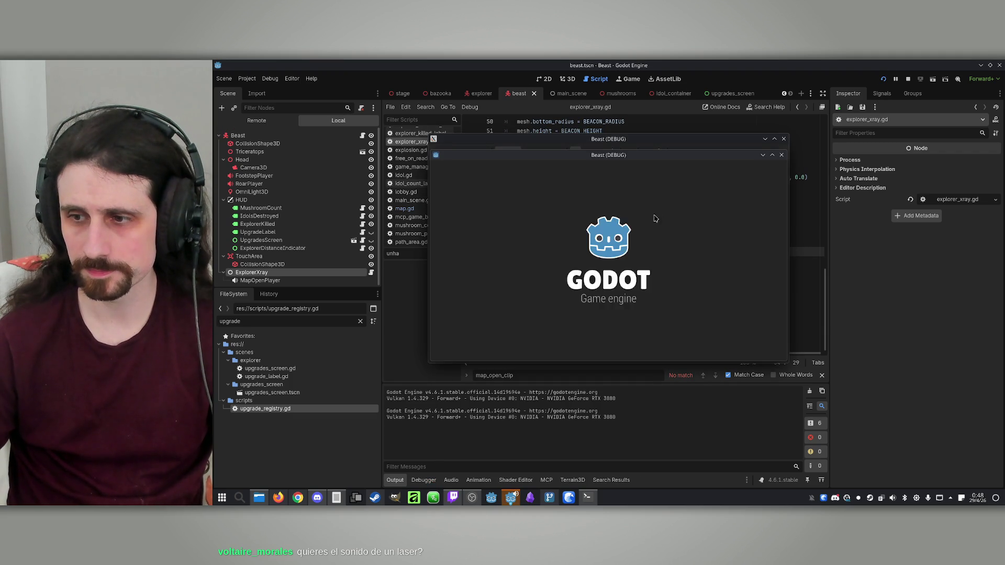
Place the two game windows side by side, host and join by IP, with the host as Beast
{"action": "left_click_drag", "start_coordinate": [601, 160], "coordinate": [809, 158]}
{"action": "left_click_drag", "start_coordinate": [666, 137], "coordinate": [489, 134]}
{"action": "left_click", "coordinate": [492, 325]}
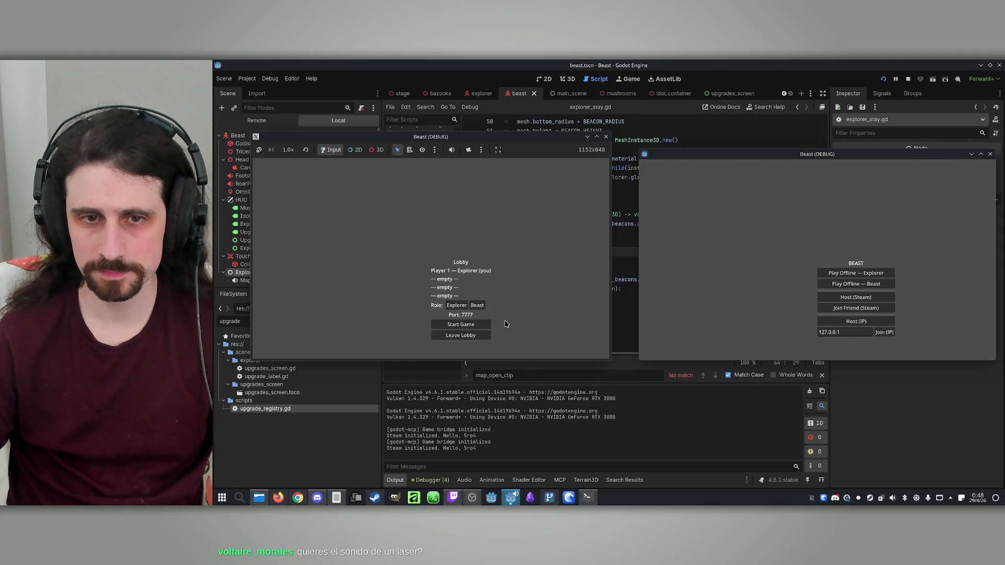
{"action": "left_click", "coordinate": [884, 333]}
{"action": "left_click", "coordinate": [477, 305]}
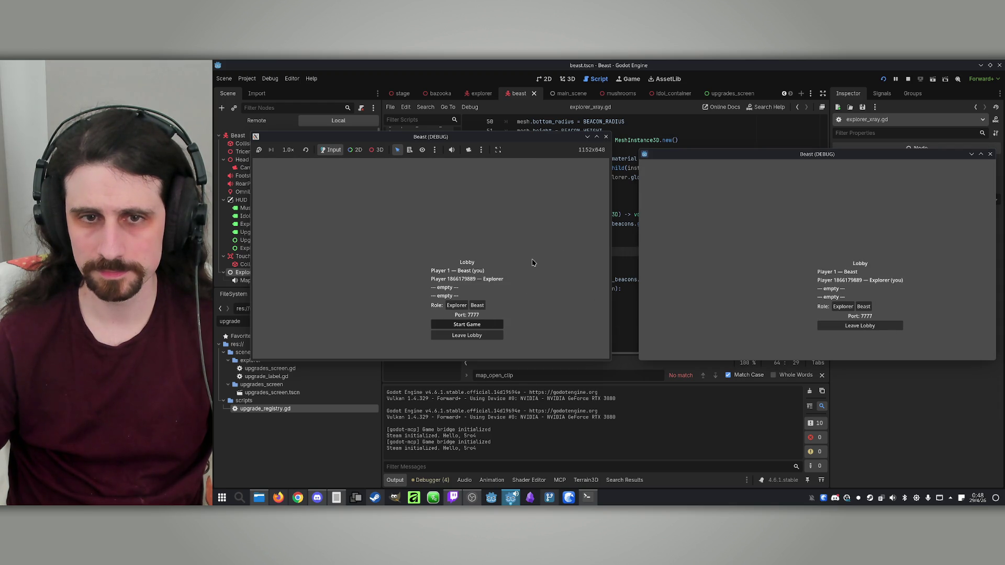
Start the match, choose an upgrade in the host window, then stop the debug run with F8
{"action": "key", "text": "super"}
{"action": "left_click", "coordinate": [444, 248]}
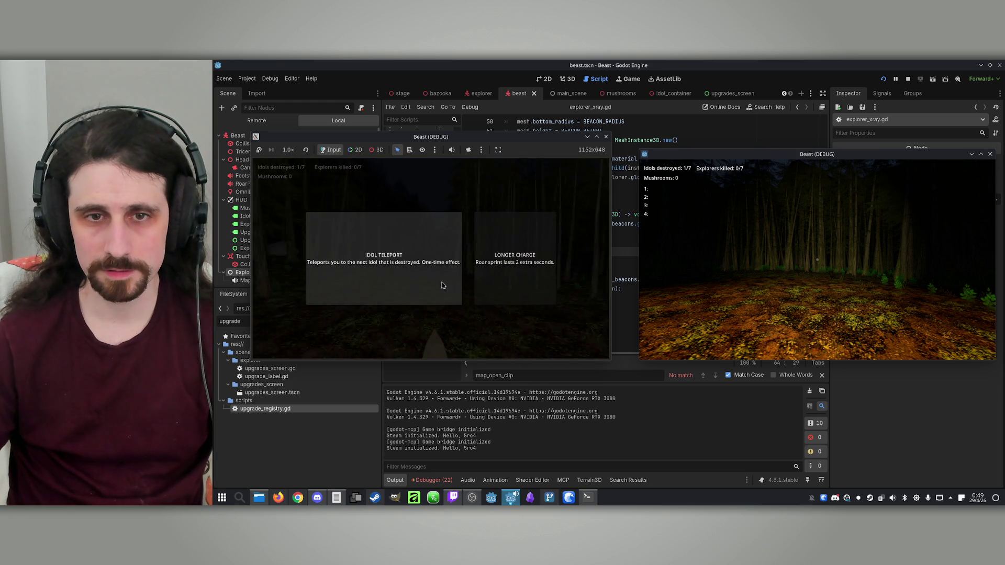
{"action": "left_click", "coordinate": [514, 273]}
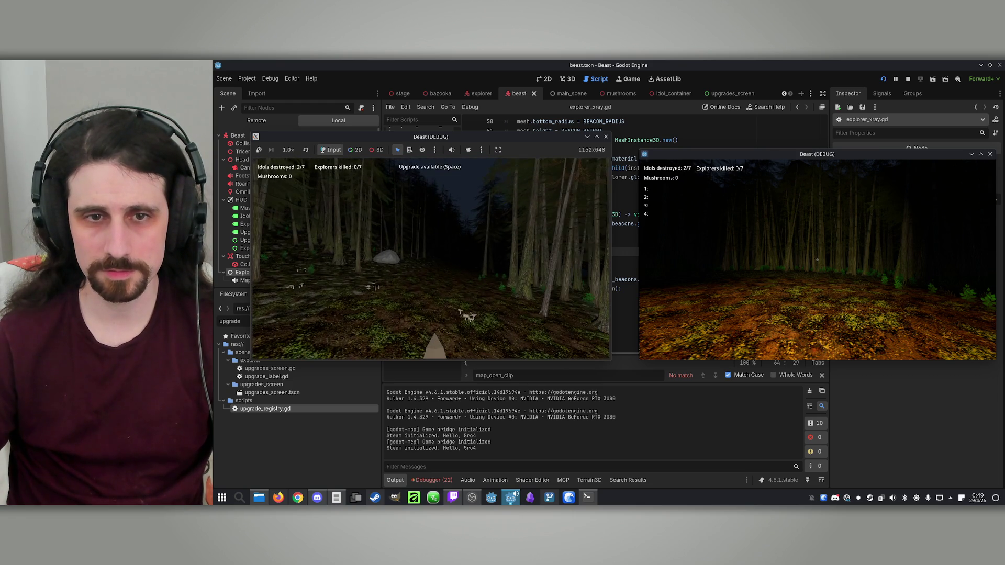
{"action": "key", "text": "space"}
{"action": "left_click", "coordinate": [413, 278]}
{"action": "key", "text": "super"}
{"action": "left_click", "coordinate": [529, 270]}
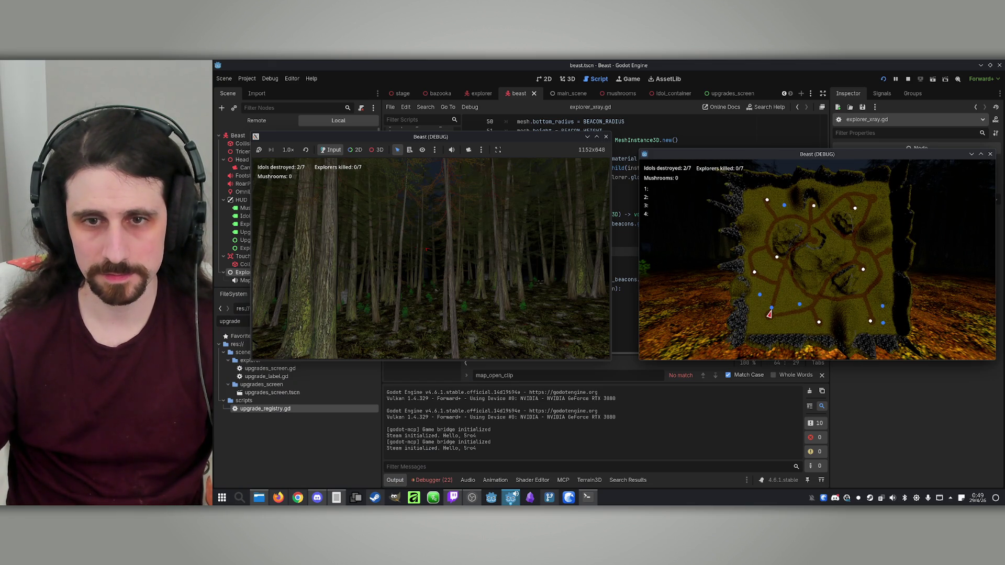
{"action": "key", "text": "super"}
{"action": "key", "text": "super"}
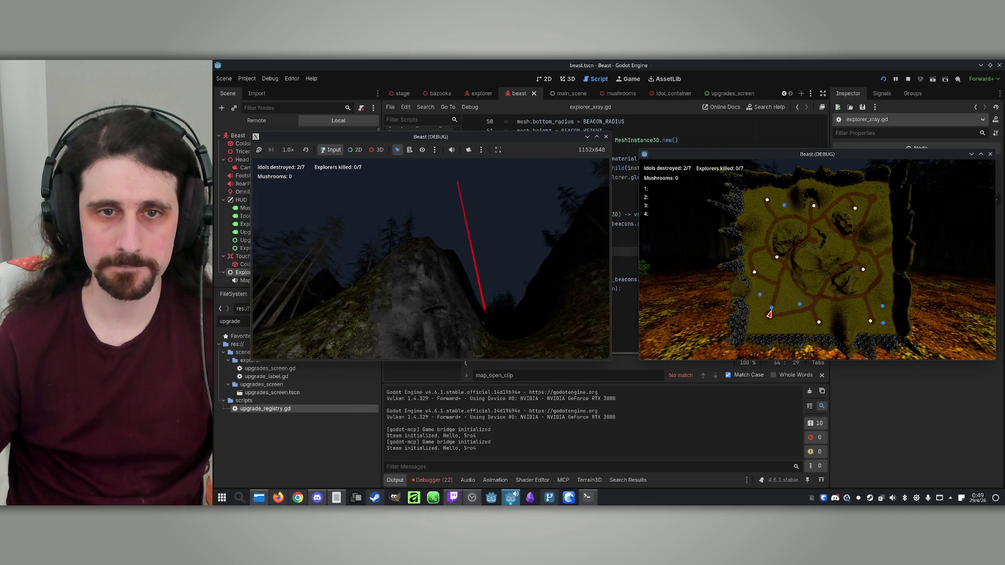
{"action": "key", "text": "F8"}
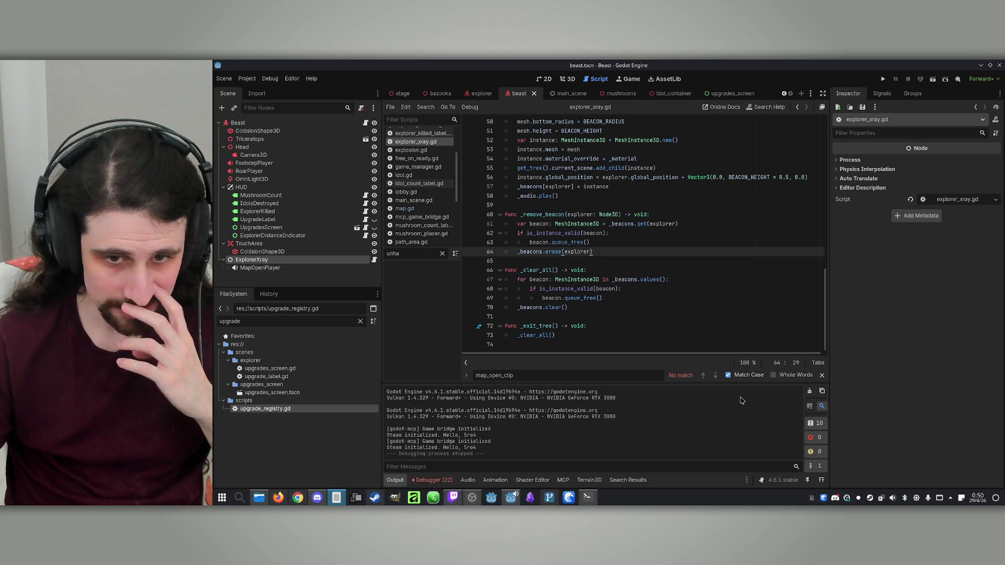
Raise the Konsole window with the Claude Code session from the taskbar
{"action": "left_click", "coordinate": [599, 502]}
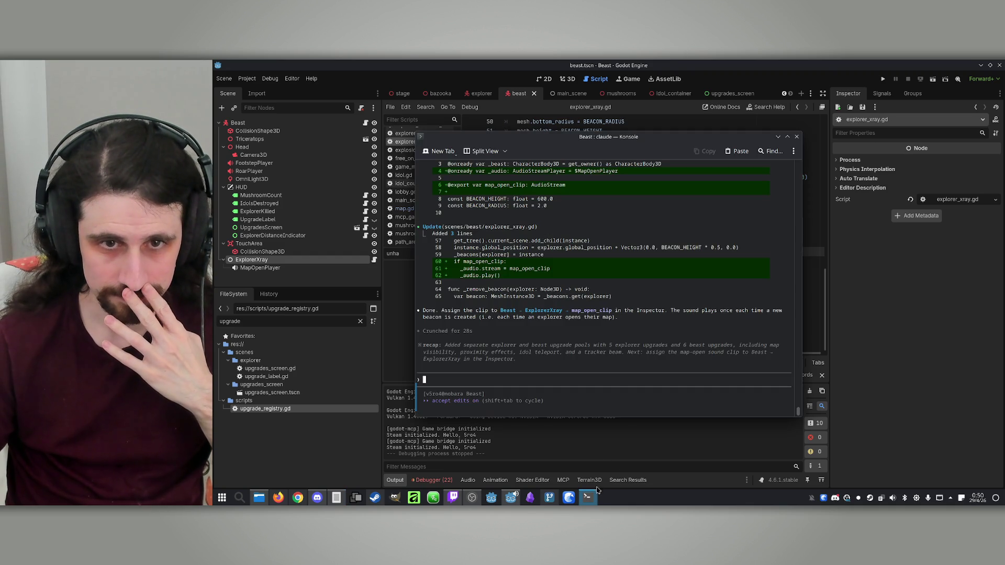
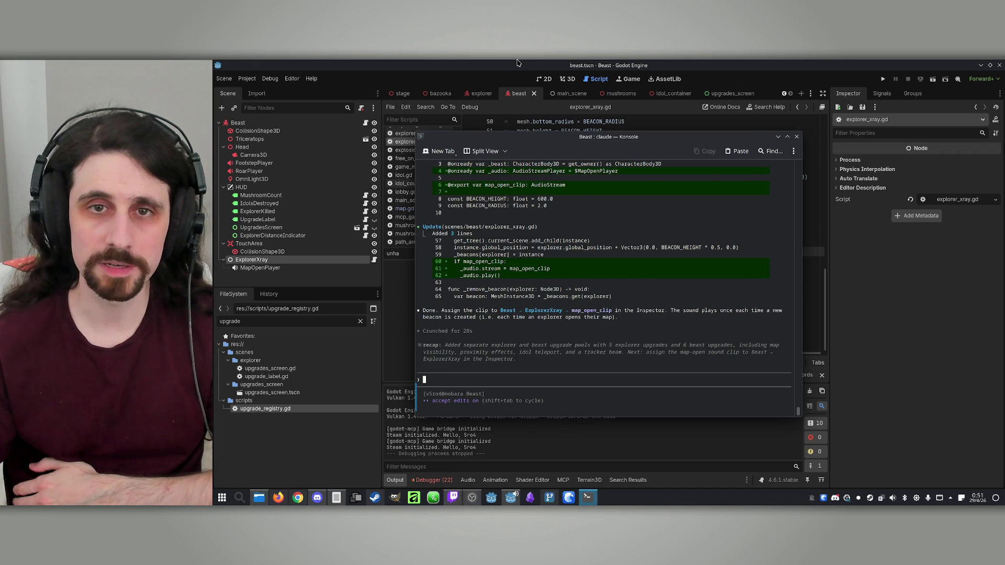
Open the explorer scene and highlight every use of _beacons in explorer_xray.gd
{"action": "left_click", "coordinate": [466, 64]}
{"action": "left_click", "coordinate": [481, 94]}
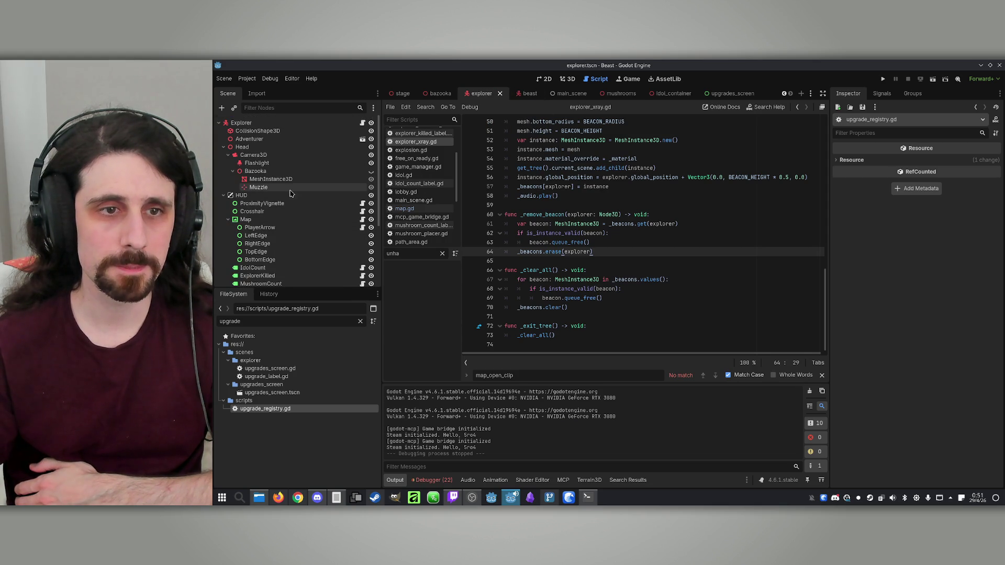
{"action": "scroll", "coordinate": [291, 192], "scroll_direction": "down", "scroll_amount": 3}
{"action": "double_click", "coordinate": [522, 252]}
{"action": "scroll", "coordinate": [524, 255], "scroll_direction": "up", "scroll_amount": 3}
{"action": "scroll", "coordinate": [576, 261], "scroll_direction": "up", "scroll_amount": 1}
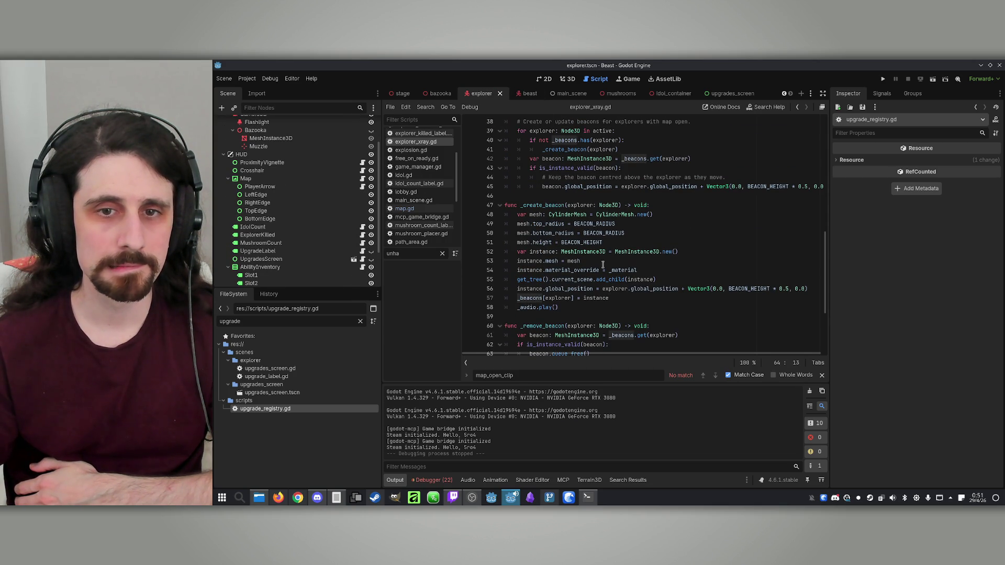
Inspect the beacon creation code and its emission energy line, then return to the Claude terminal
{"action": "left_click", "coordinate": [608, 215]}
{"action": "left_click", "coordinate": [578, 298]}
{"action": "scroll", "coordinate": [579, 296], "scroll_direction": "up", "scroll_amount": 12}
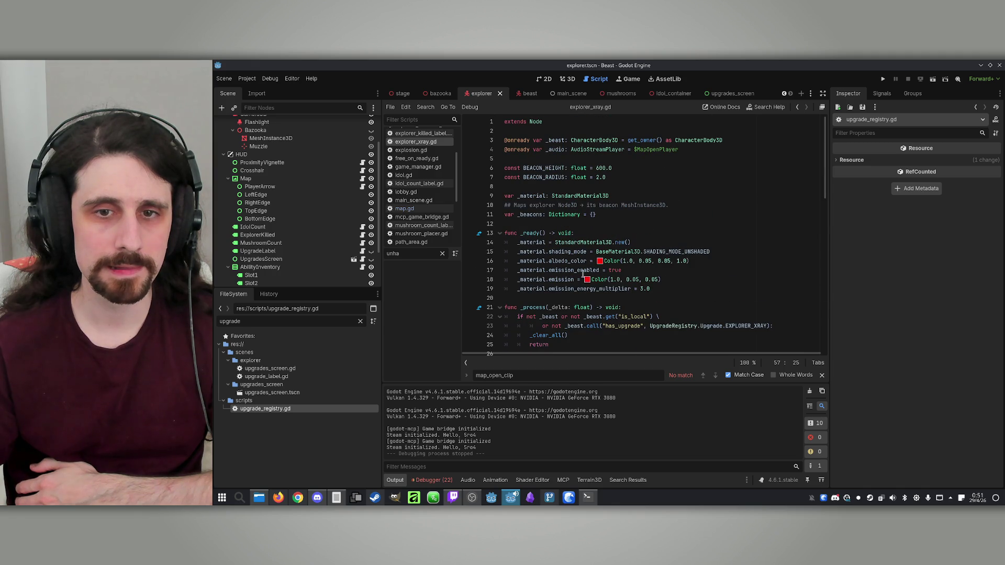
{"action": "mouse_move", "coordinate": [589, 282]}
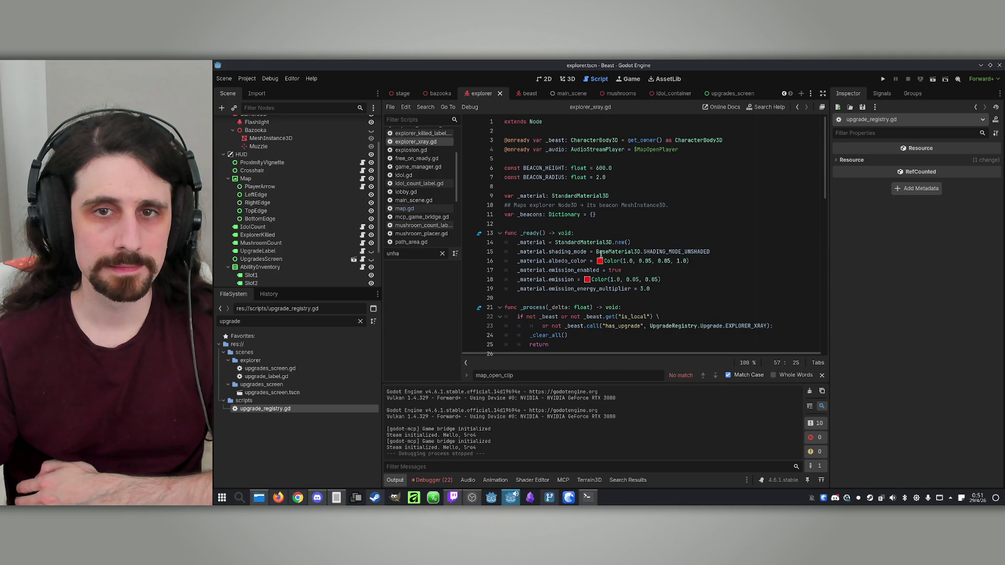
{"action": "mouse_move", "coordinate": [602, 264]}
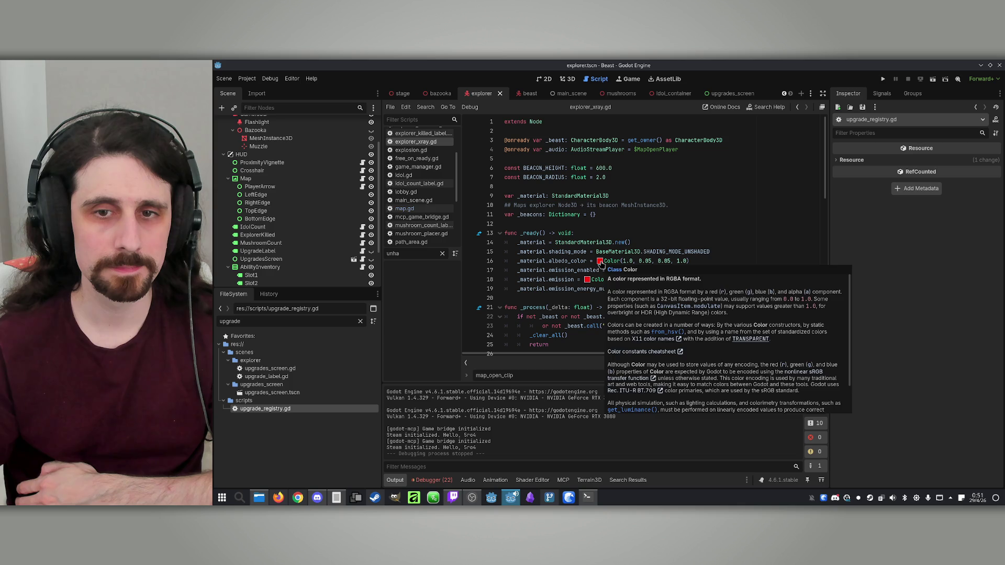
{"action": "left_click", "coordinate": [711, 289]}
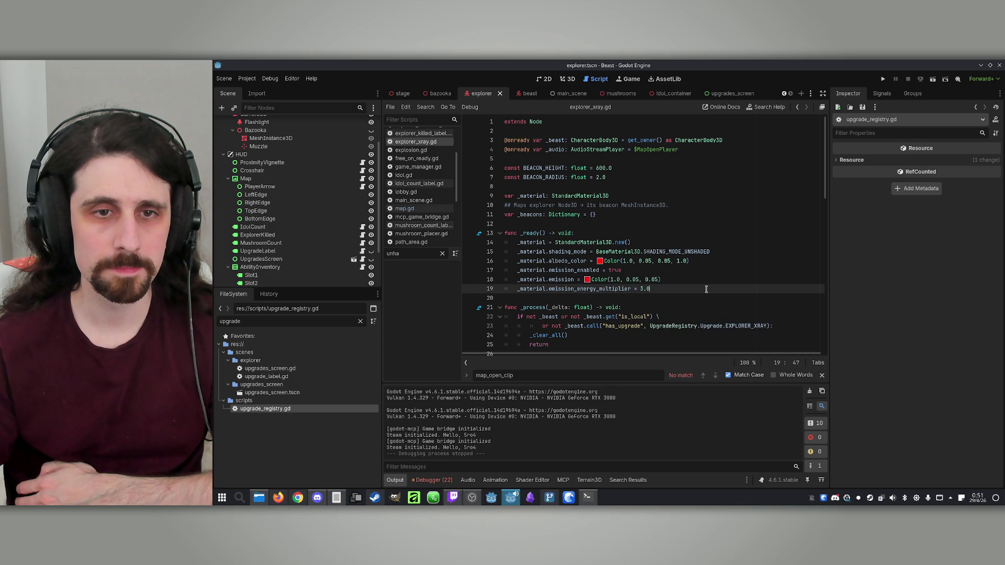
{"action": "left_click", "coordinate": [586, 504]}
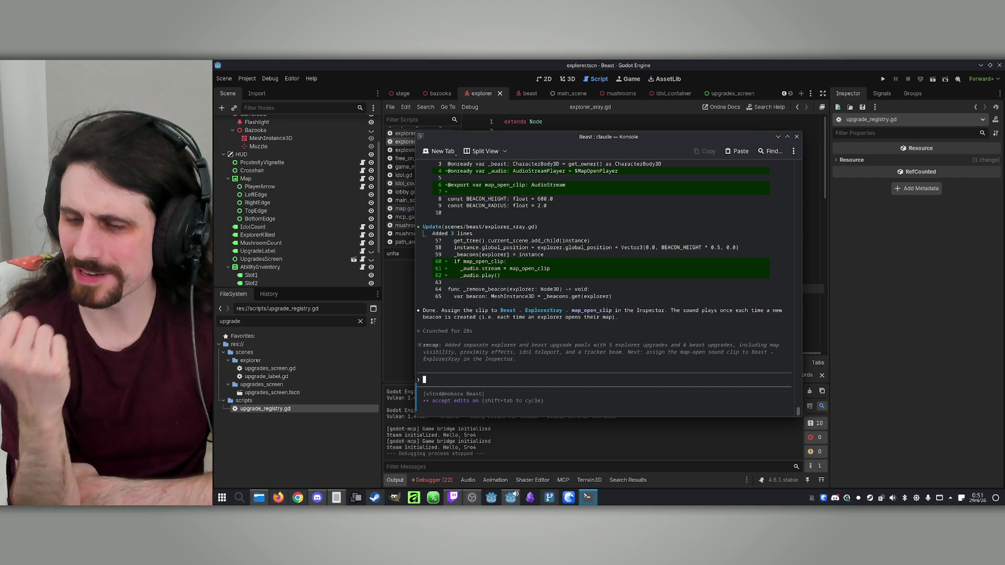
Request 'Idol area detection': idols within 100 meters of explorers show a beast-only blue beam and sound
{"action": "type", "text": "Add a similar ability for the "}
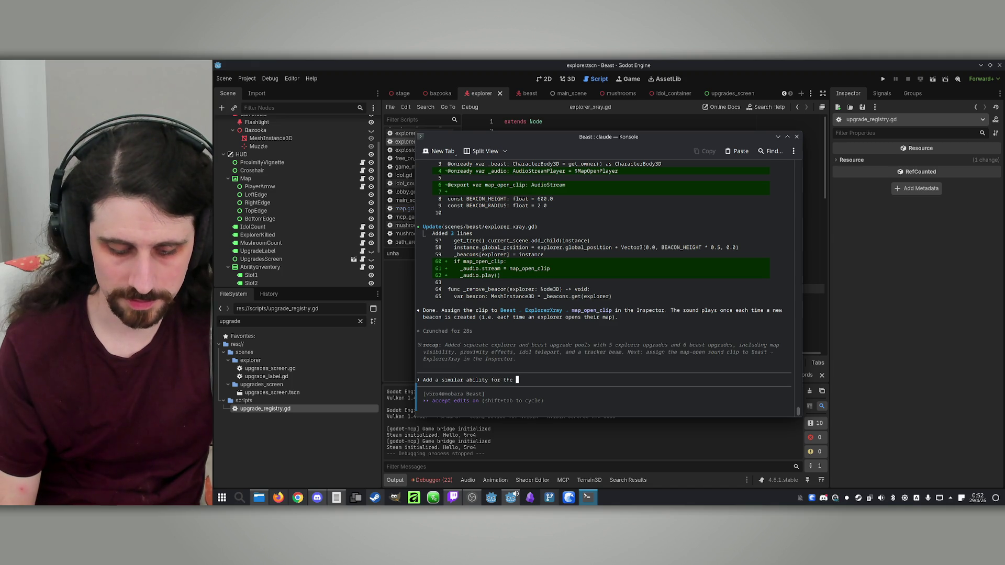
{"action": "type", "text": "Beast, except this one is"}
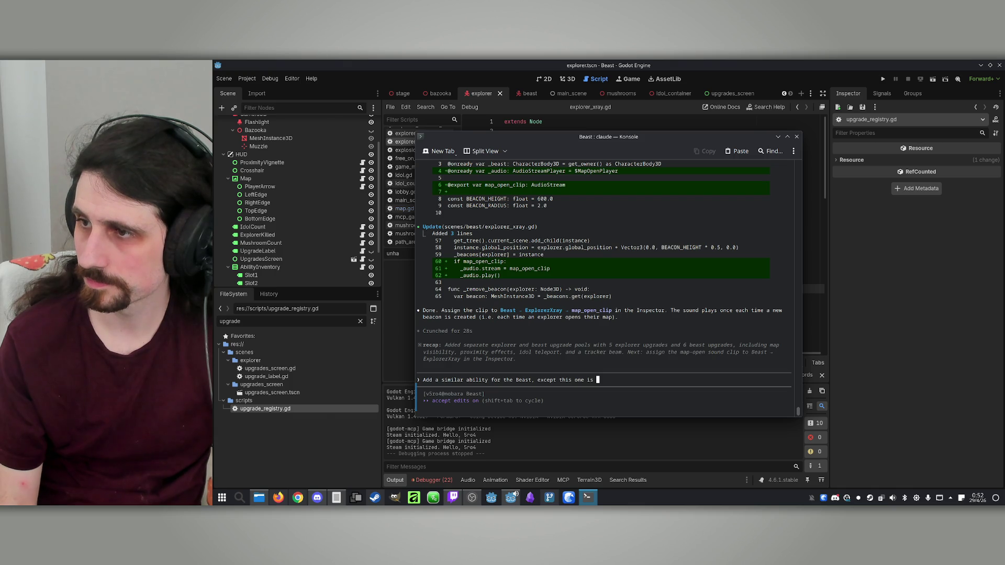
{"action": "type", "text": "\"I"}
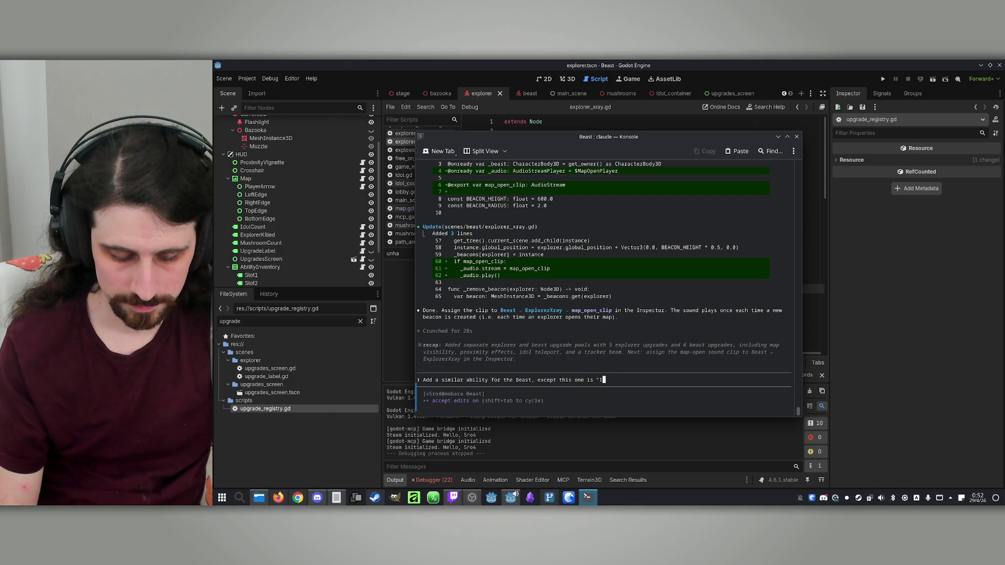
{"action": "type", "text": "dol area detection\": "}
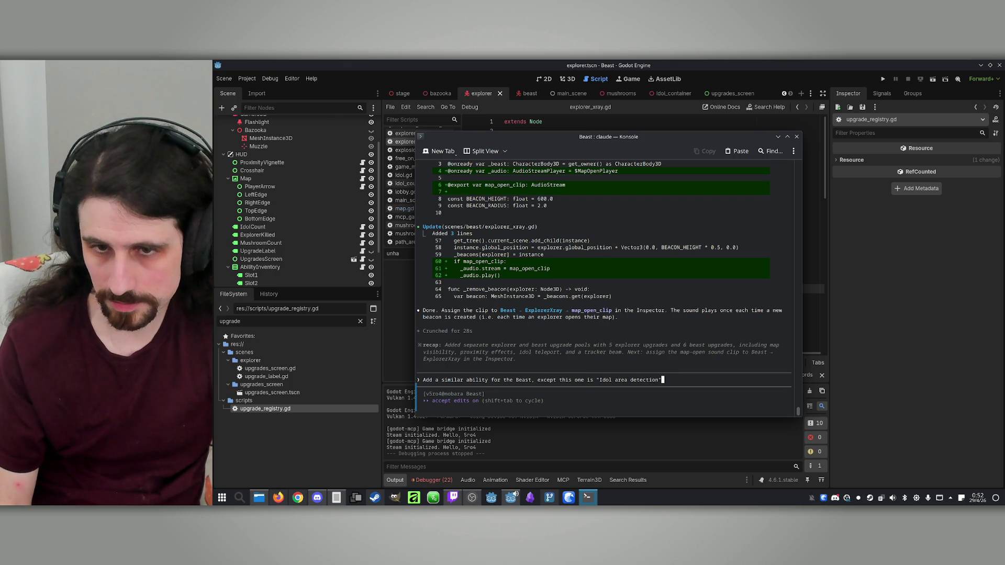
{"action": "type", "text": "When a player"}
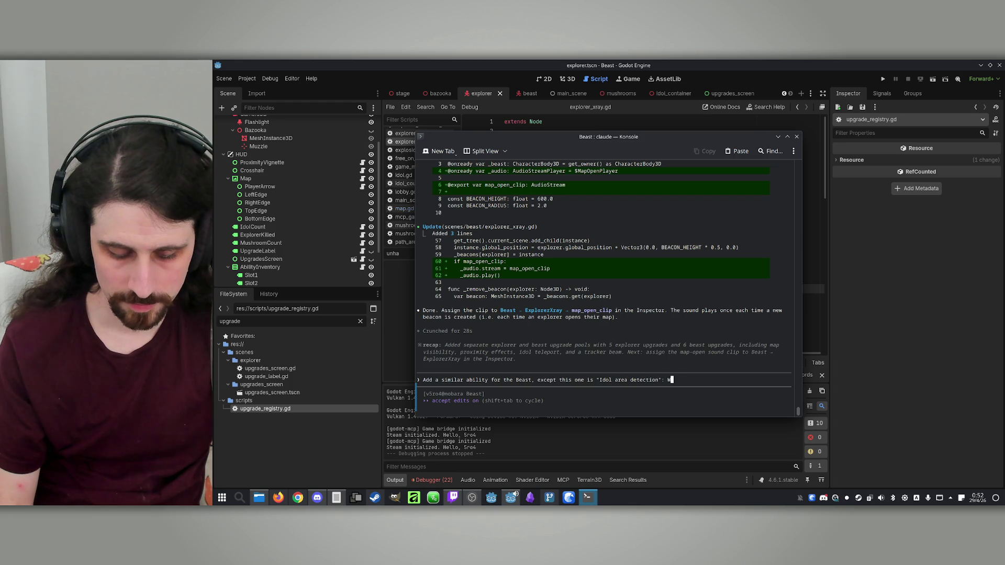
{"action": "key", "text": "BackSpace"}
{"action": "key", "text": "BackSpace"}
{"action": "key", "text": "BackSpace"}
{"action": "type", "text": "n exp"}
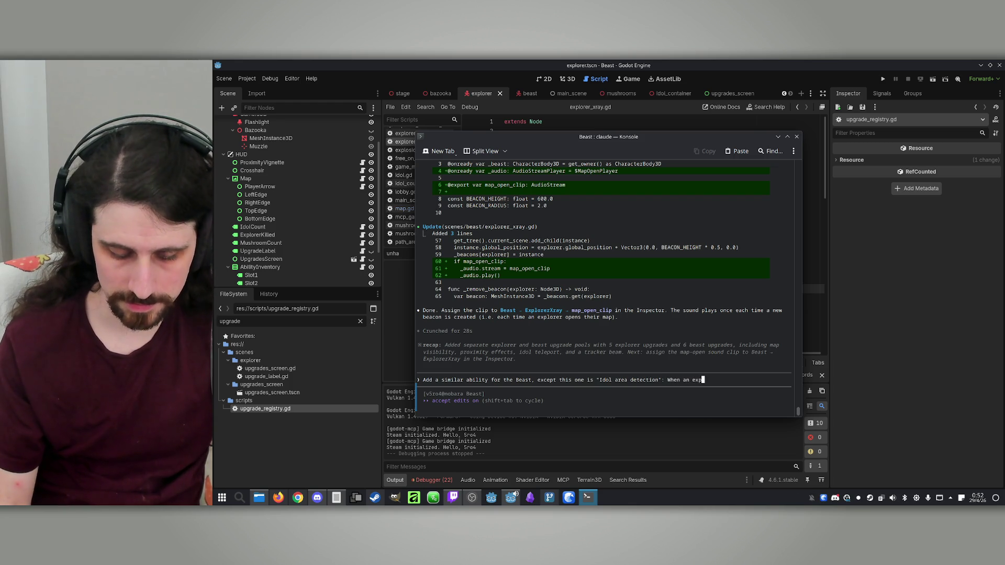
{"action": "type", "text": "lorer gets clo"}
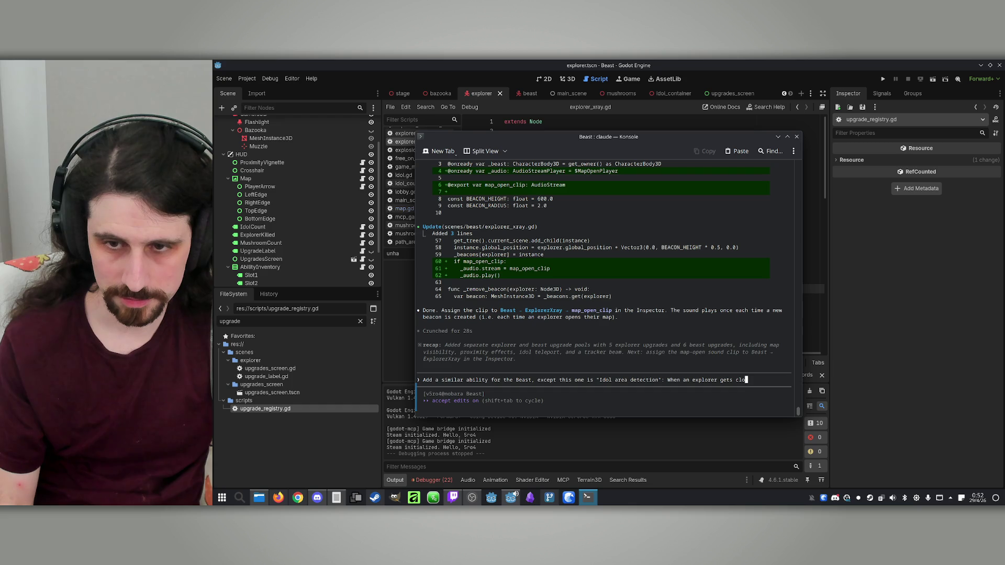
{"action": "type", "text": "ser th"}
{"action": "type", "text": "an "}
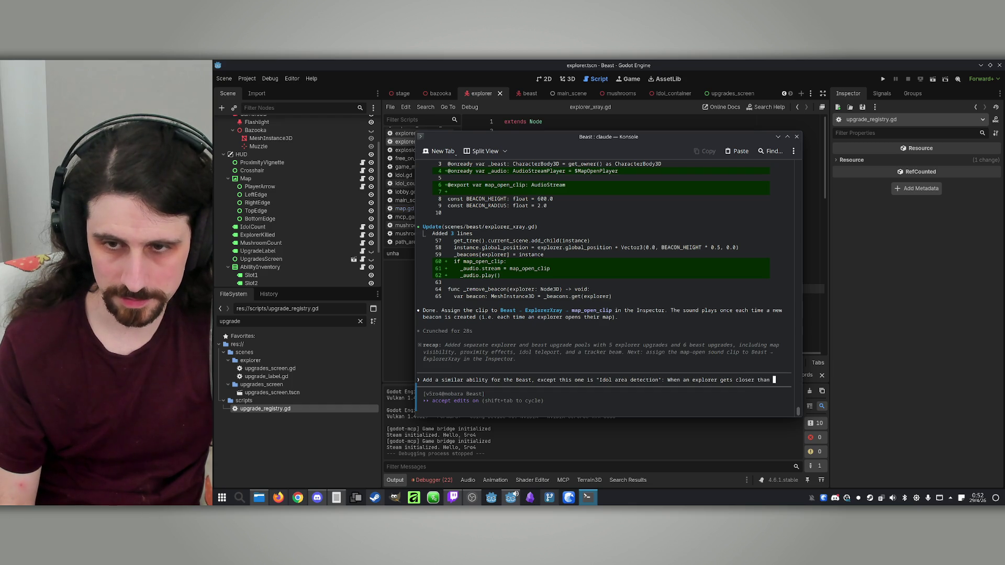
{"action": "type", "text": "100 meter"}
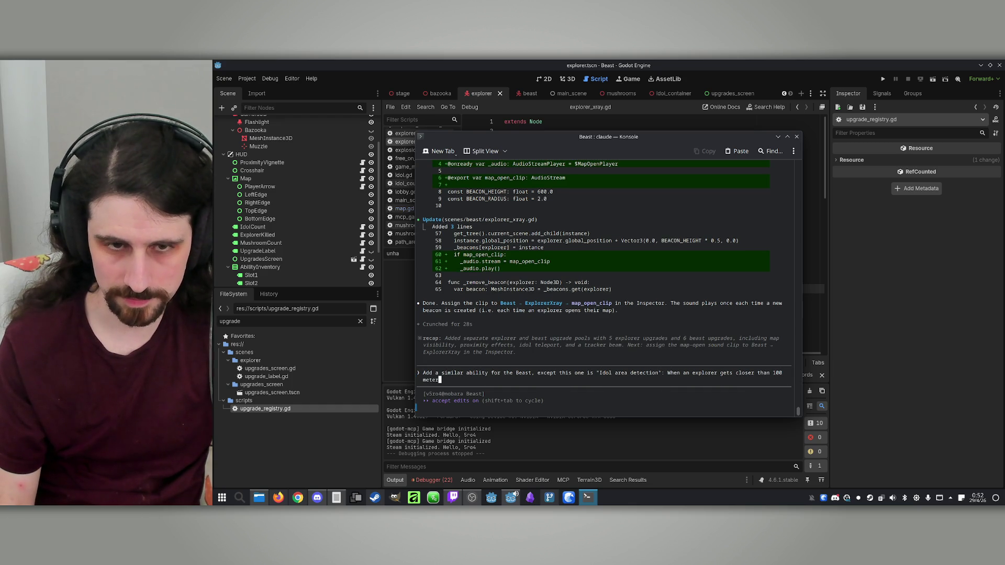
{"action": "type", "text": "s t"}
{"action": "key", "text": "BackSpace"}
{"action": "key", "text": "BackSpace"}
{"action": "type", "text": "of an idol, "}
{"action": "type", "text": "tha"}
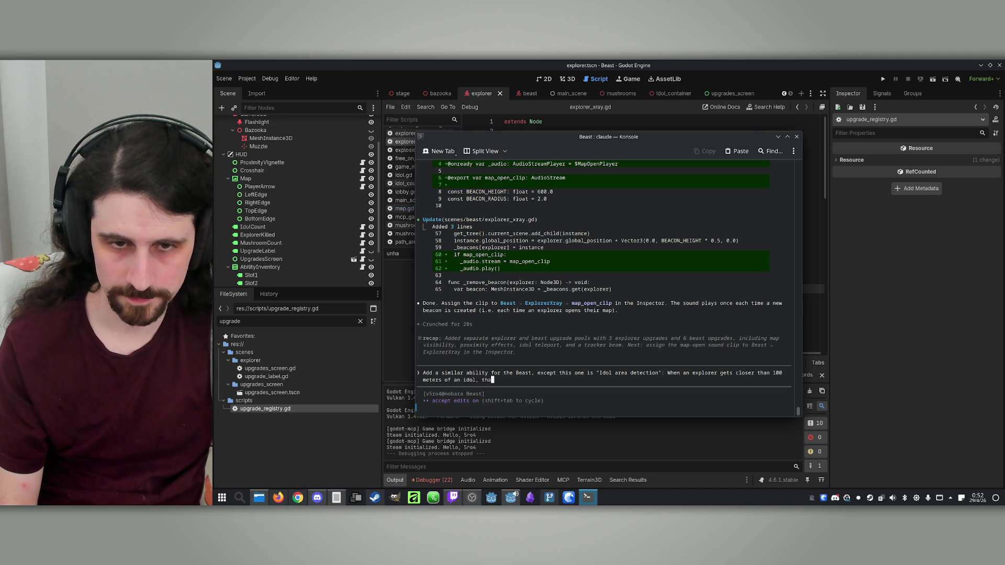
{"action": "type", "text": "a"}
{"action": "type", "text": "dol "}
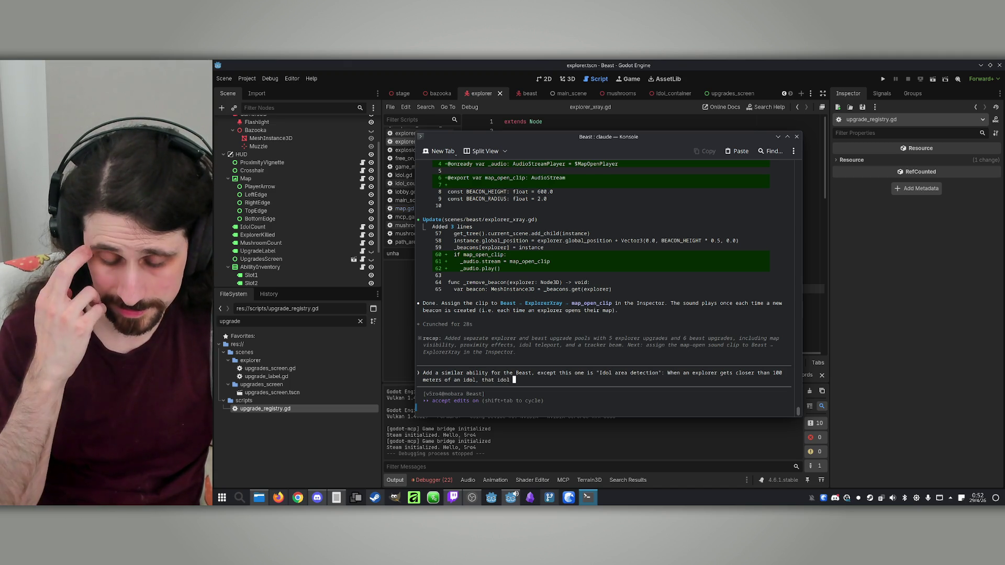
{"action": "type", "text": "shows "}
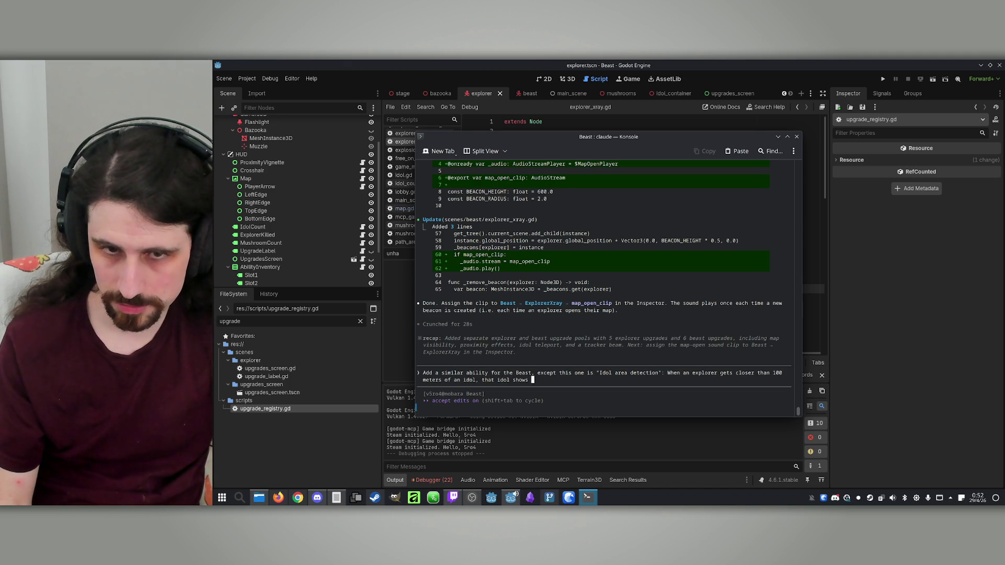
{"action": "type", "text": "a th"}
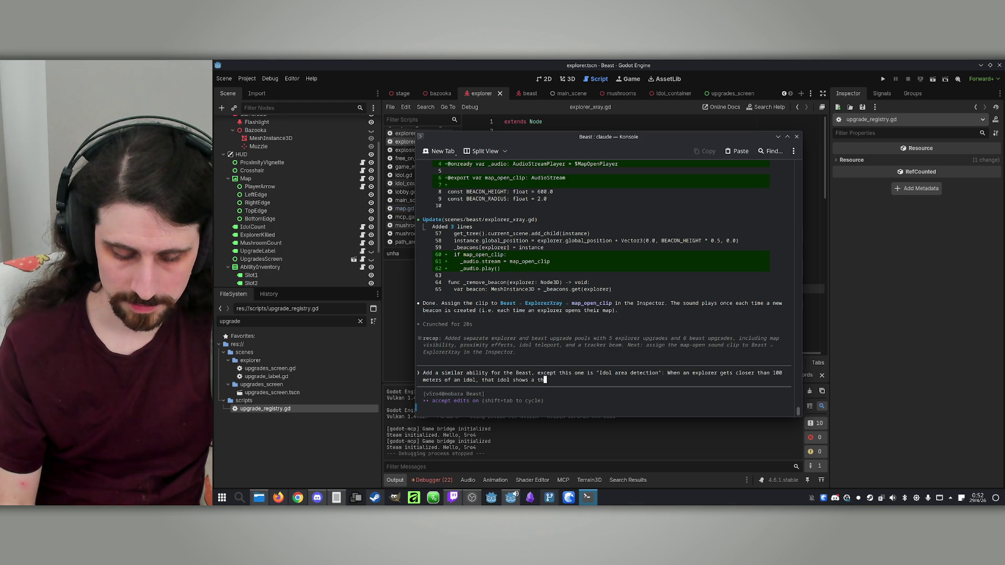
{"action": "type", "text": "ick blue "}
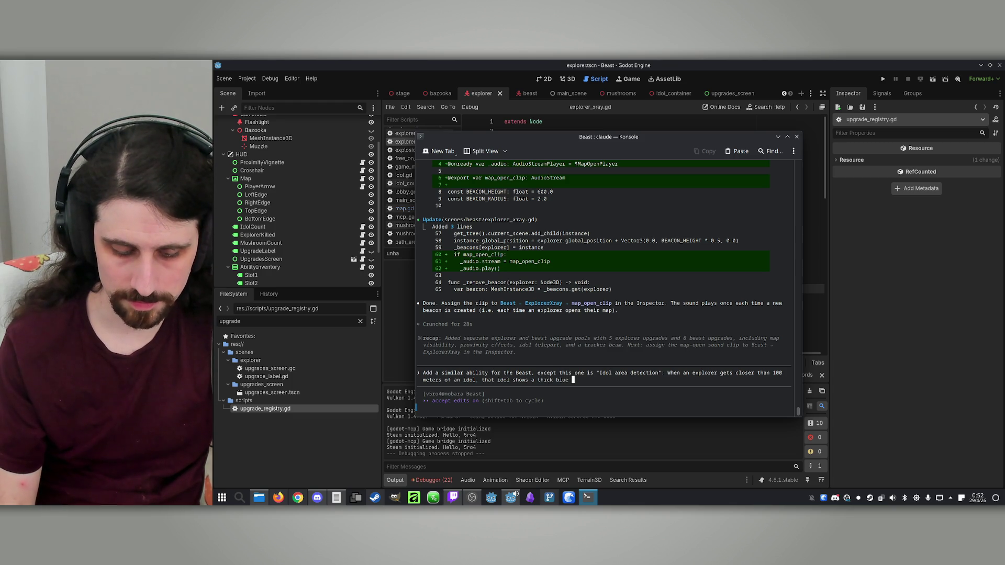
{"action": "type", "text": "beam tht only th"}
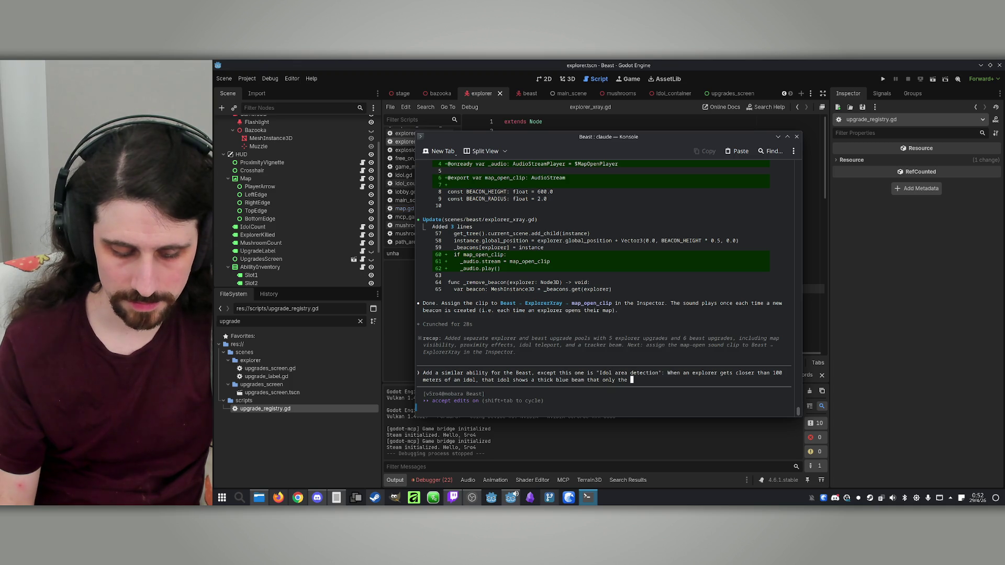
{"action": "type", "text": "e"}
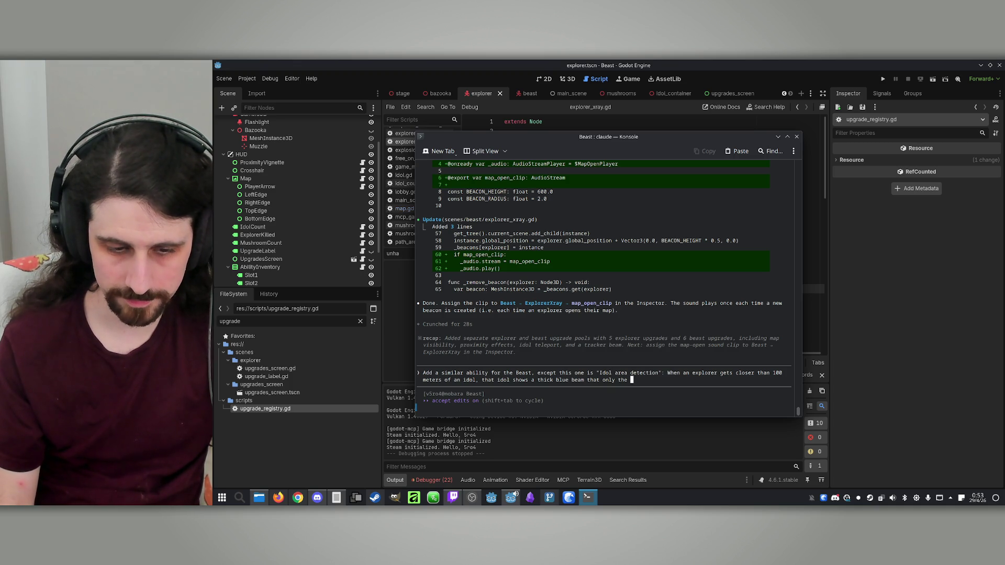
{"action": "type", "text": "beast "}
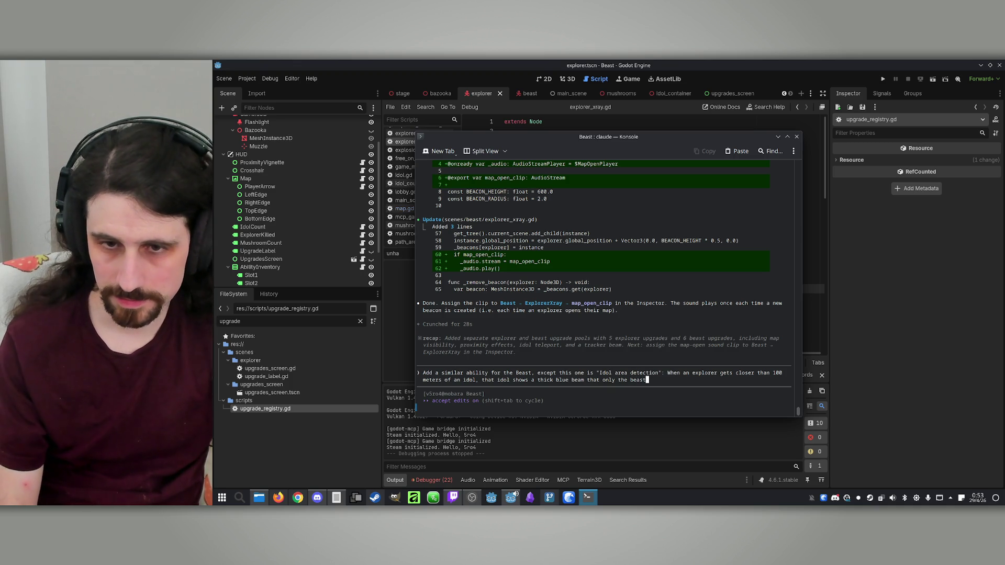
{"action": "type", "text": " can "}
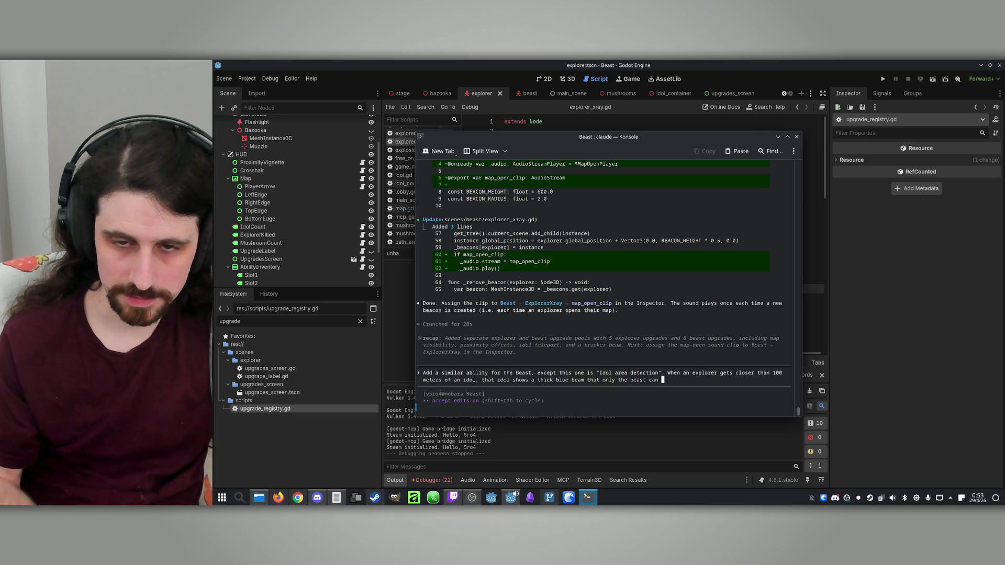
{"action": "type", "text": "see"}
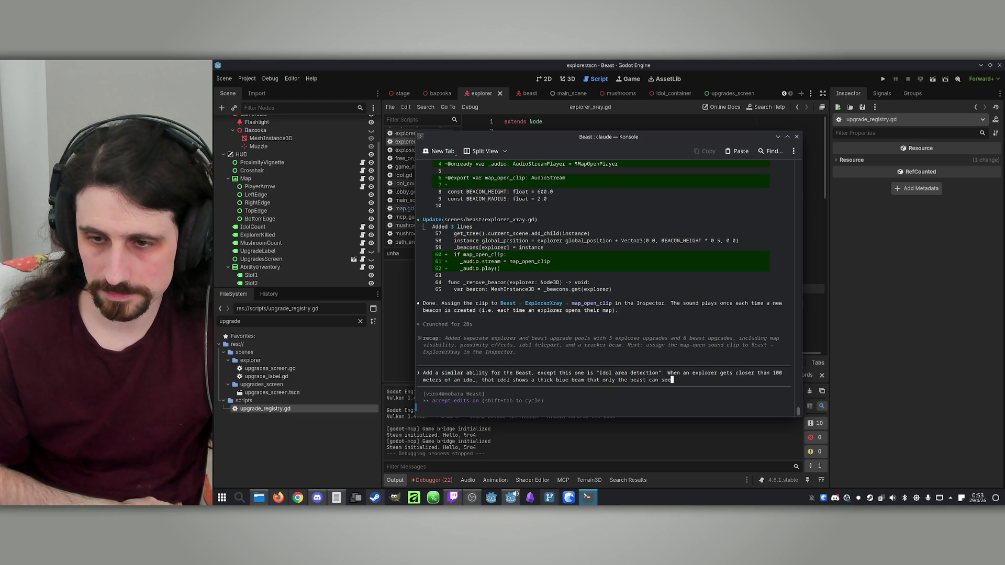
{"action": "type", "text": ", and "}
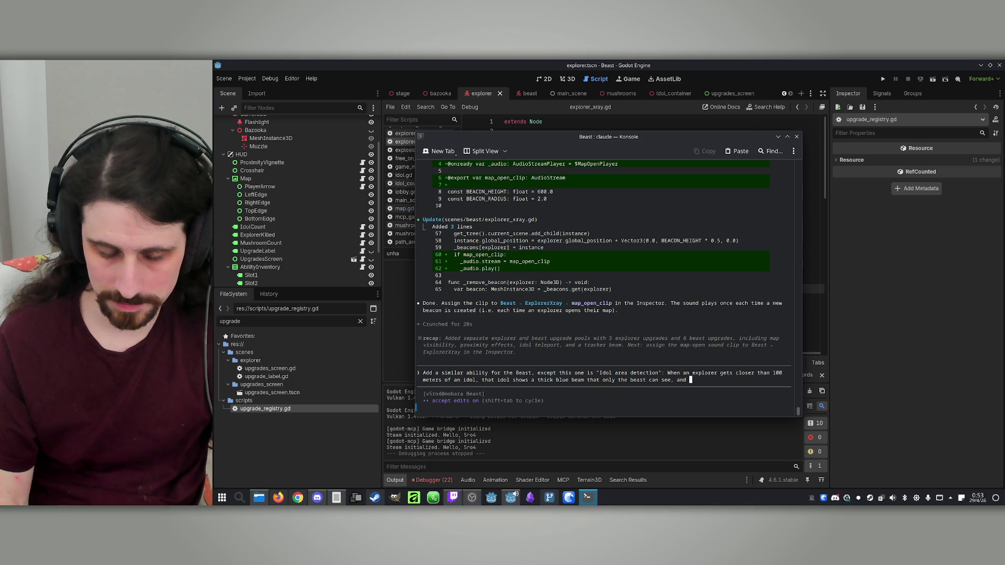
{"action": "type", "text": "emits a s"}
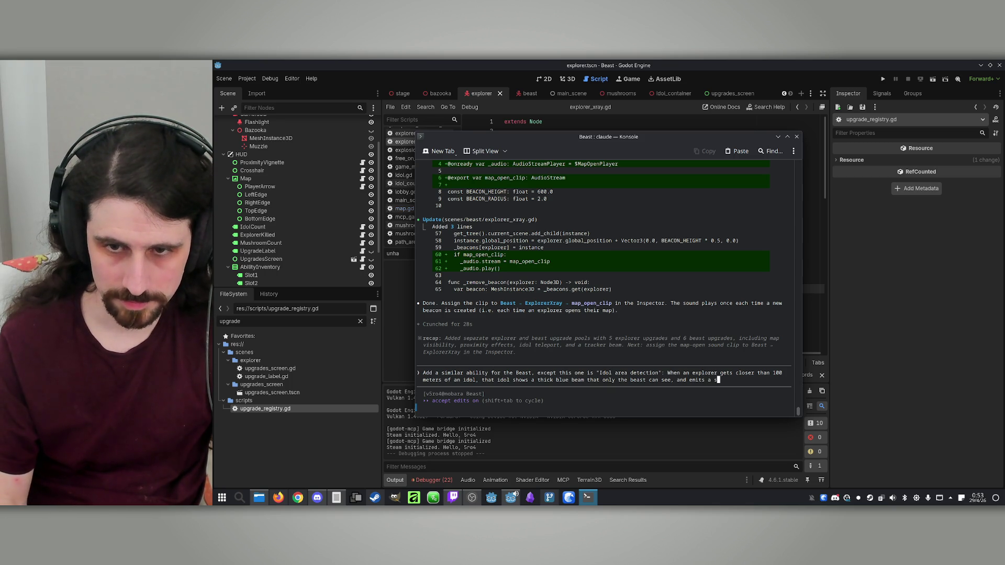
{"action": "type", "text": "ound."}
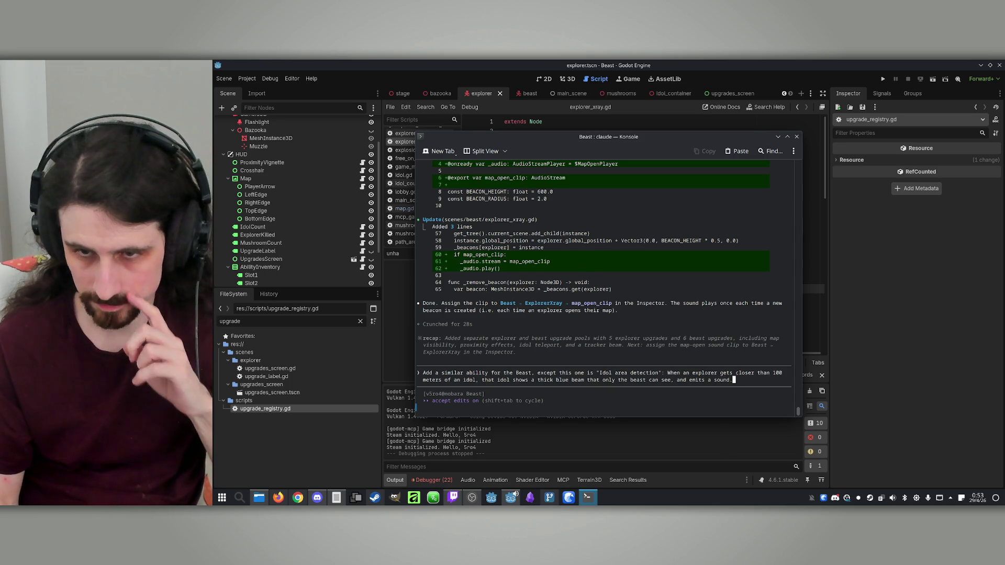
{"action": "key", "text": "Return"}
{"action": "left_click", "coordinate": [276, 499]}
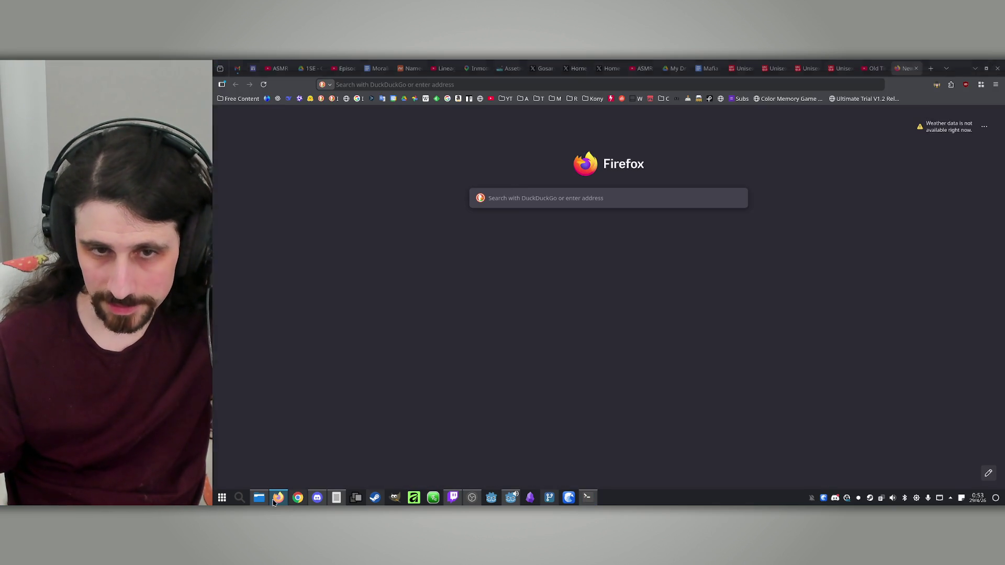
Preview the ChargeLazerBeam_01.wav sound from the game's sfx folder
{"action": "left_click", "coordinate": [277, 500]}
{"action": "left_click", "coordinate": [259, 497]}
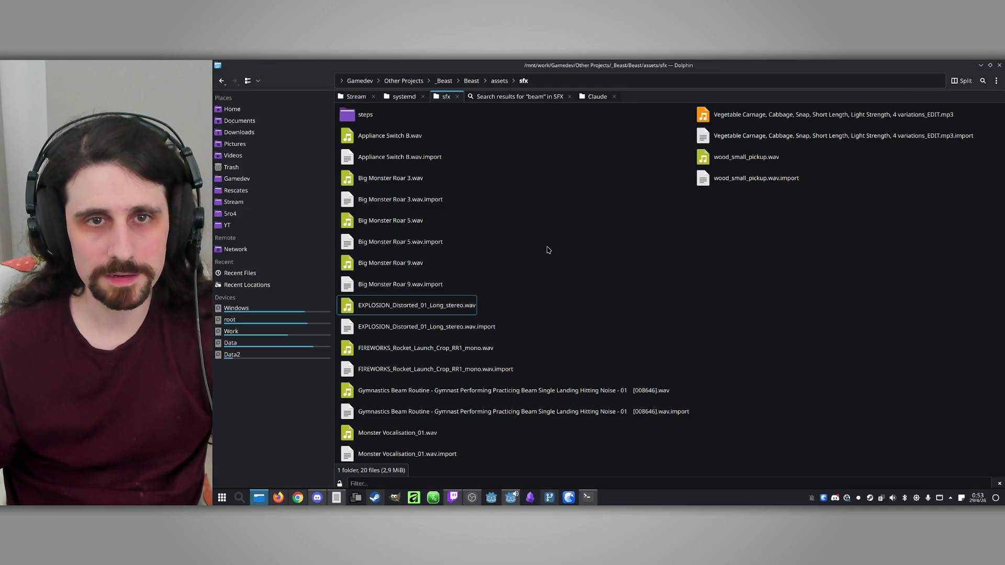
{"action": "key", "text": "ctrl+v"}
{"action": "key", "text": "Return"}
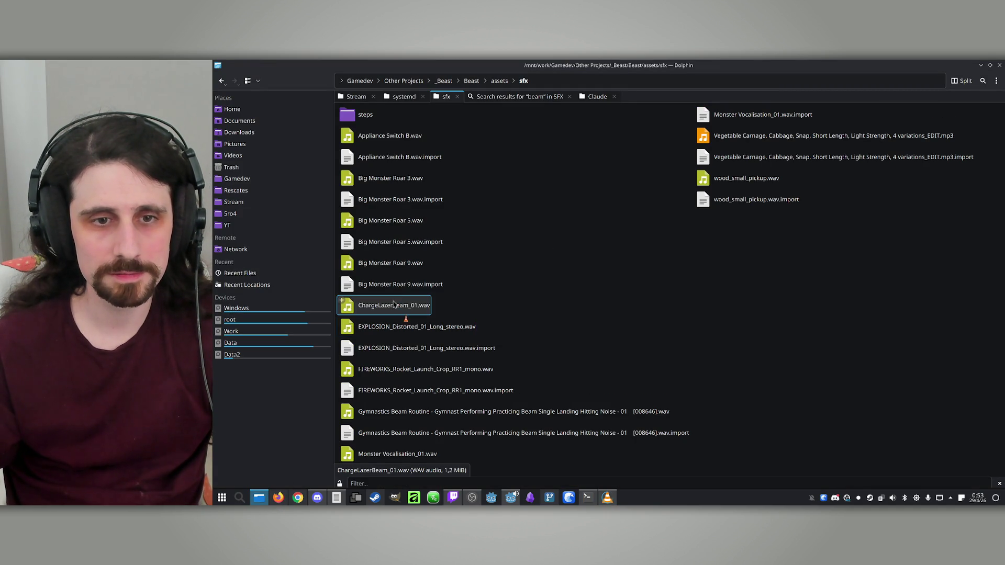
{"action": "key", "text": "ctrl+q"}
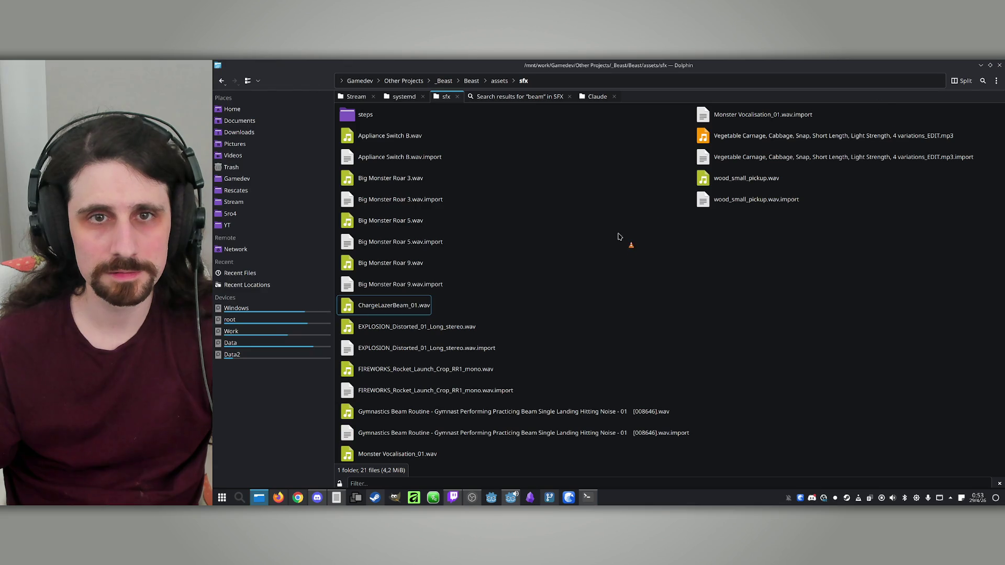
Change Dolphin's SFX search term from beam to alarm
{"action": "left_click", "coordinate": [539, 99]}
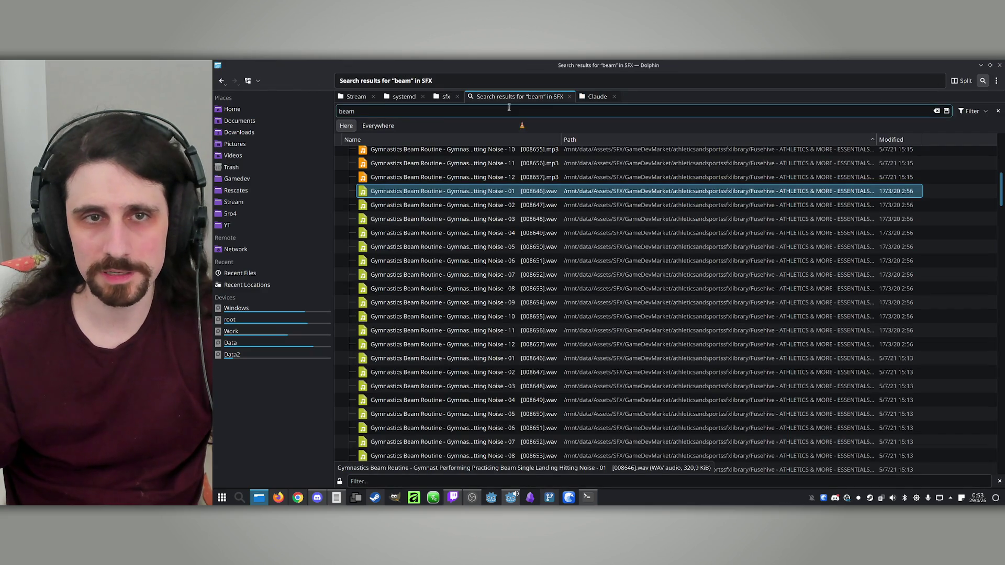
{"action": "left_click", "coordinate": [341, 110]}
{"action": "key", "text": "ctrl+a"}
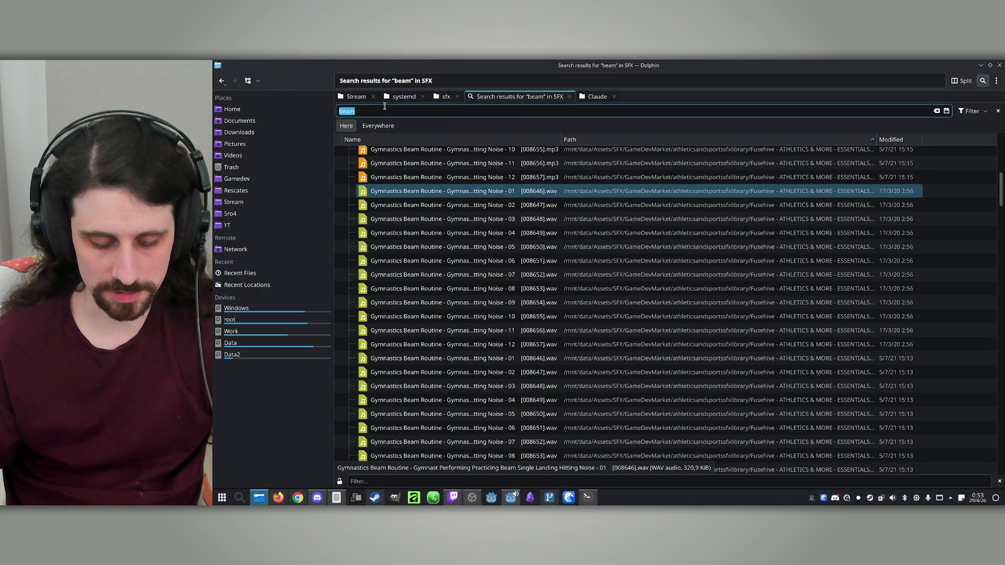
{"action": "type", "text": "alarm"}
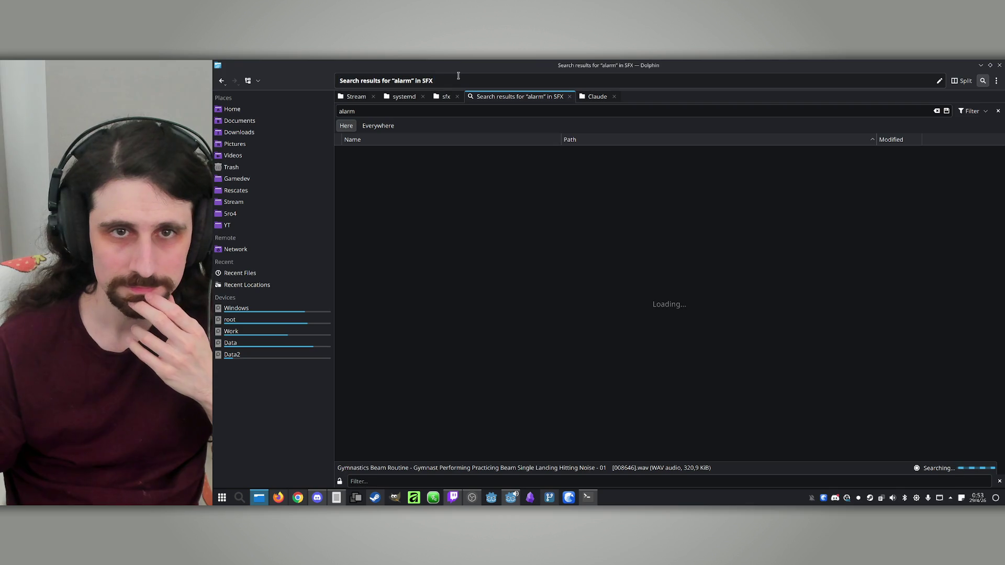
{"action": "left_click", "coordinate": [446, 98]}
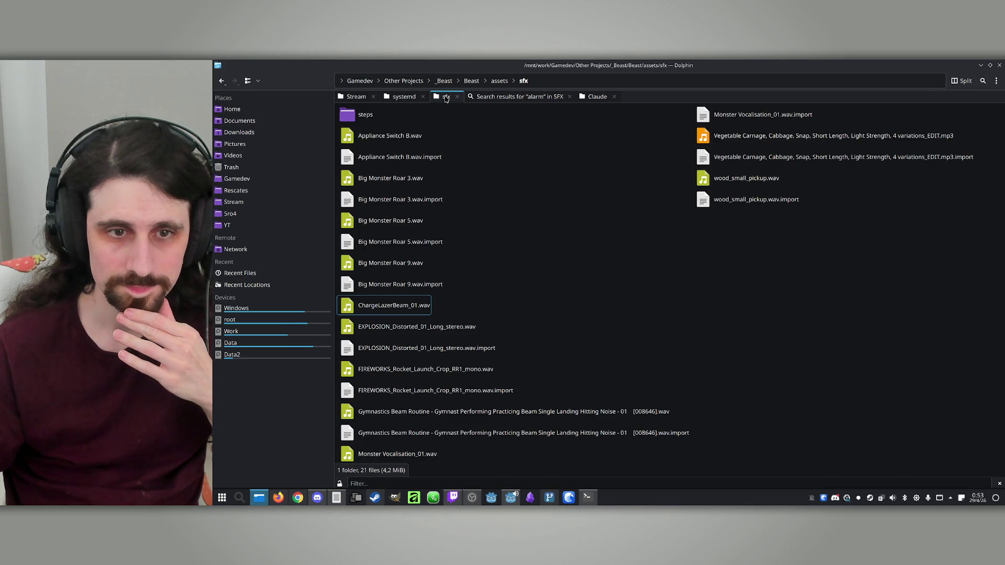
{"action": "left_click", "coordinate": [485, 99]}
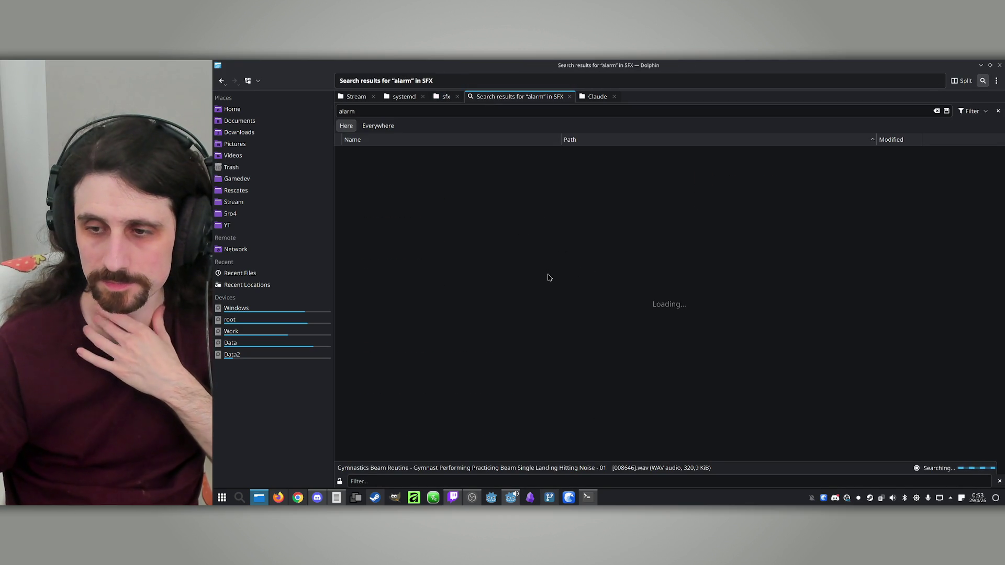
{"action": "left_click", "coordinate": [443, 98]}
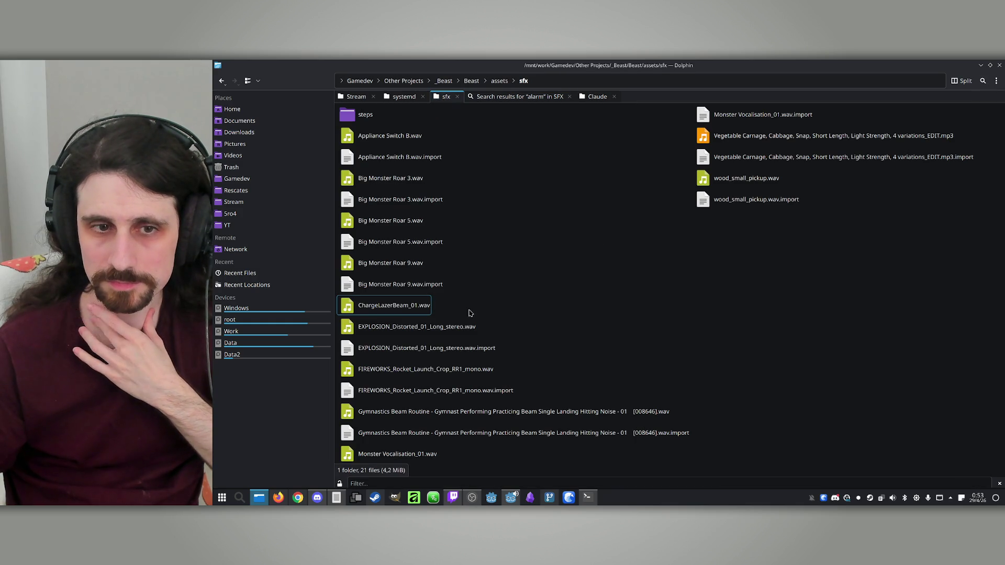
Audition Gymnastics Beam Routine and blg_warning_alarm_01.wav, then open ALARMS in a new tab
{"action": "double_click", "coordinate": [460, 411]}
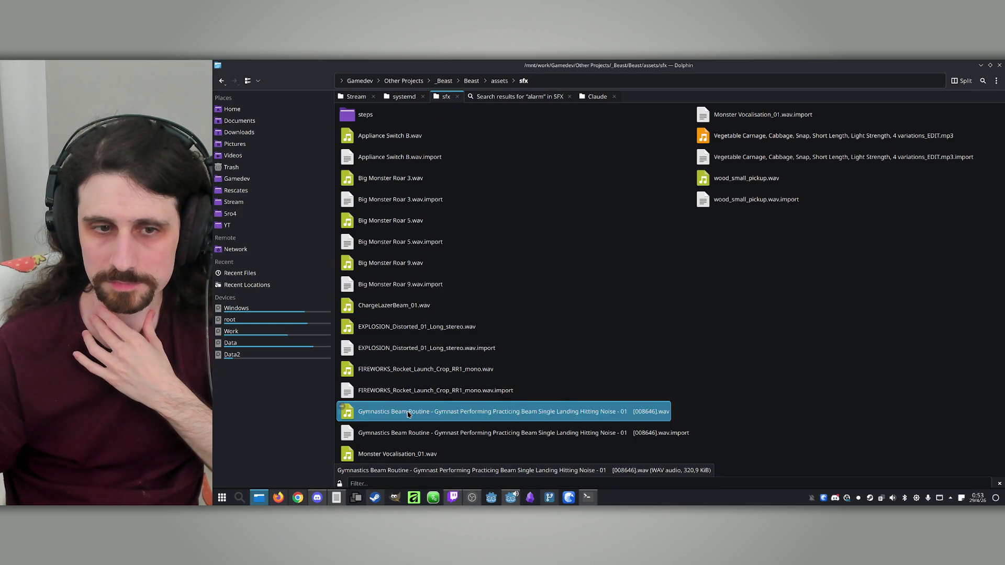
{"action": "key", "text": "ctrl+q"}
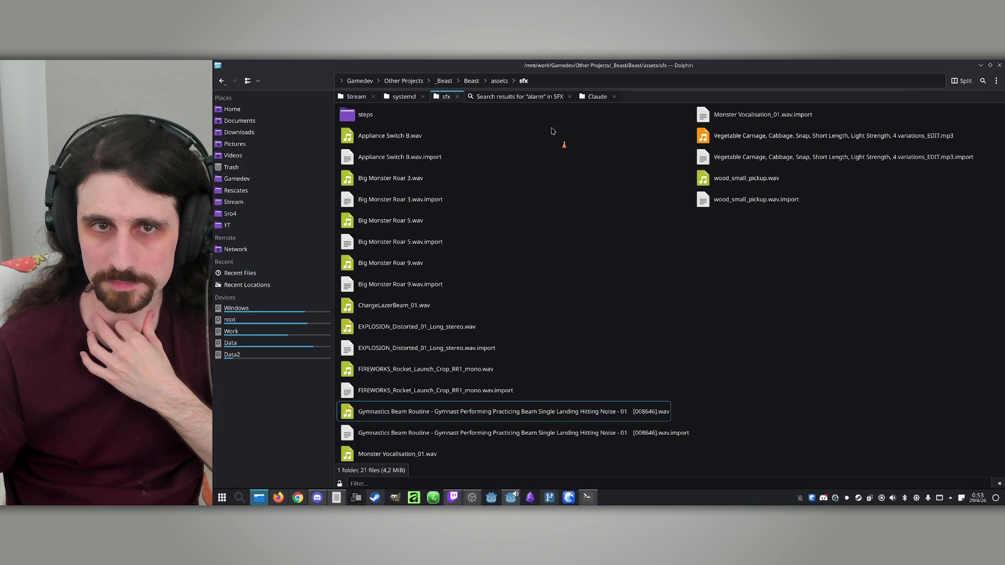
{"action": "left_click", "coordinate": [508, 98]}
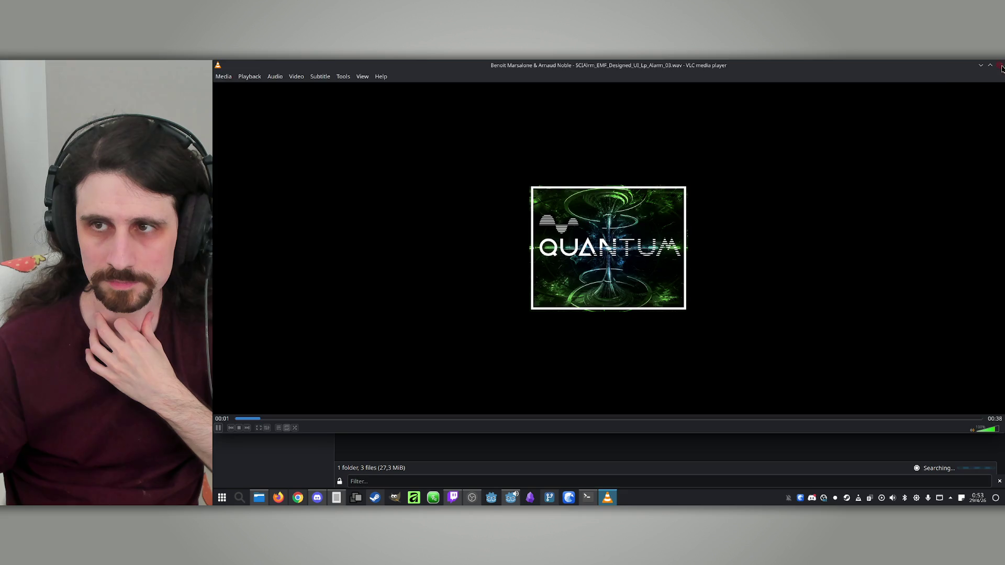
{"action": "left_click", "coordinate": [1000, 66]}
{"action": "left_click", "coordinate": [420, 167]}
{"action": "double_click", "coordinate": [420, 167]}
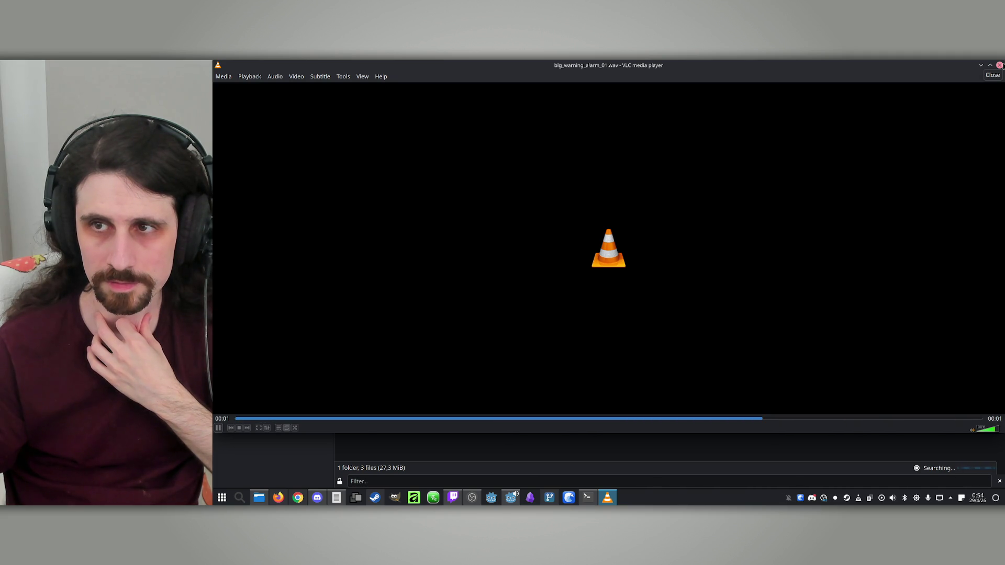
{"action": "left_click", "coordinate": [1002, 65]}
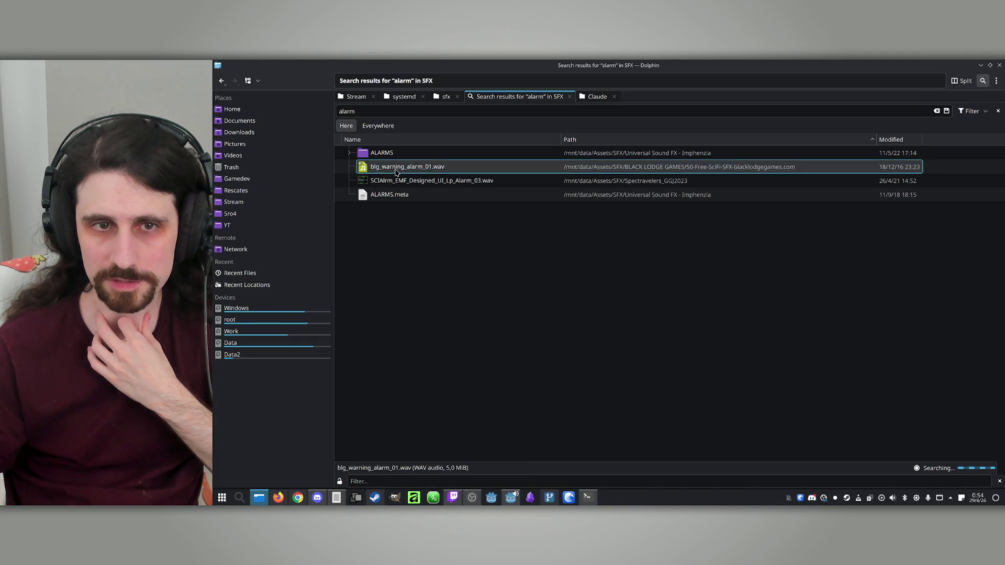
{"action": "middle_click", "coordinate": [375, 154]}
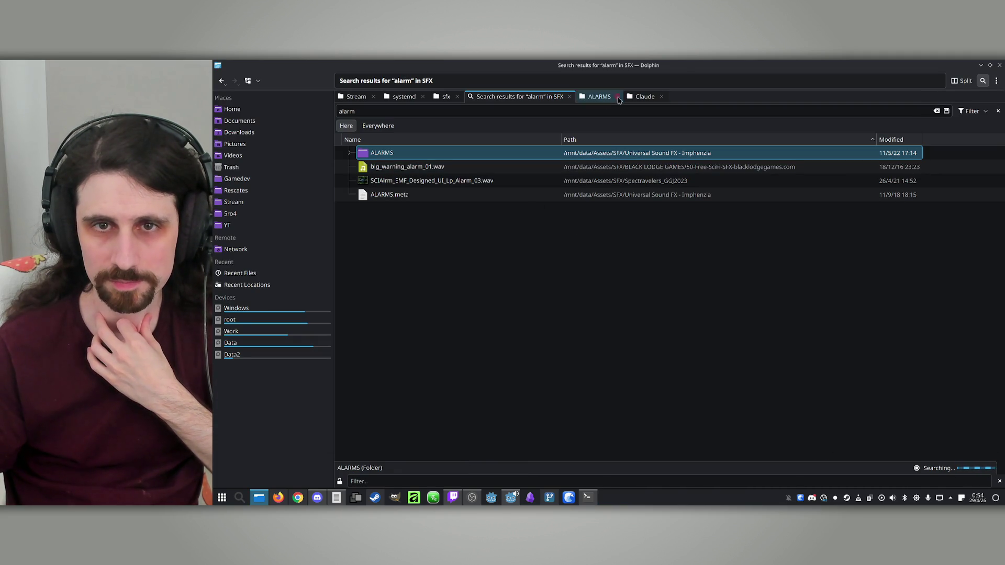
Audition ALARM_Foghorn_end_stereo.wav and ALARM_Foghorn_full_stereo.wav in the Foghorn alarms folder
{"action": "left_click", "coordinate": [597, 103]}
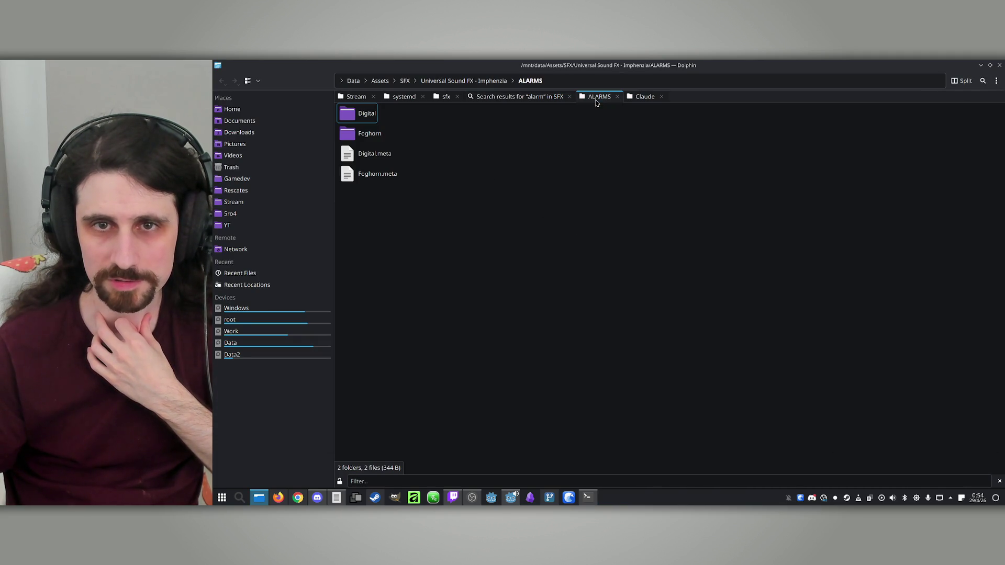
{"action": "left_click", "coordinate": [350, 119]}
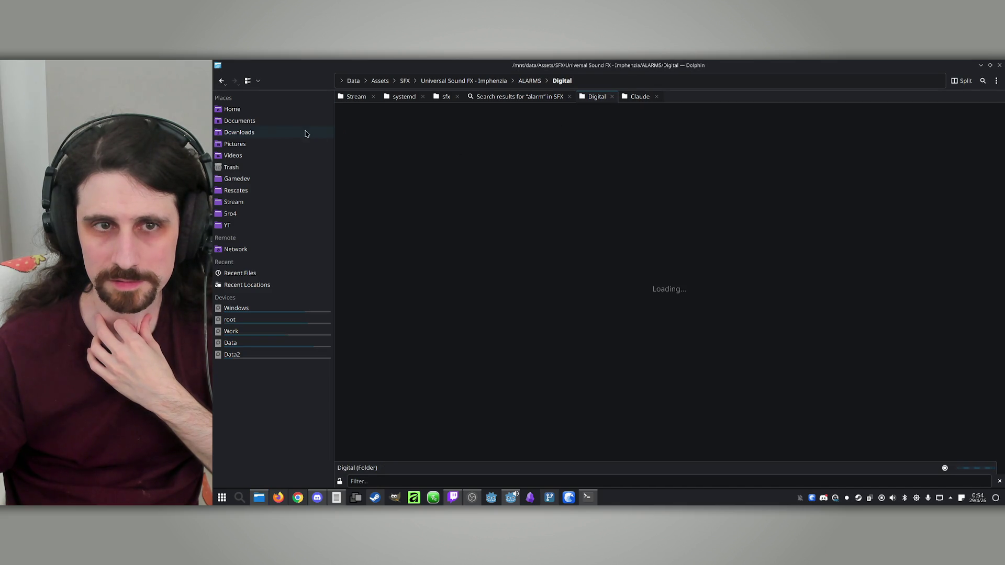
{"action": "left_click", "coordinate": [222, 82]}
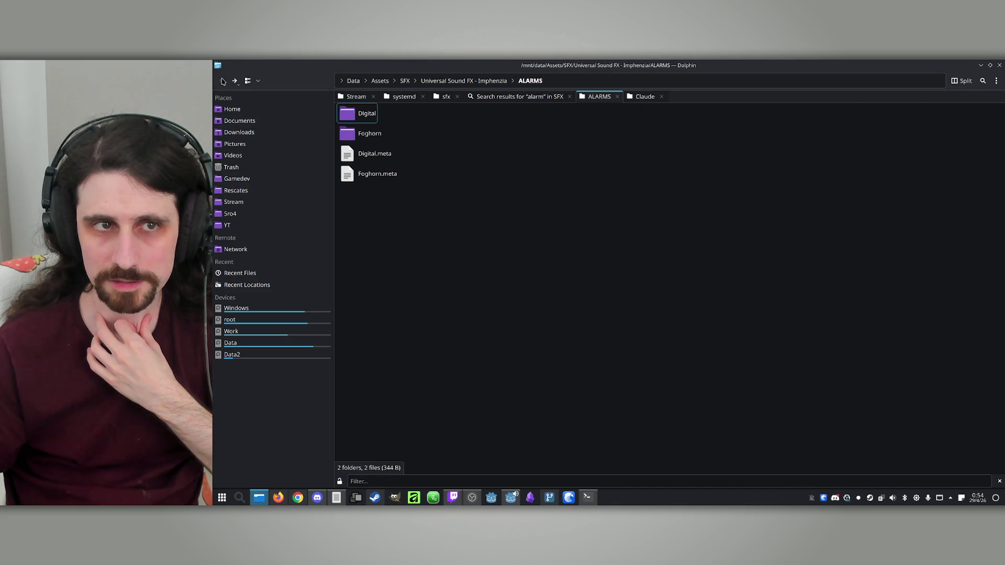
{"action": "left_click", "coordinate": [356, 136]}
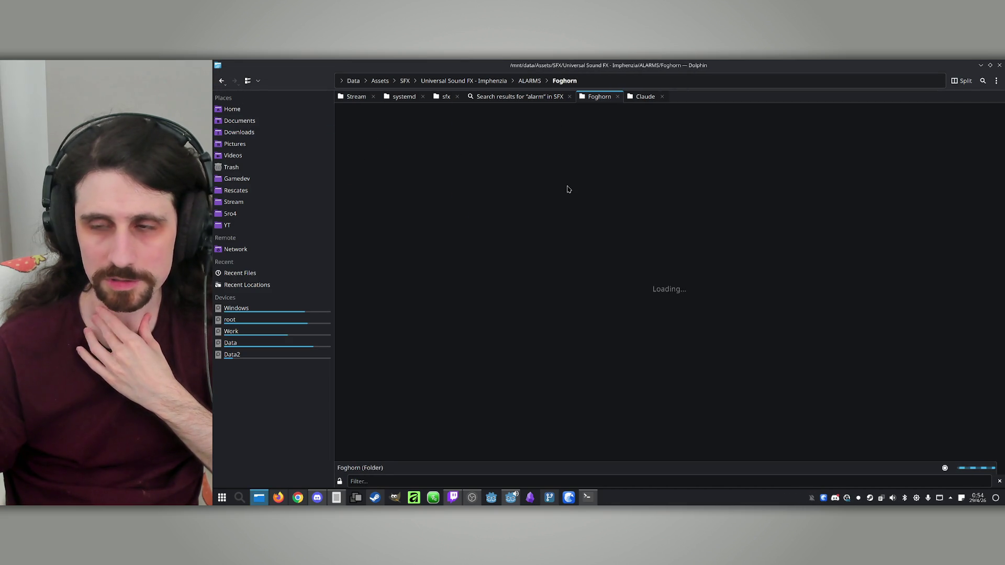
{"action": "left_click", "coordinate": [389, 120]}
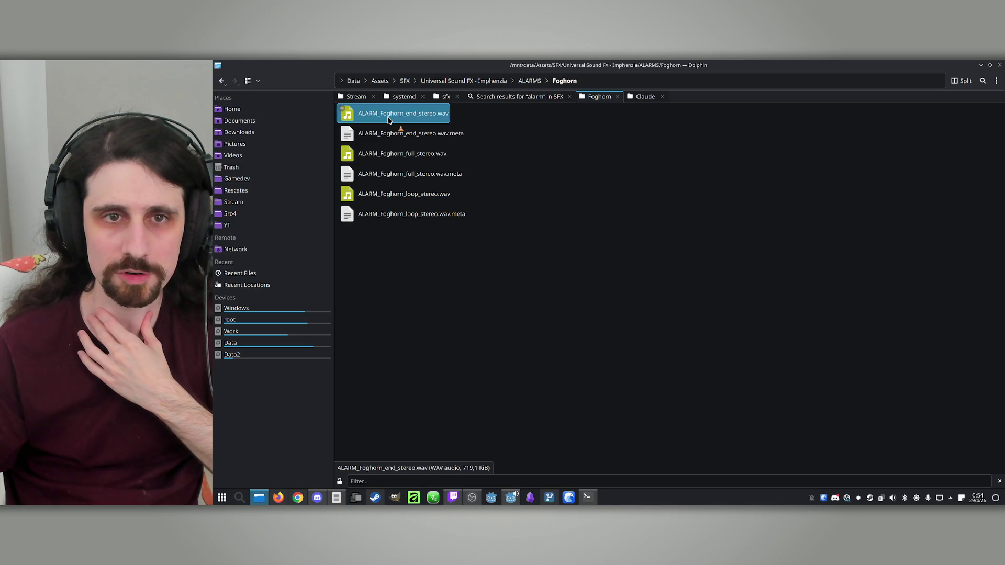
{"action": "double_click", "coordinate": [388, 121]}
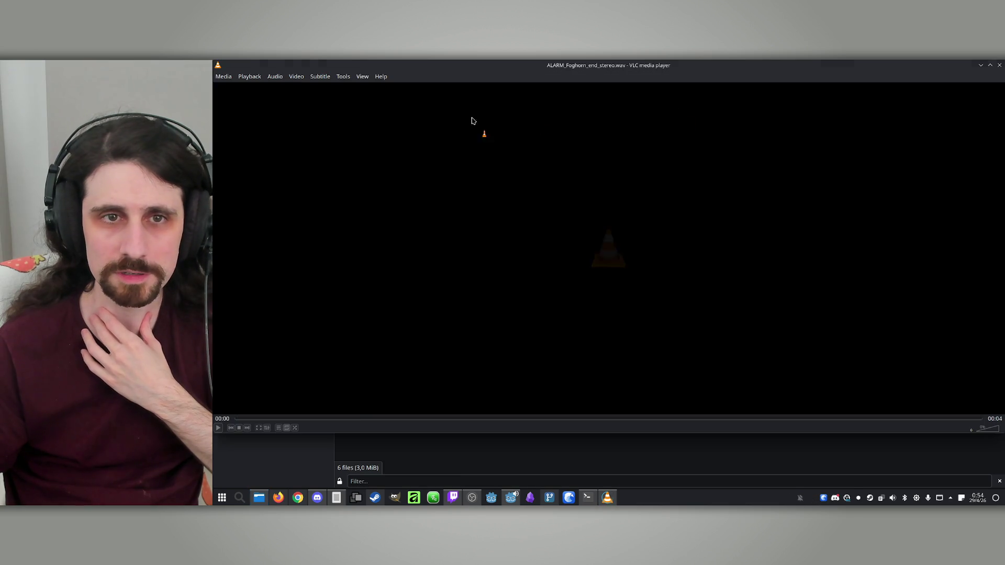
{"action": "left_click", "coordinate": [1000, 67]}
{"action": "double_click", "coordinate": [401, 153]}
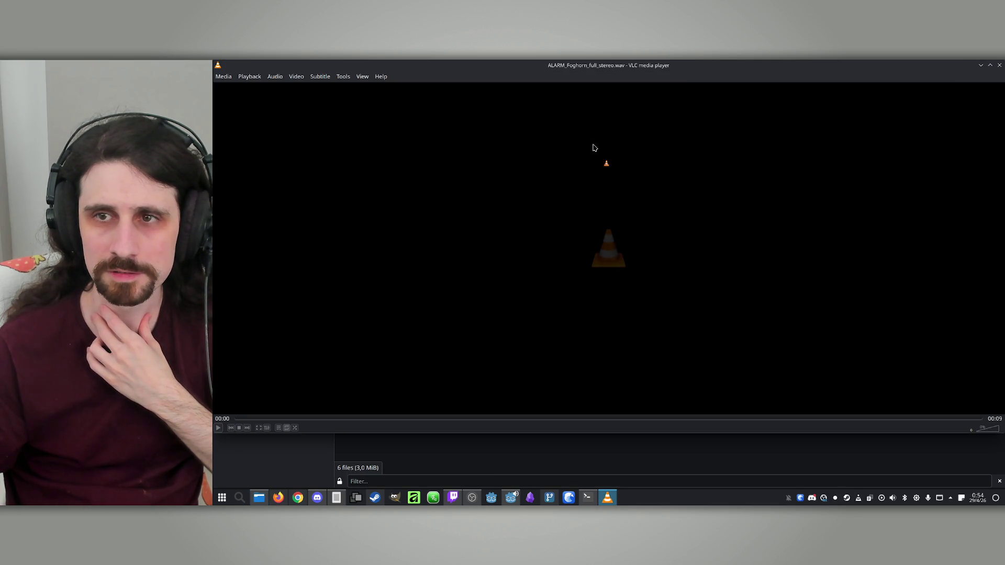
{"action": "left_click", "coordinate": [1000, 67]}
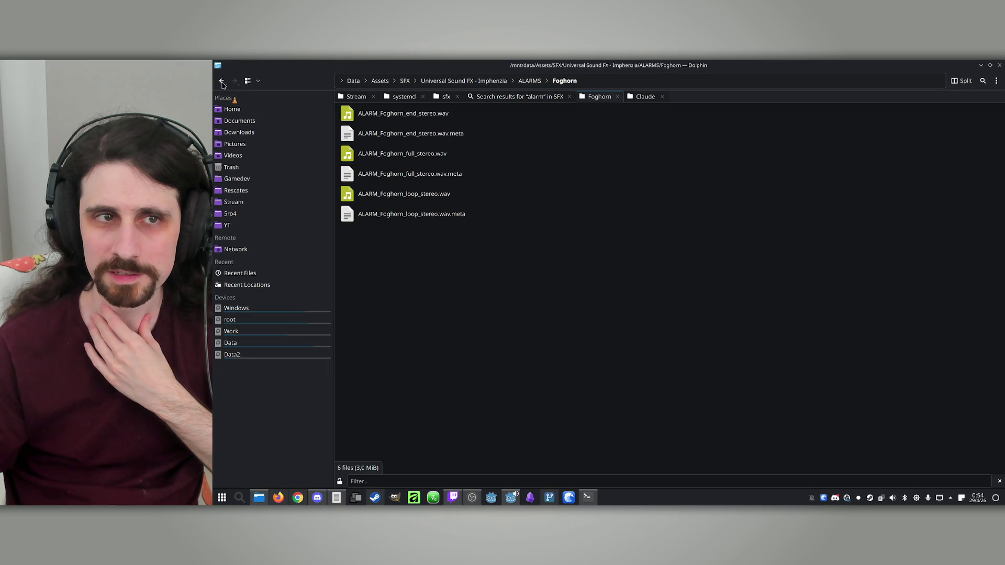
Open the Digital alarms folder listing its 48 files
{"action": "left_click", "coordinate": [222, 81]}
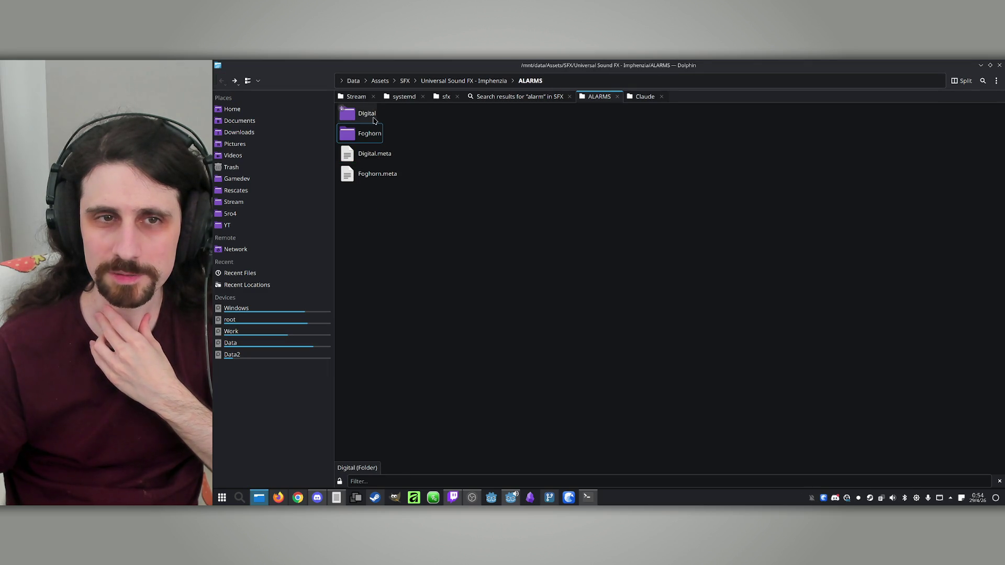
{"action": "double_click", "coordinate": [373, 117]}
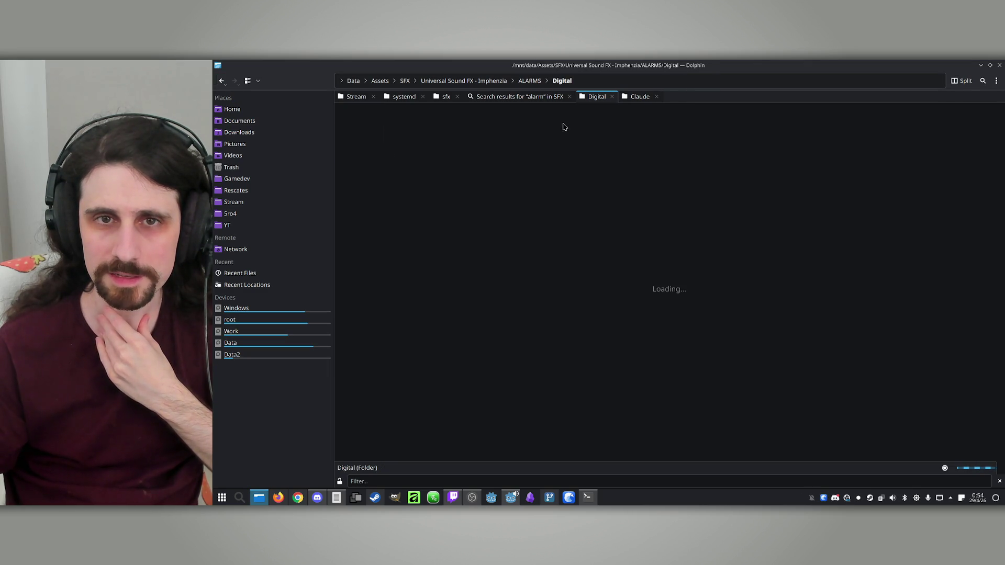
{"action": "left_click", "coordinate": [518, 97]}
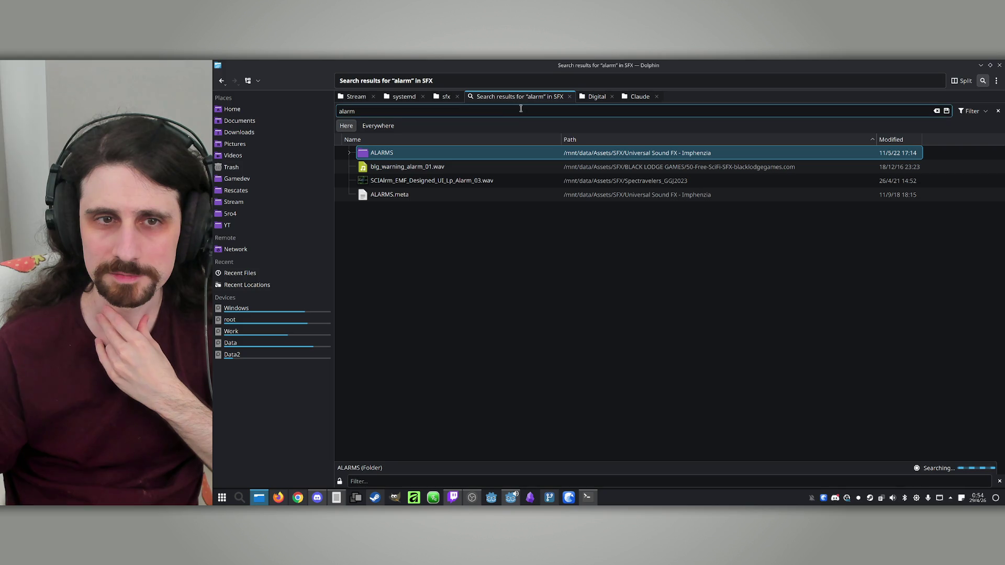
{"action": "left_click", "coordinate": [585, 100]}
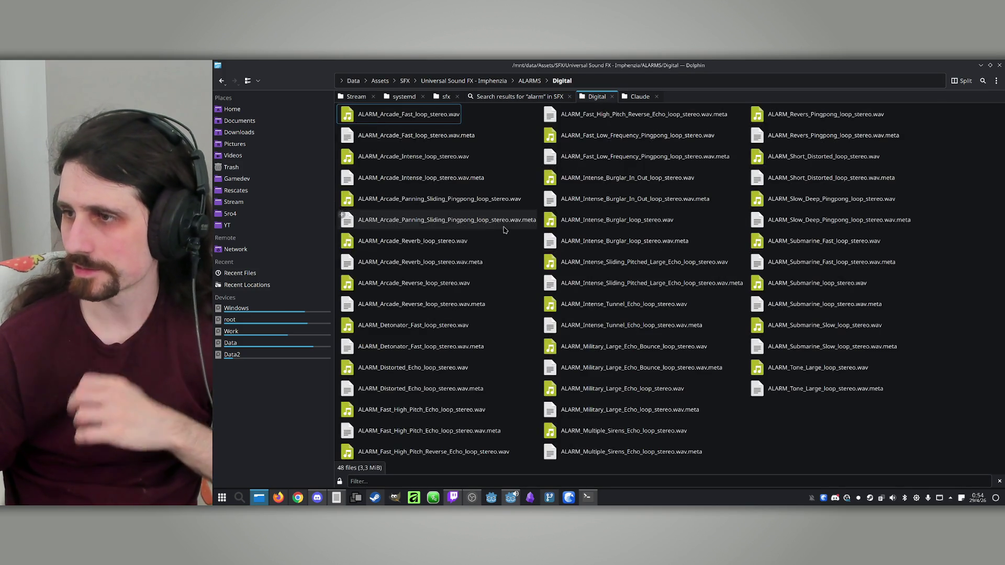
Preview the Arcade Fast and Intense alarm loops, select the Detonator fast loop, and close Digital
{"action": "double_click", "coordinate": [389, 122]}
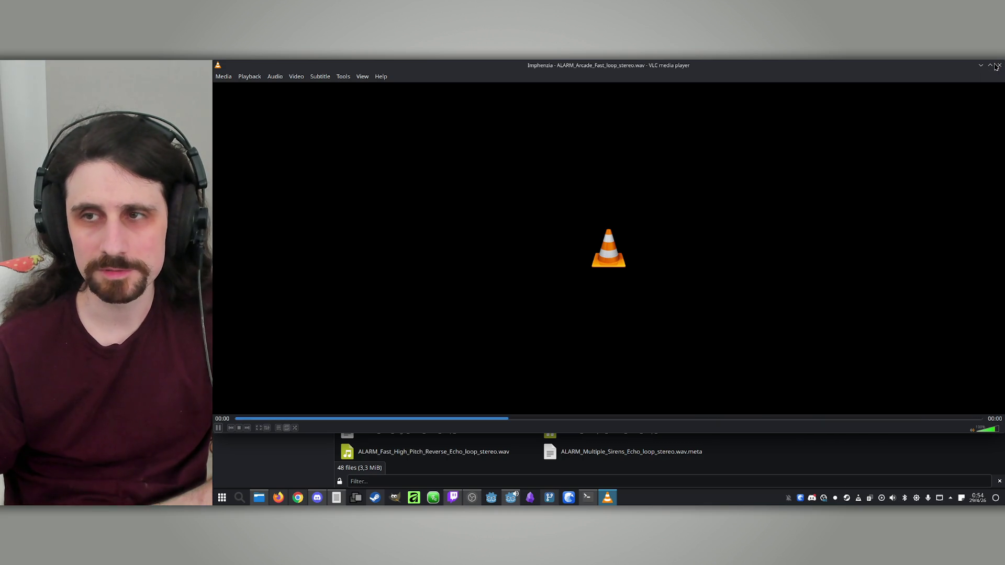
{"action": "left_click", "coordinate": [998, 65]}
{"action": "double_click", "coordinate": [393, 164]}
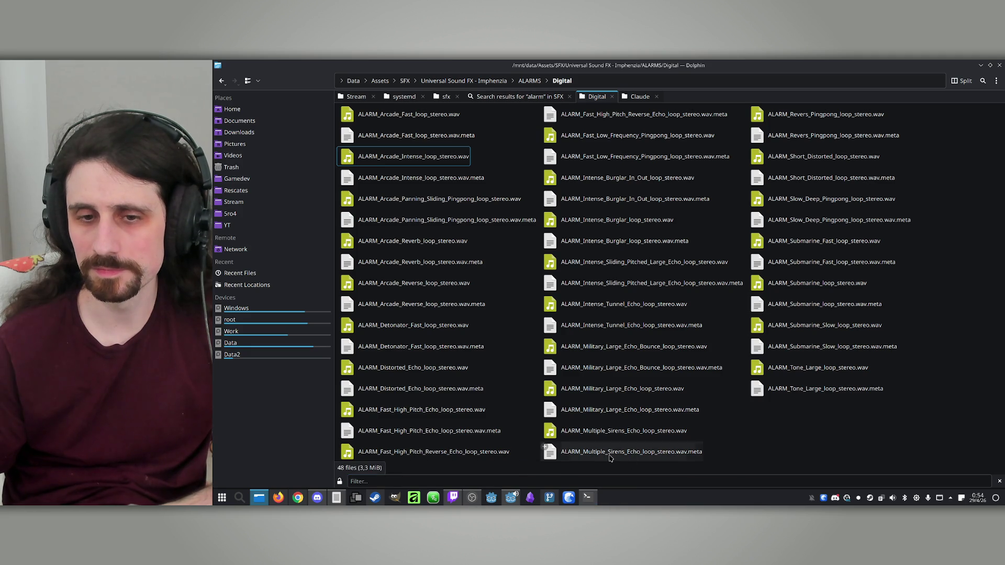
{"action": "left_click", "coordinate": [419, 157]}
{"action": "double_click", "coordinate": [409, 158]}
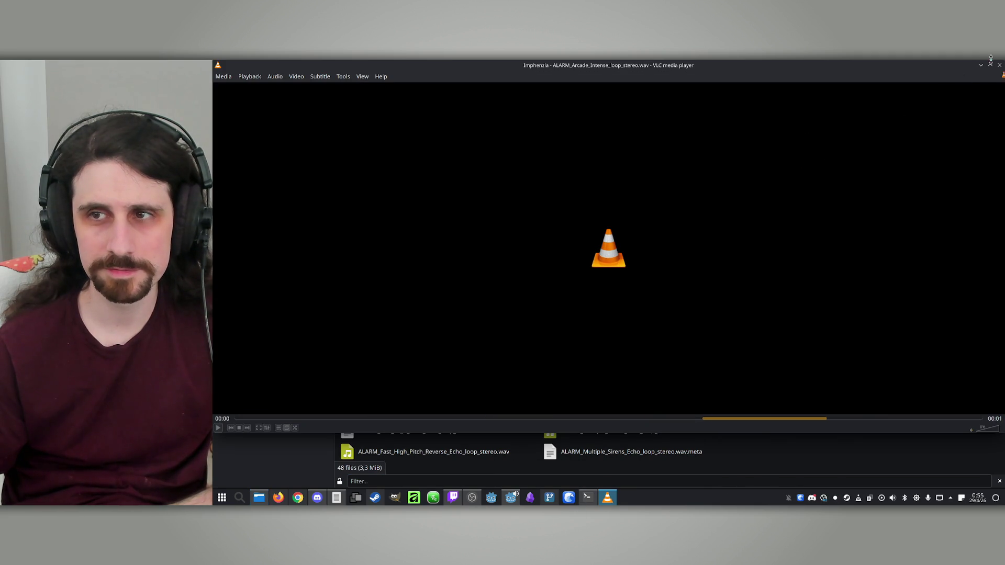
{"action": "left_click", "coordinate": [999, 66]}
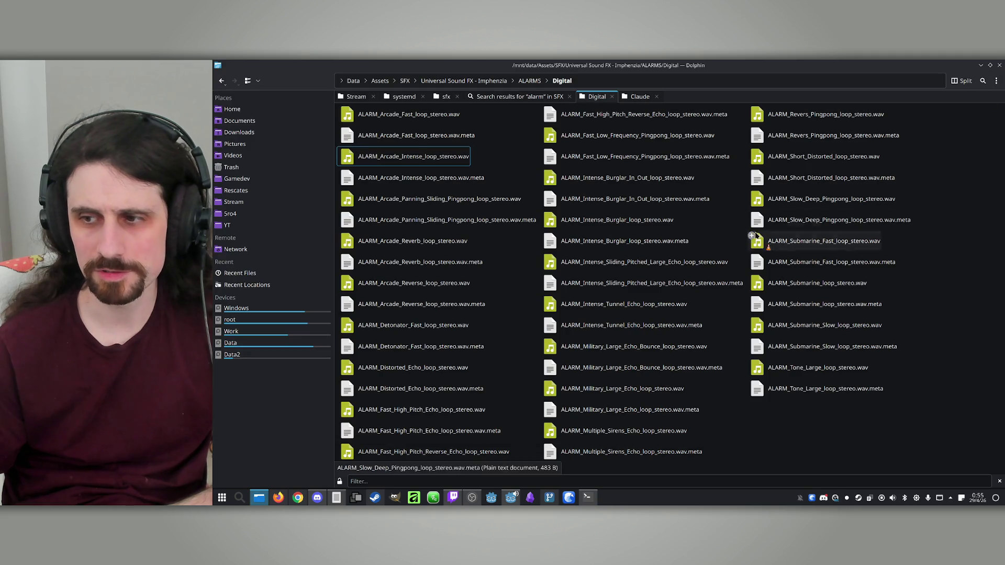
{"action": "left_click", "coordinate": [419, 330]}
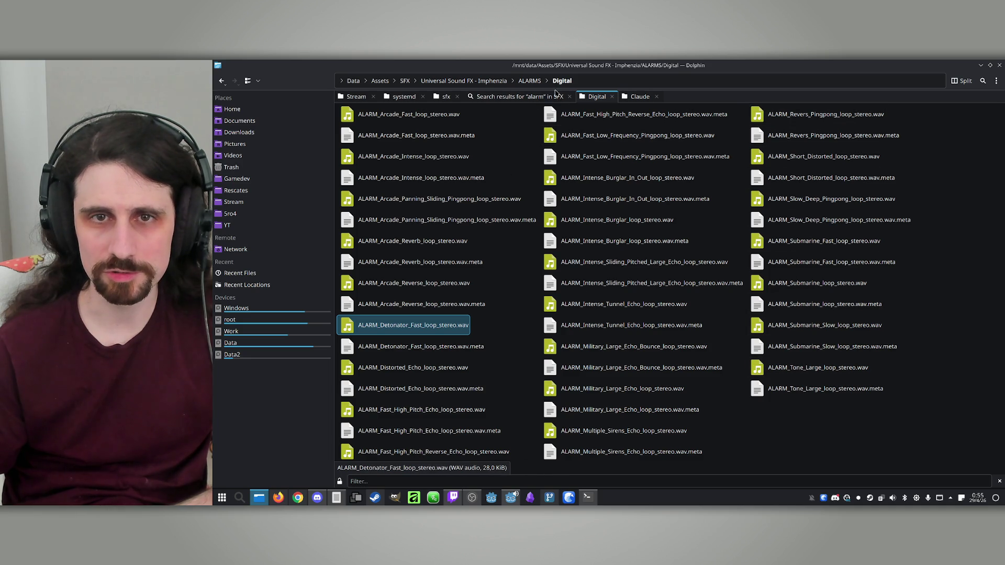
{"action": "middle_click", "coordinate": [593, 100]}
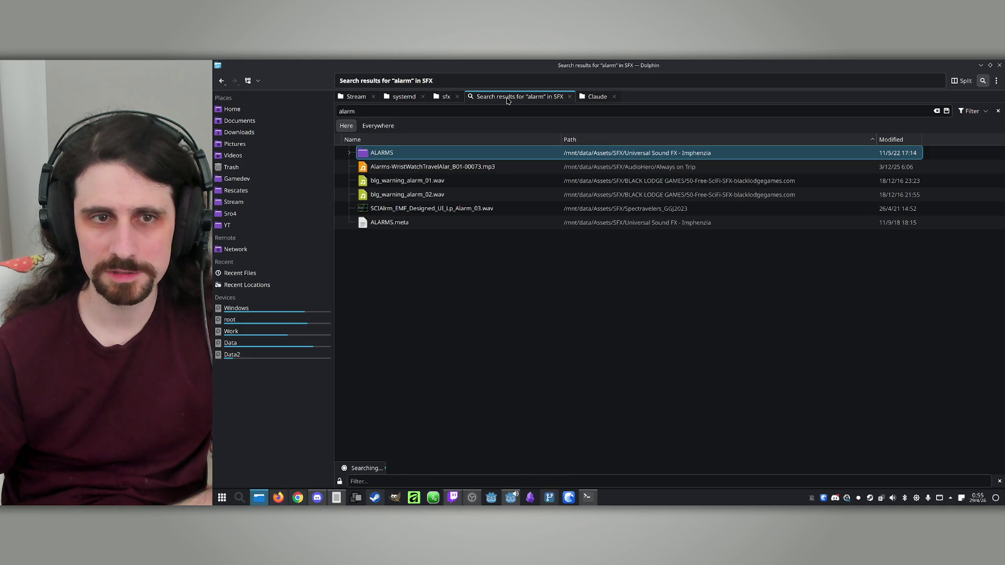
Preview blg_warning_alarm_02.wav, then play CARTOON Alarm Train Honk.wav
{"action": "left_click", "coordinate": [429, 195]}
{"action": "double_click", "coordinate": [439, 197]}
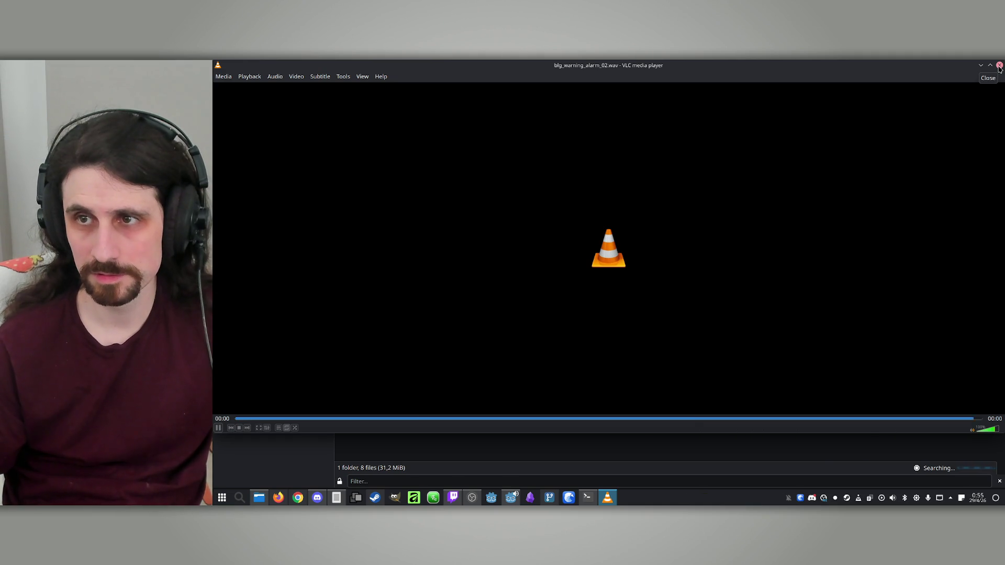
{"action": "left_click", "coordinate": [1000, 66]}
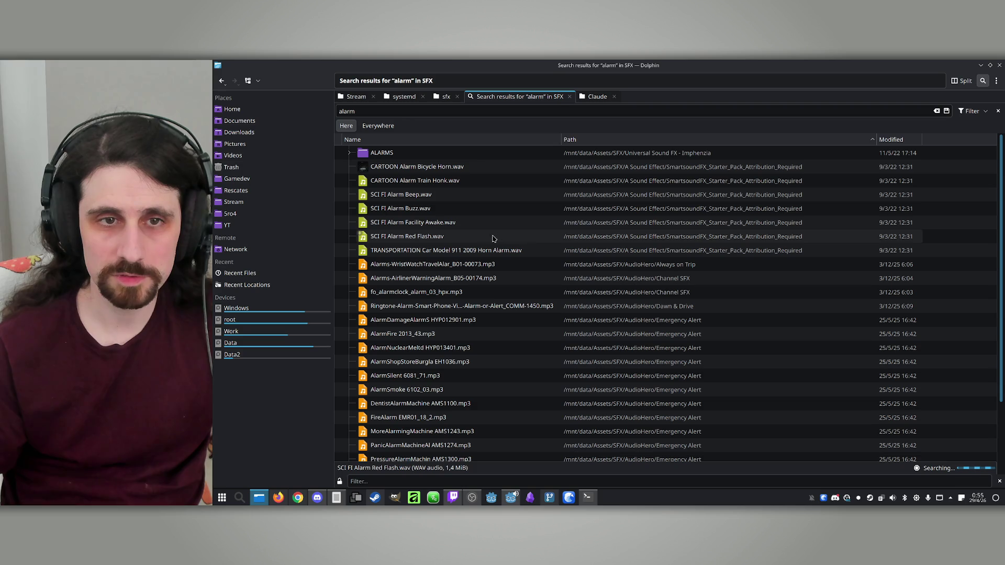
{"action": "double_click", "coordinate": [412, 181]}
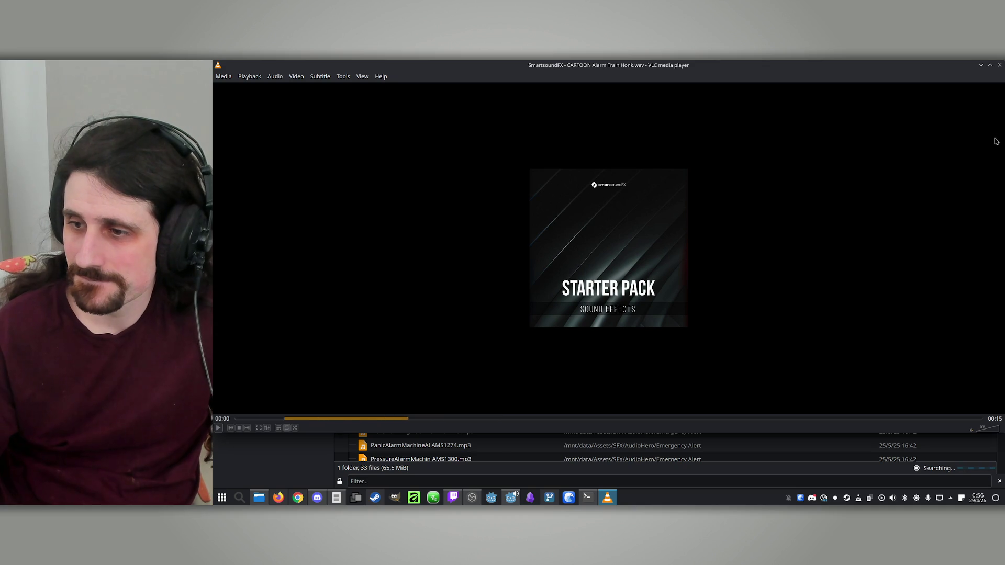
Listen to CARTOON Alarm Bicycle Horn.wav twice, then close the player and select the wristwatch travel alarm
{"action": "left_click", "coordinate": [998, 67]}
{"action": "double_click", "coordinate": [425, 166]}
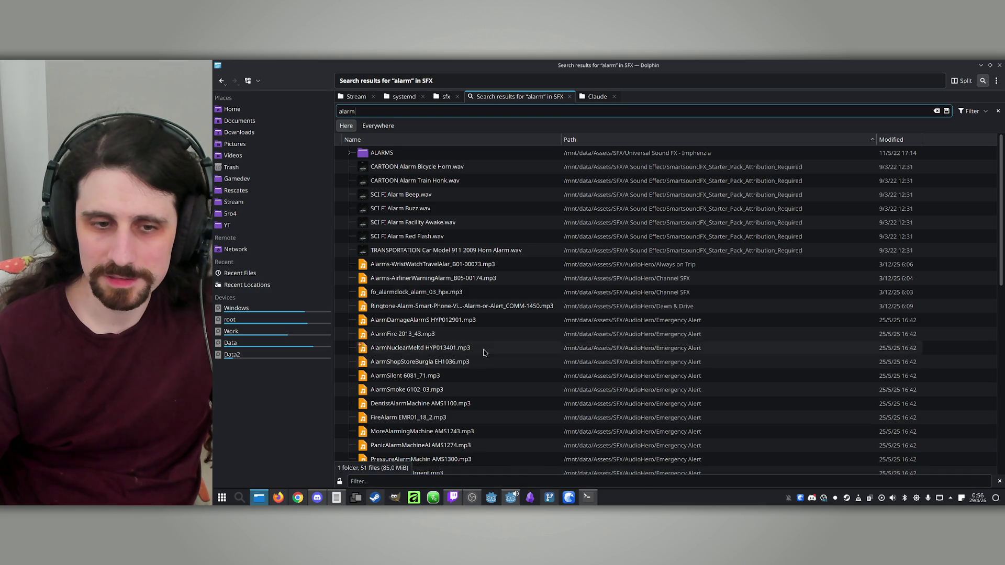
{"action": "left_click", "coordinate": [412, 169]}
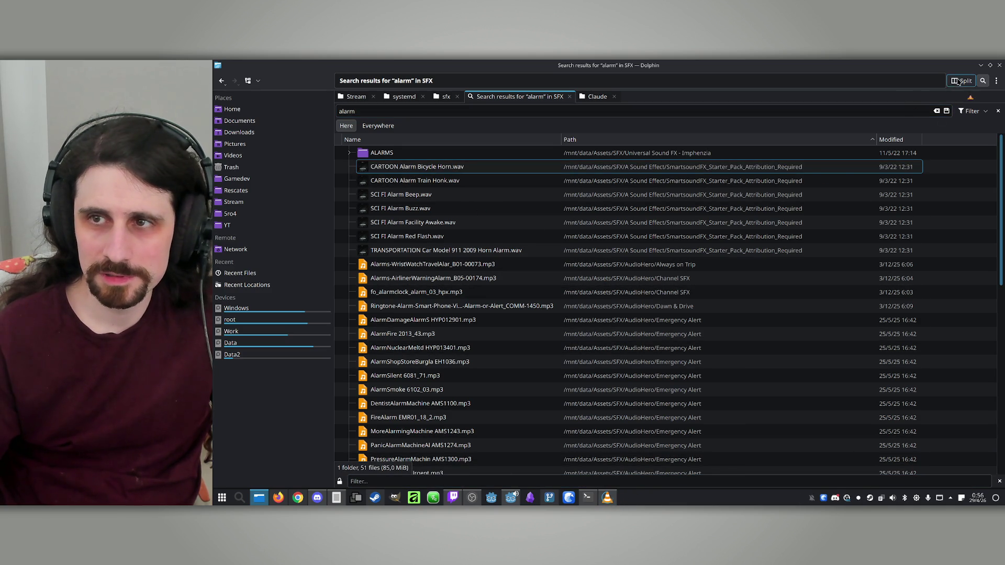
{"action": "left_click", "coordinate": [417, 184]}
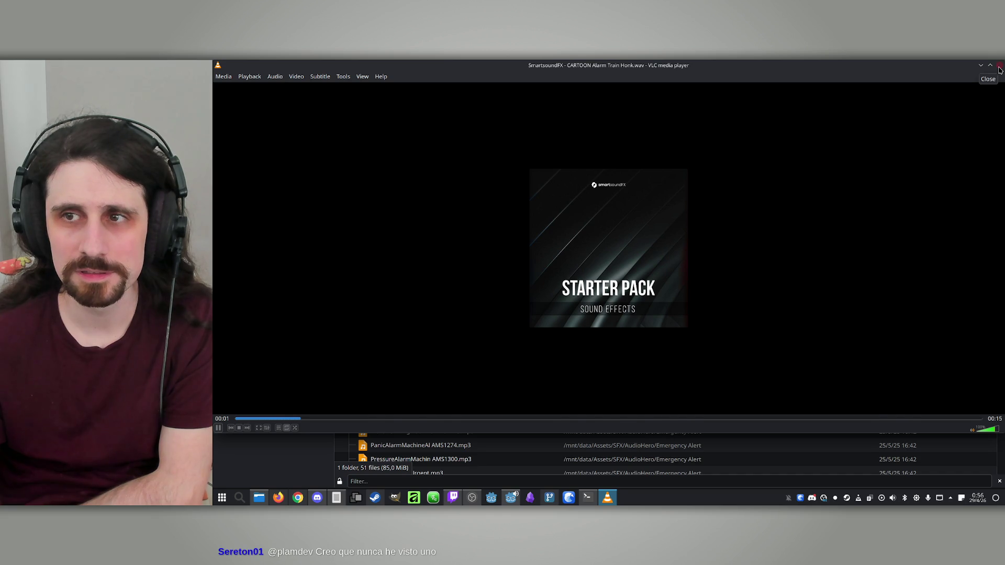
{"action": "left_click", "coordinate": [1000, 66]}
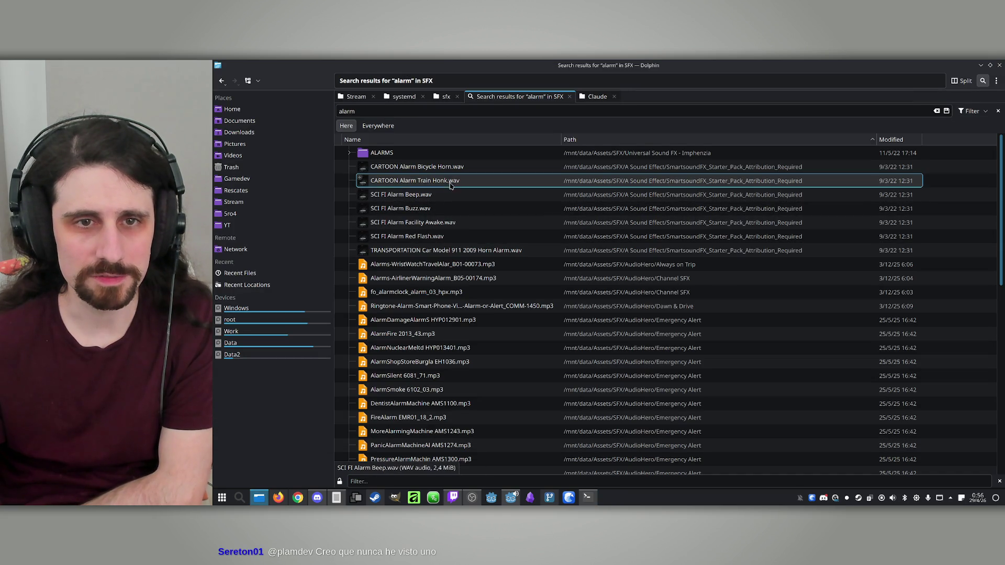
{"action": "double_click", "coordinate": [445, 167]}
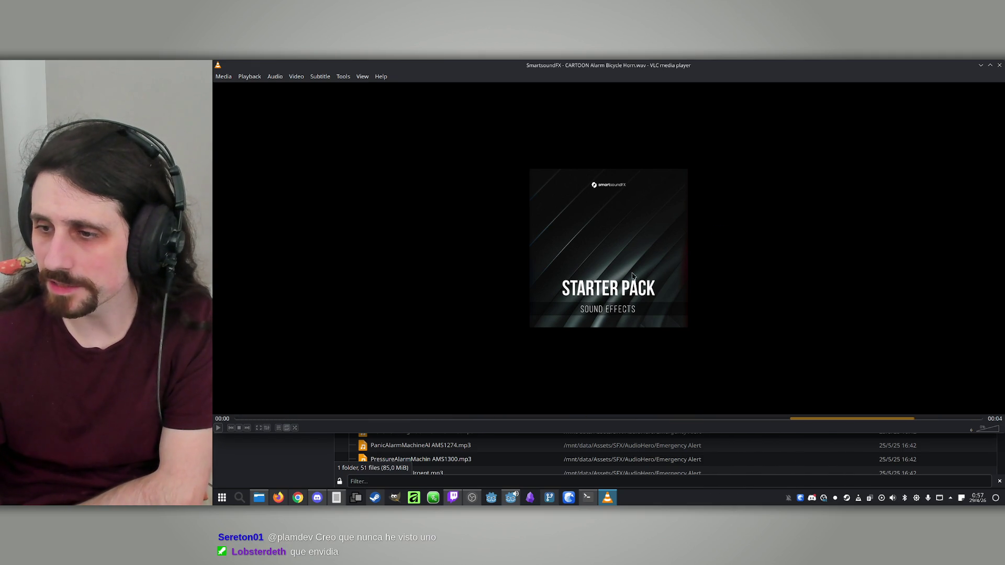
{"action": "left_click", "coordinate": [607, 497]}
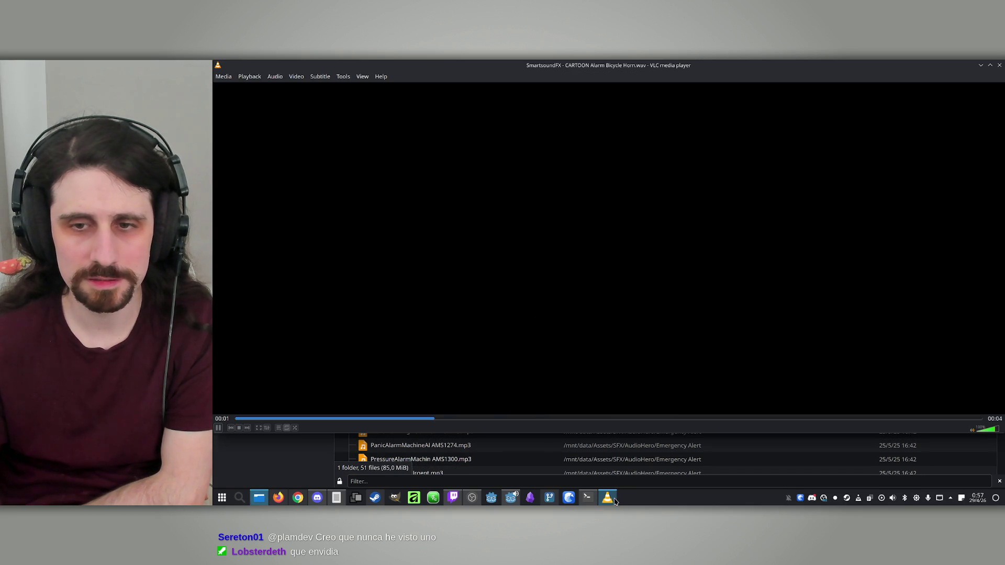
{"action": "left_click", "coordinate": [607, 497]}
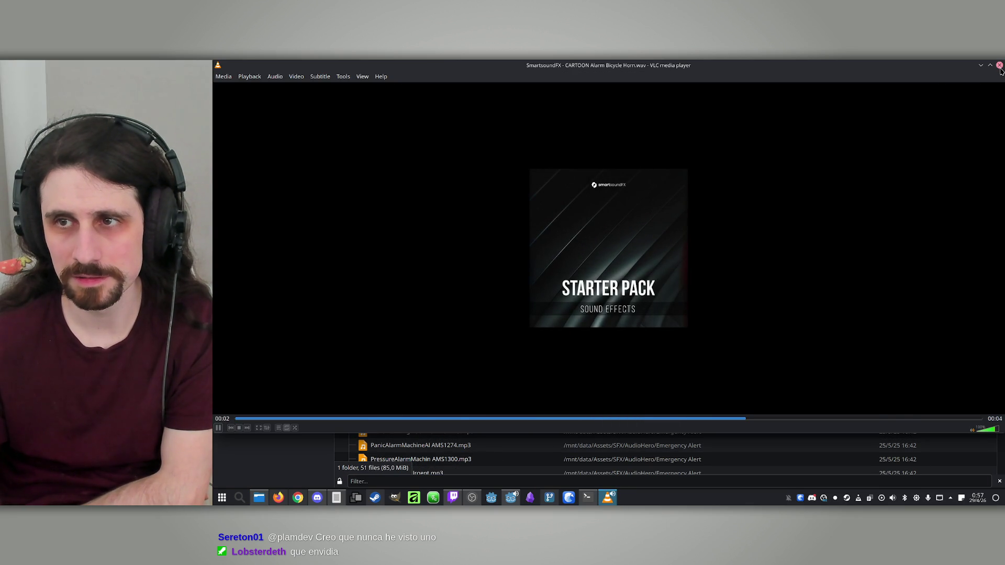
{"action": "left_click", "coordinate": [1000, 66]}
{"action": "left_click", "coordinate": [496, 267]}
{"action": "scroll", "coordinate": [471, 267], "scroll_direction": "down", "scroll_amount": 3}
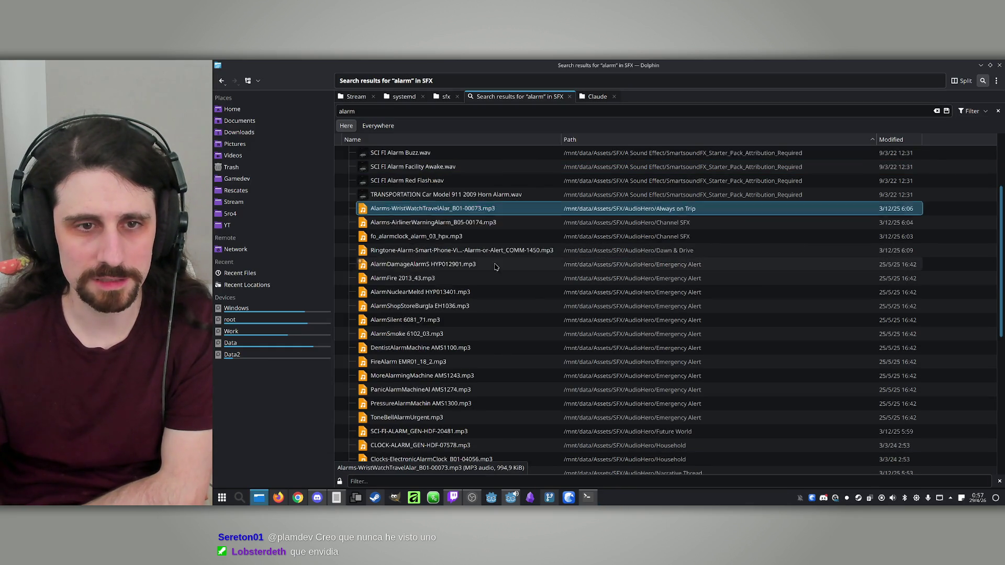
Audition AlarmSilent 6081_71.mp3, AlarmFire 2013_43.mp3 and FireAlarm EMR01_18_2.mp3
{"action": "double_click", "coordinate": [442, 268]}
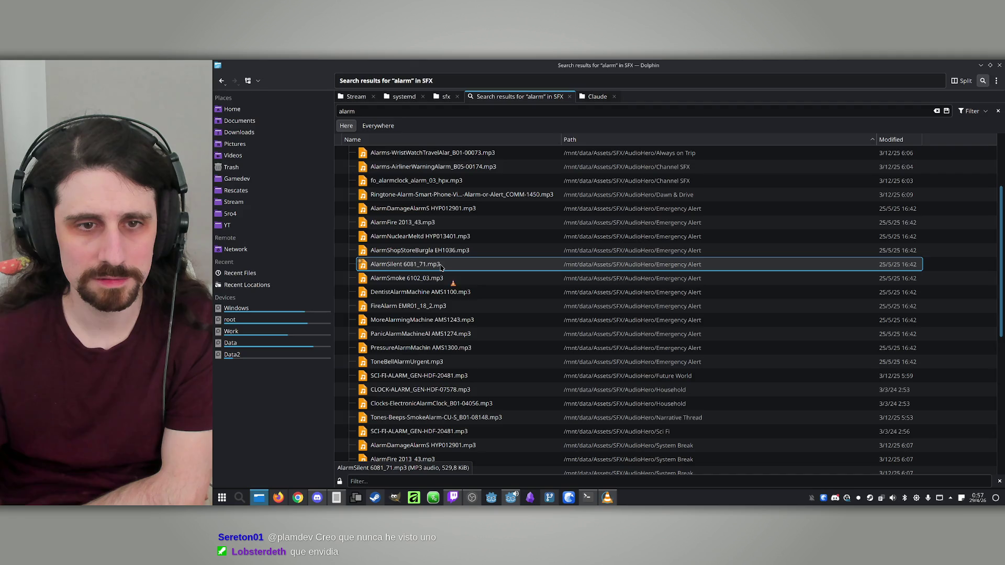
{"action": "left_click", "coordinate": [1000, 70]}
{"action": "left_click", "coordinate": [406, 220]}
{"action": "double_click", "coordinate": [407, 222]}
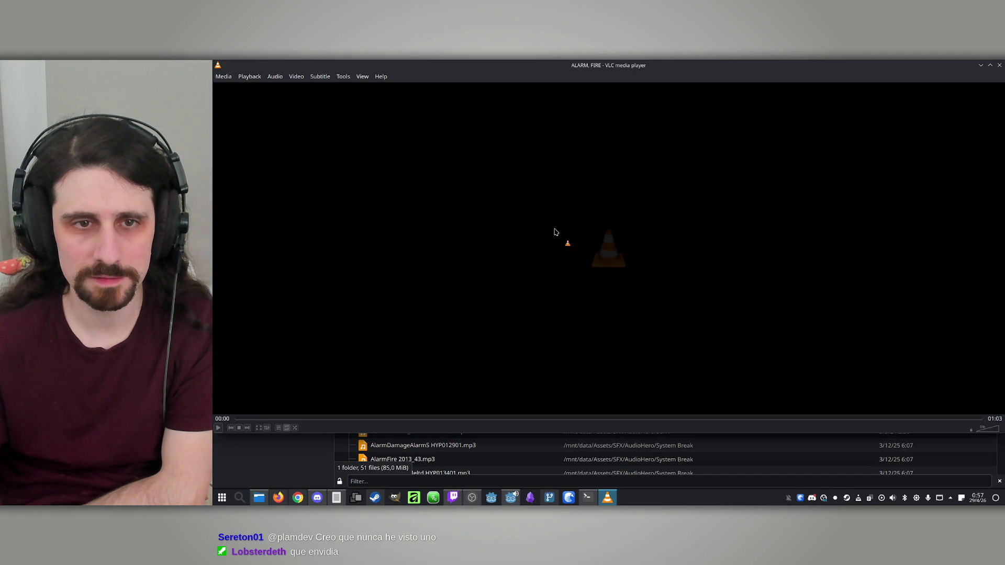
{"action": "left_click", "coordinate": [999, 66]}
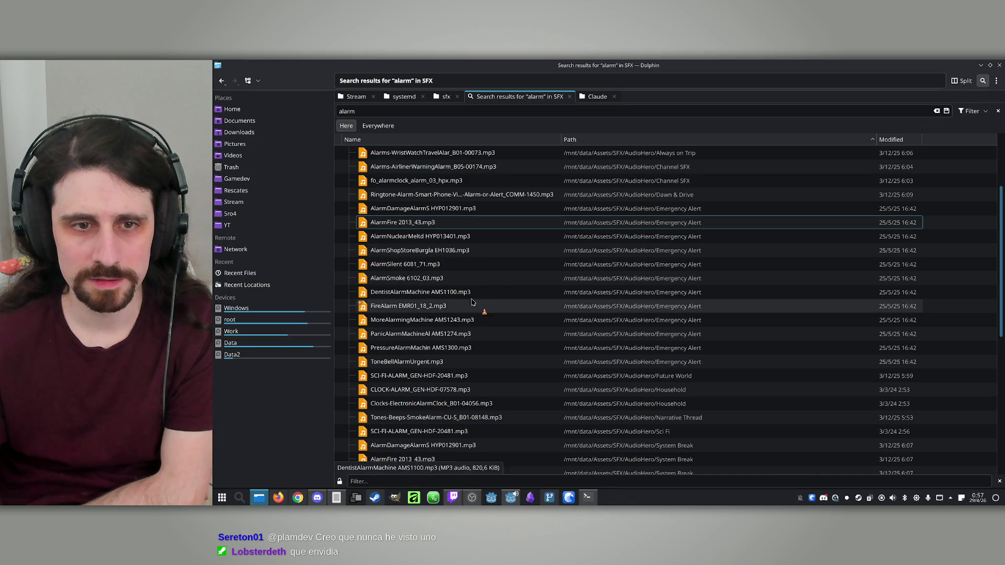
{"action": "double_click", "coordinate": [408, 306]}
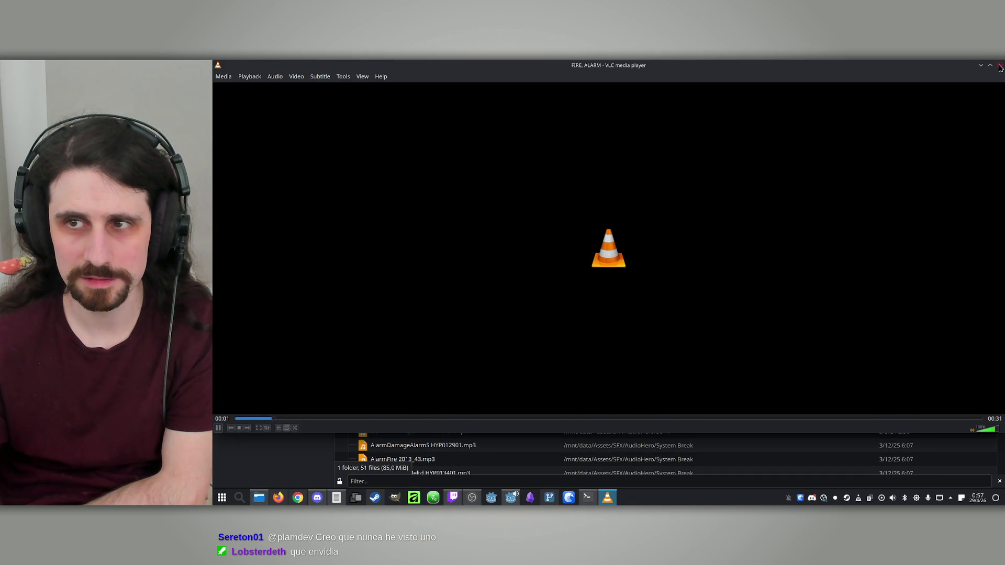
{"action": "left_click", "coordinate": [1000, 66]}
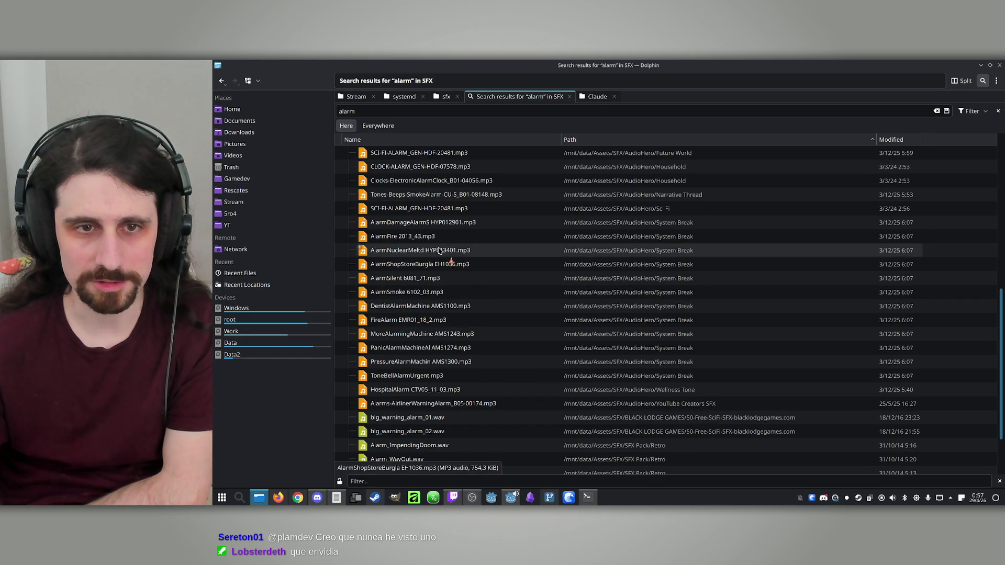
Audition blg_warning_alarm_01.wav, blg_warning_alarm_02.wav, Alarm_ImpendingDoom.wav and Alarm_WayOut.wav
{"action": "scroll", "coordinate": [450, 381], "scroll_direction": "down", "scroll_amount": 1}
{"action": "double_click", "coordinate": [445, 362]}
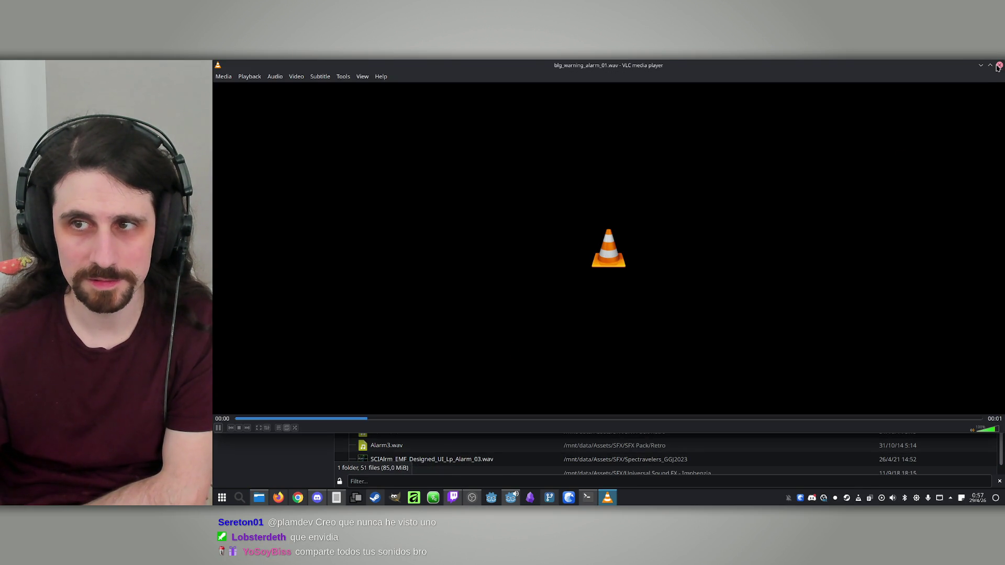
{"action": "left_click", "coordinate": [999, 67]}
{"action": "scroll", "coordinate": [413, 362], "scroll_direction": "down", "scroll_amount": 1}
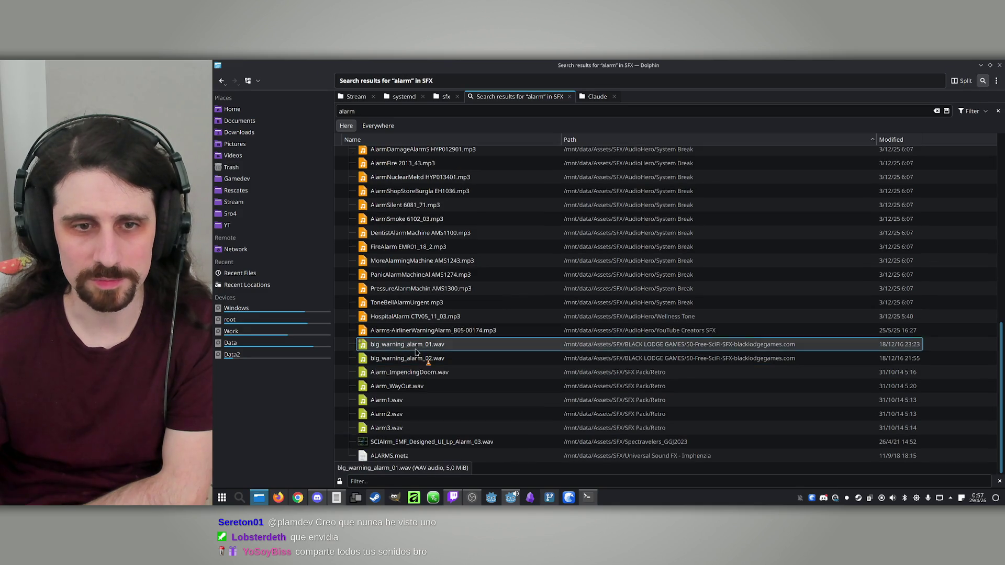
{"action": "double_click", "coordinate": [414, 362]}
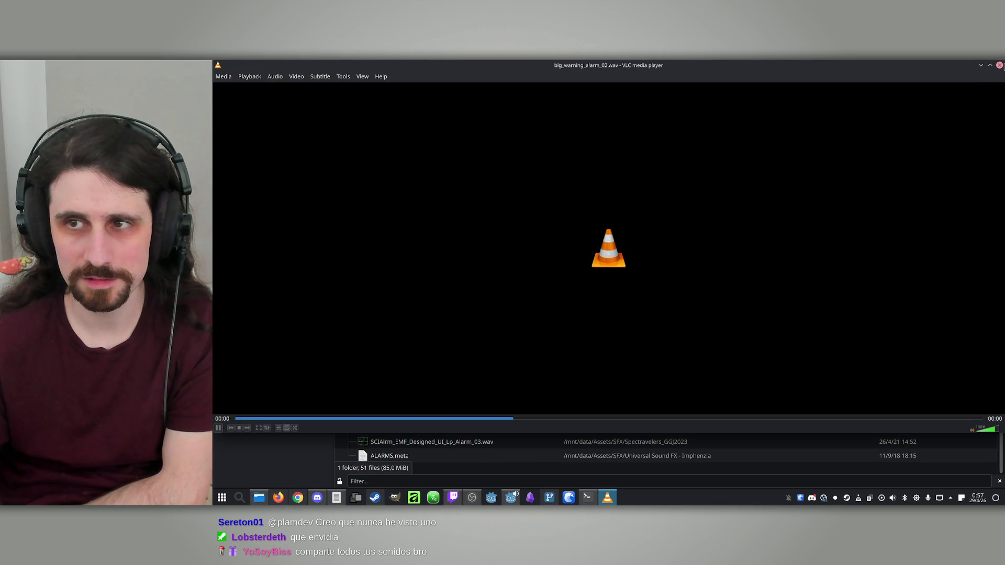
{"action": "left_click", "coordinate": [1000, 67]}
{"action": "double_click", "coordinate": [436, 373]}
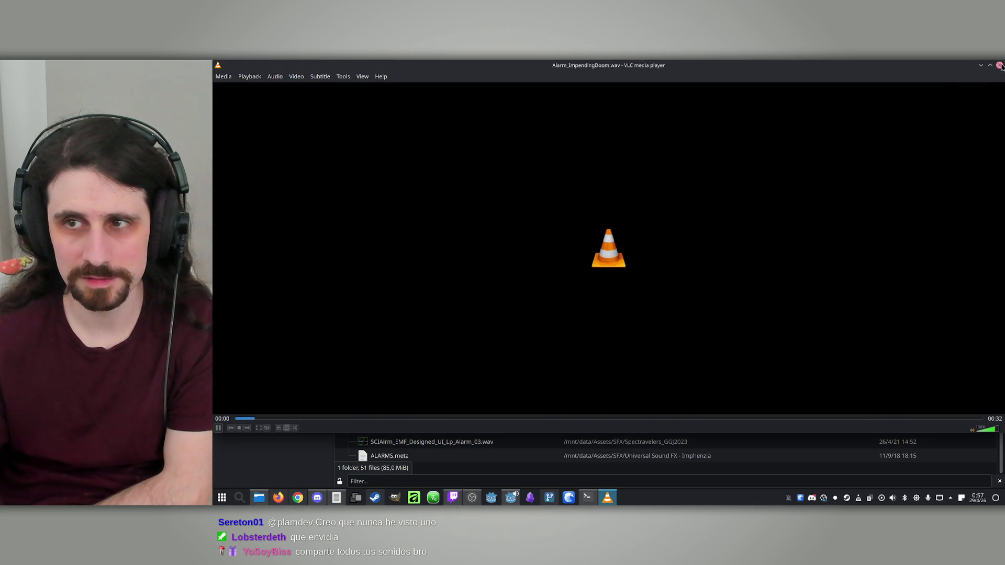
{"action": "left_click", "coordinate": [1000, 65]}
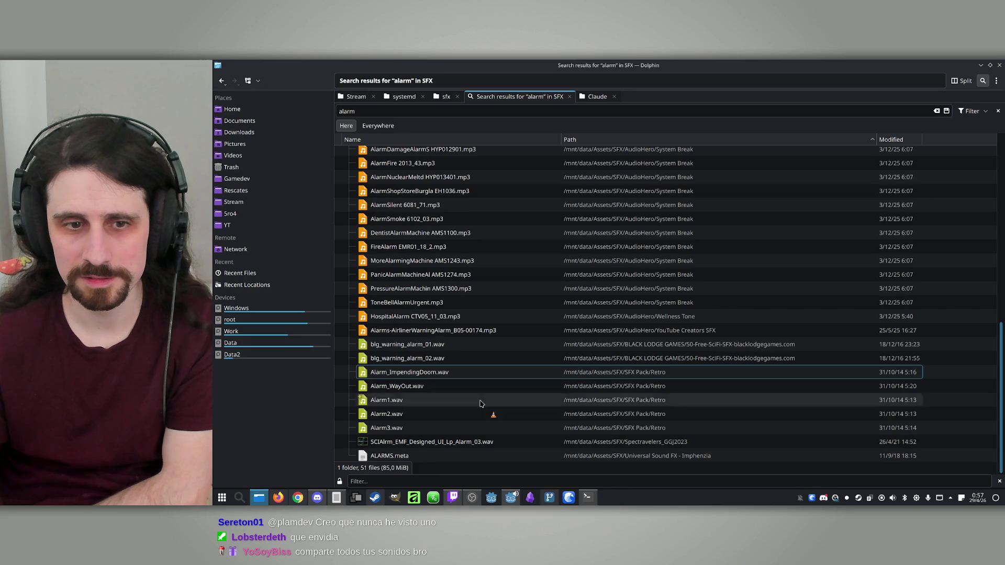
{"action": "double_click", "coordinate": [408, 388]}
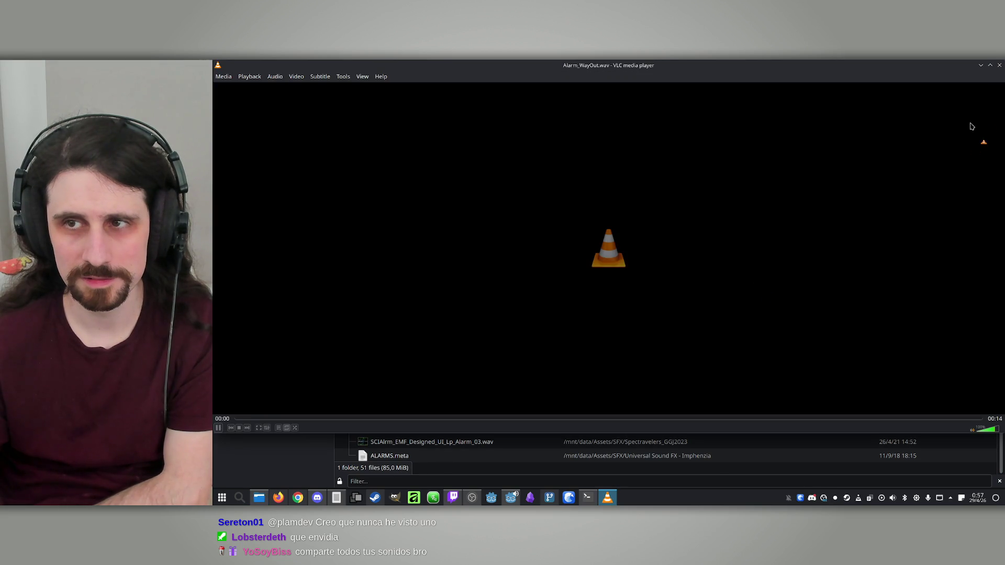
{"action": "left_click", "coordinate": [1000, 65]}
Audition Alarm1.wav, Alarm2.wav, Alarm3.wav and the airliner warning alarm
{"action": "key", "text": "Down"}
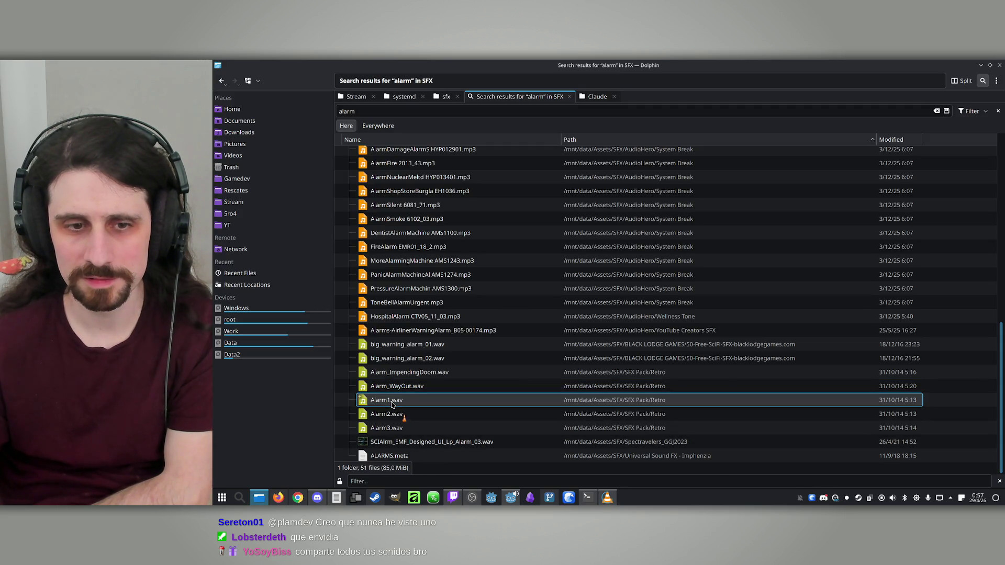
{"action": "key", "text": "Return"}
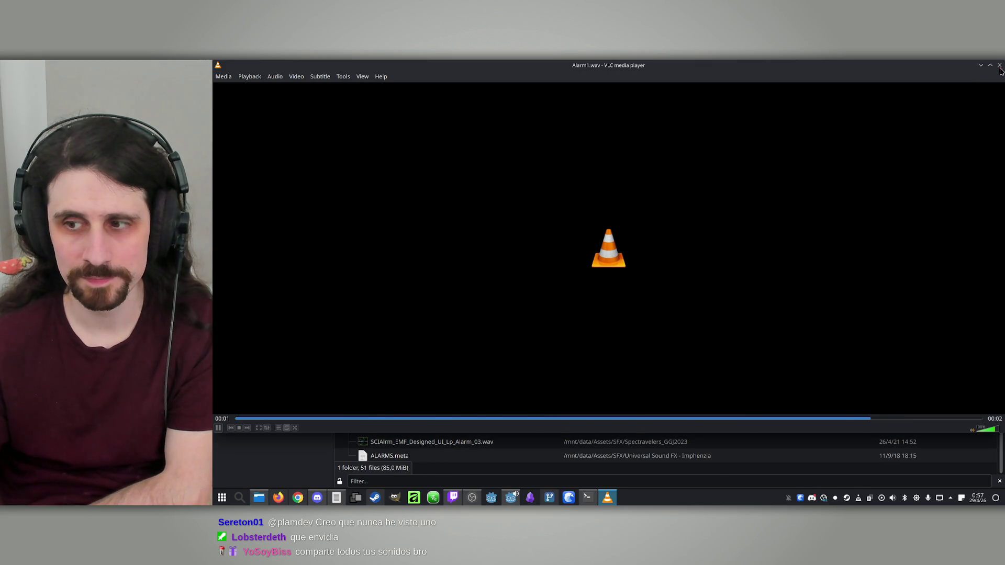
{"action": "left_click", "coordinate": [999, 66]}
{"action": "double_click", "coordinate": [372, 414]}
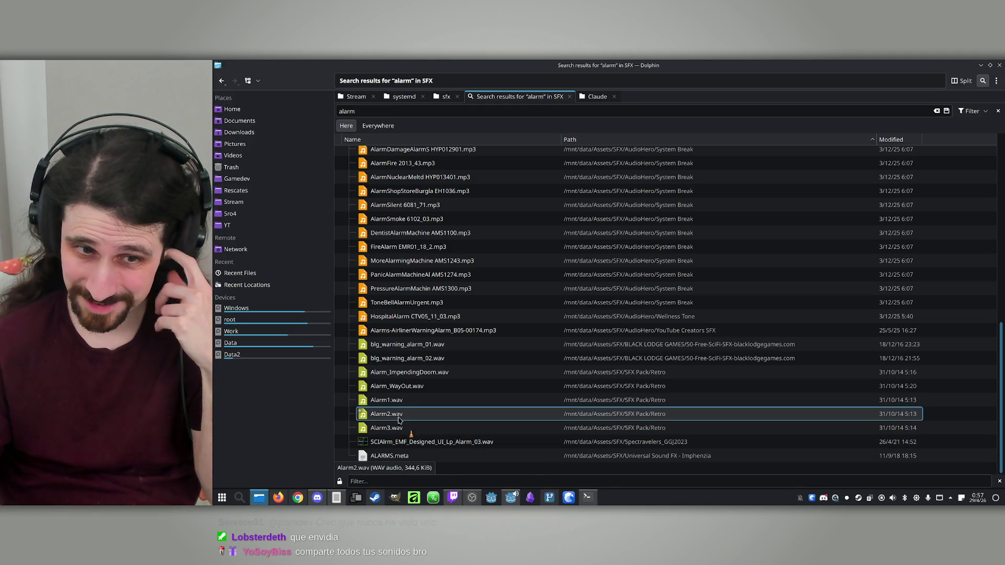
{"action": "double_click", "coordinate": [390, 428]}
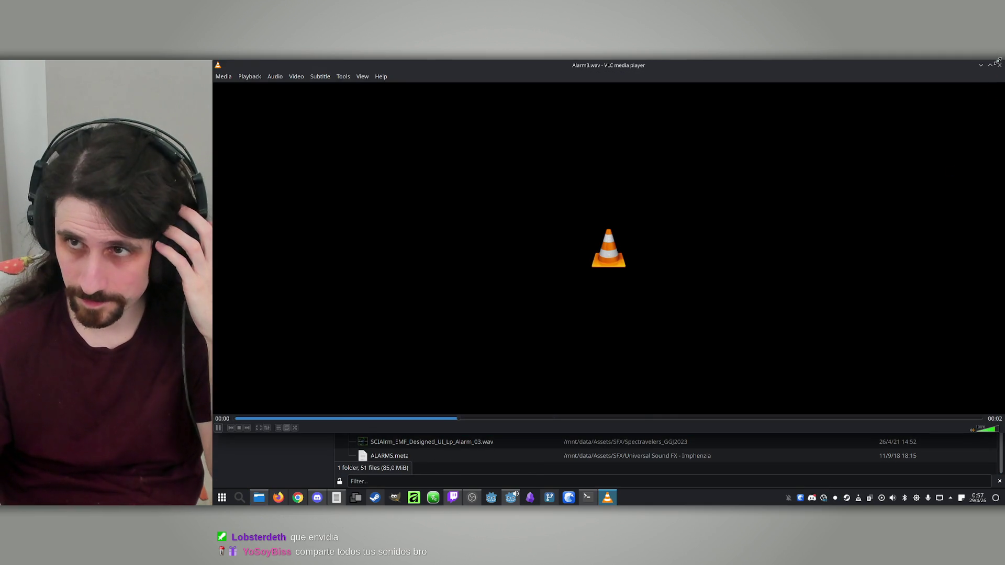
{"action": "left_click", "coordinate": [1000, 70]}
{"action": "double_click", "coordinate": [490, 400]}
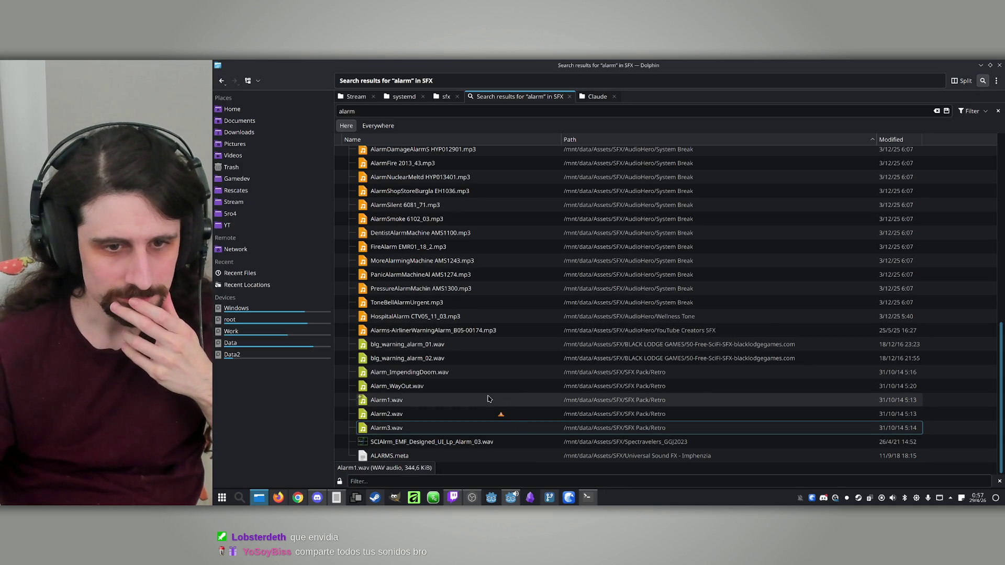
{"action": "double_click", "coordinate": [455, 390]}
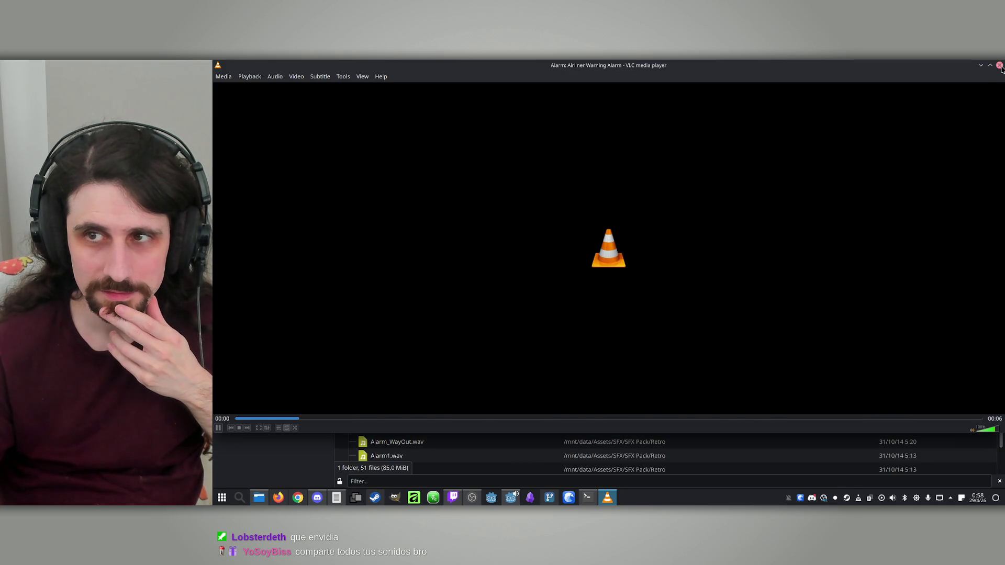
{"action": "left_click", "coordinate": [1000, 65]}
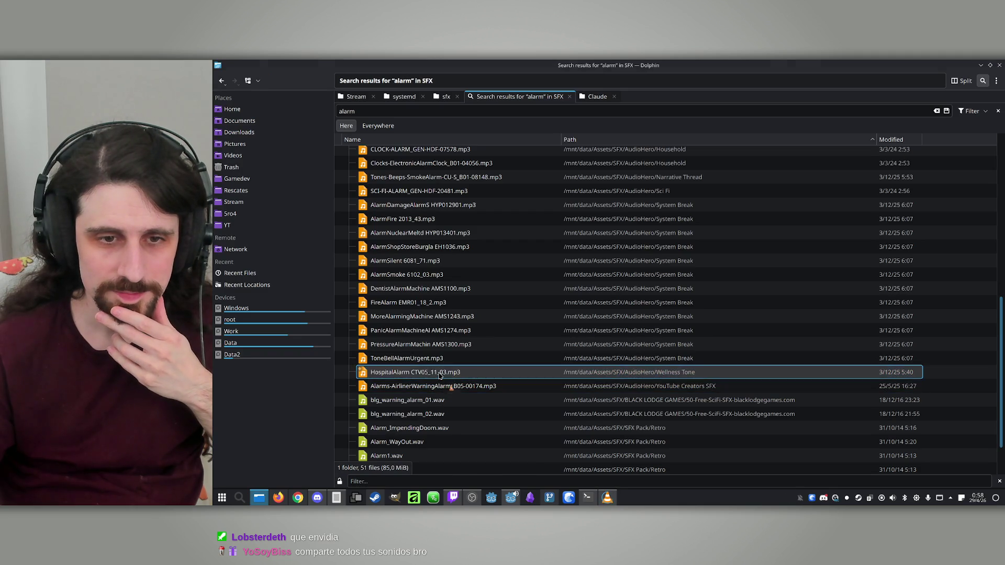
Audition HospitalAlarm CTV05_11_03.mp3, ToneBellAlarmUrgent.mp3, the airliner alarm again and PanicAlarmMachineAI AMS1274.mp3
{"action": "double_click", "coordinate": [440, 372]}
{"action": "left_click", "coordinate": [1000, 66]}
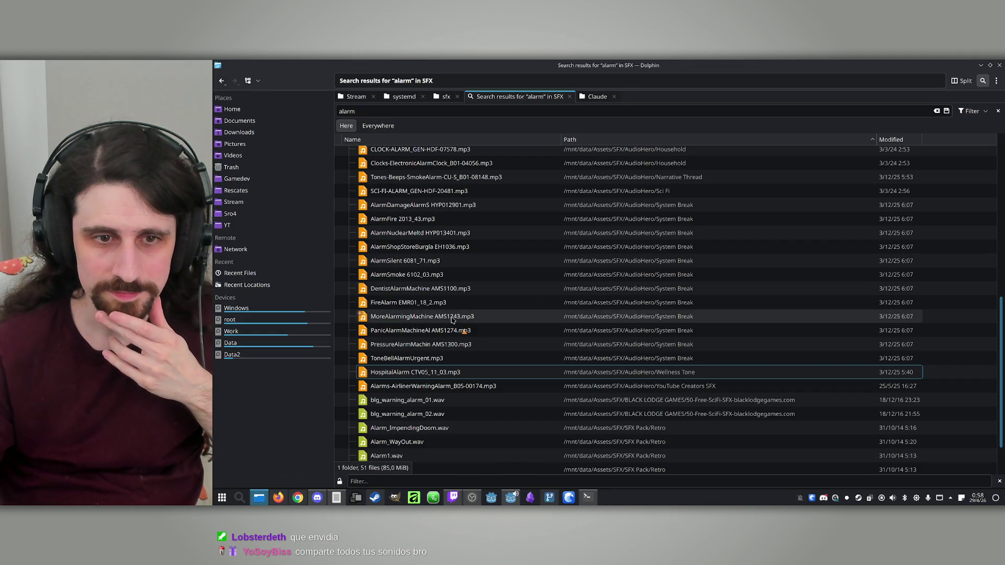
{"action": "double_click", "coordinate": [375, 359]}
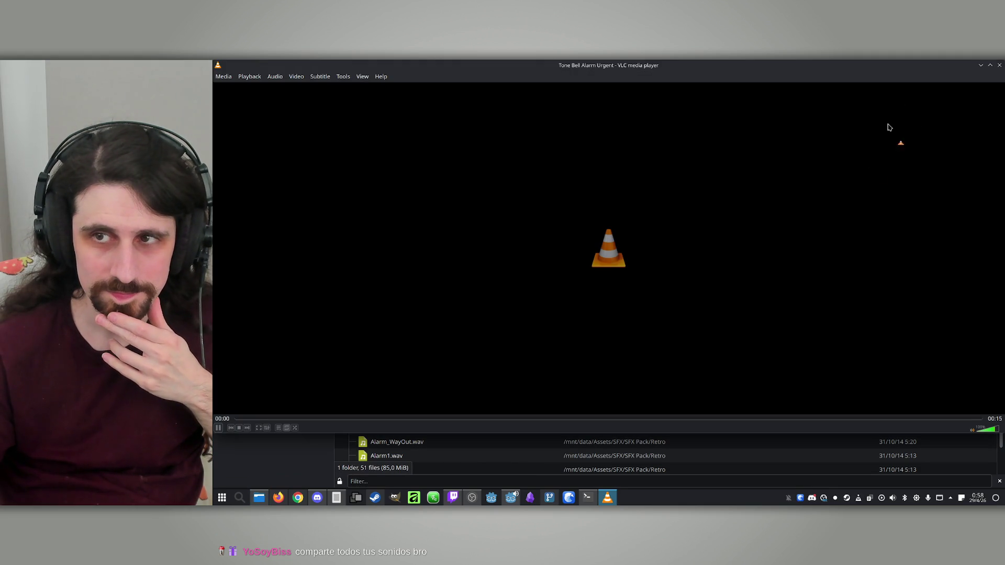
{"action": "left_click", "coordinate": [1000, 65]}
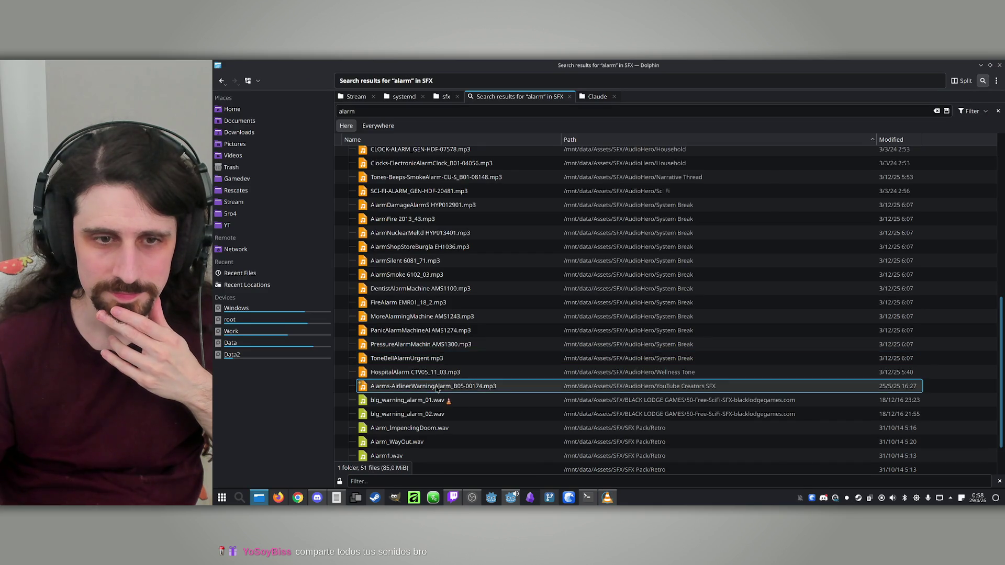
{"action": "double_click", "coordinate": [449, 382]}
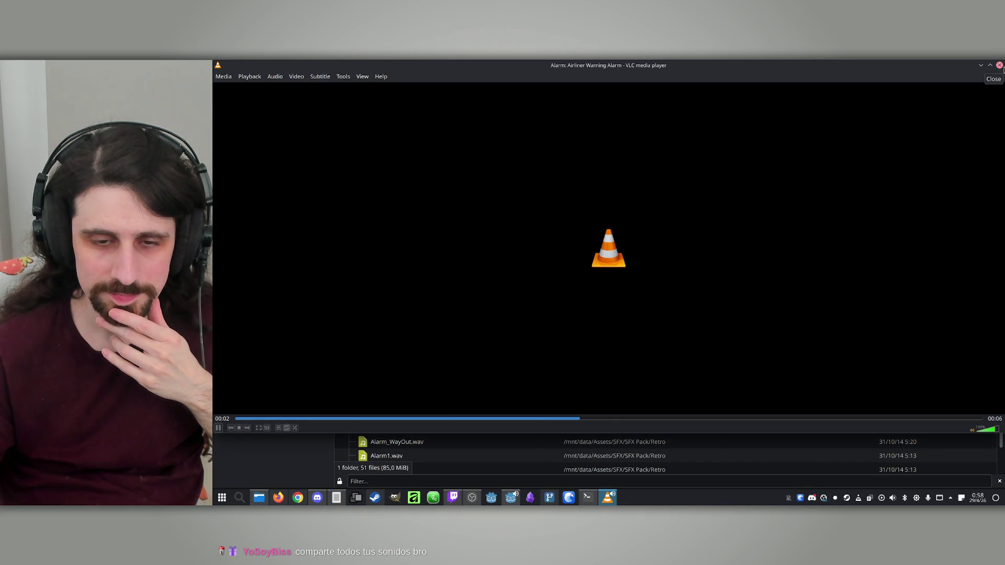
{"action": "left_click", "coordinate": [1000, 66]}
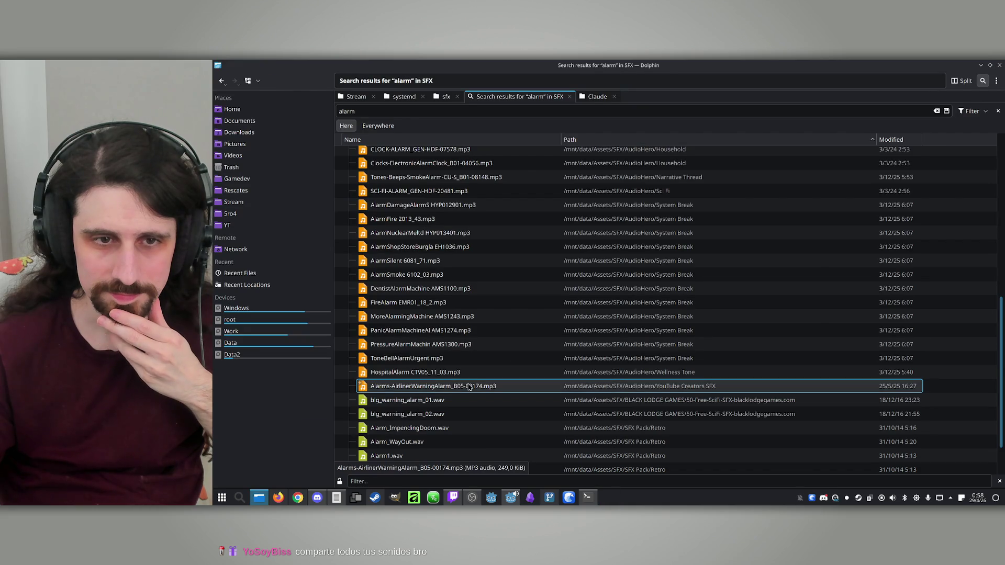
{"action": "double_click", "coordinate": [449, 330]}
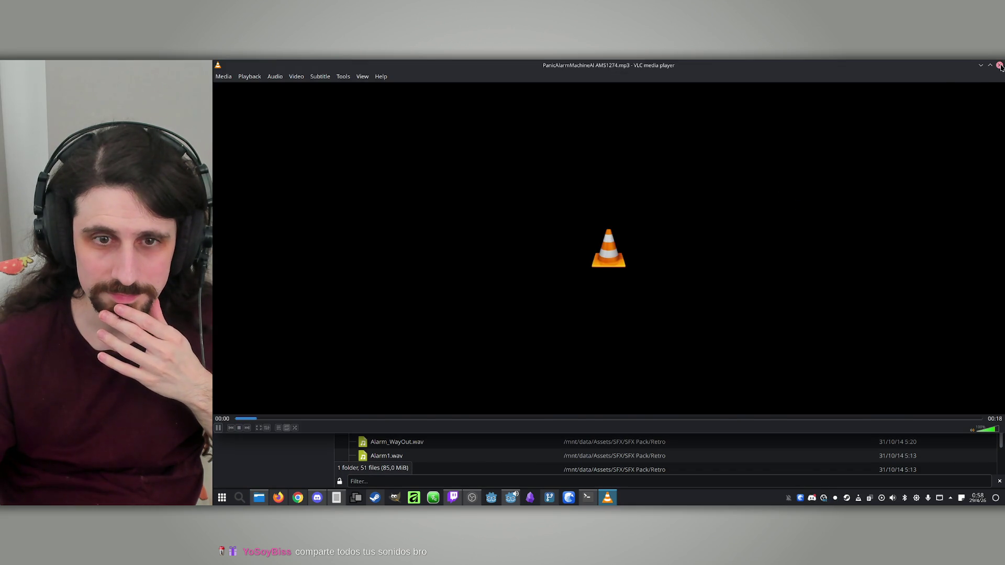
{"action": "left_click", "coordinate": [1000, 65]}
Launch Audacity, copy the Alarms-AirlinerWarningAlarm file name, and start the Olive video editor
{"action": "left_click", "coordinate": [434, 386]}
{"action": "left_click", "coordinate": [214, 507]}
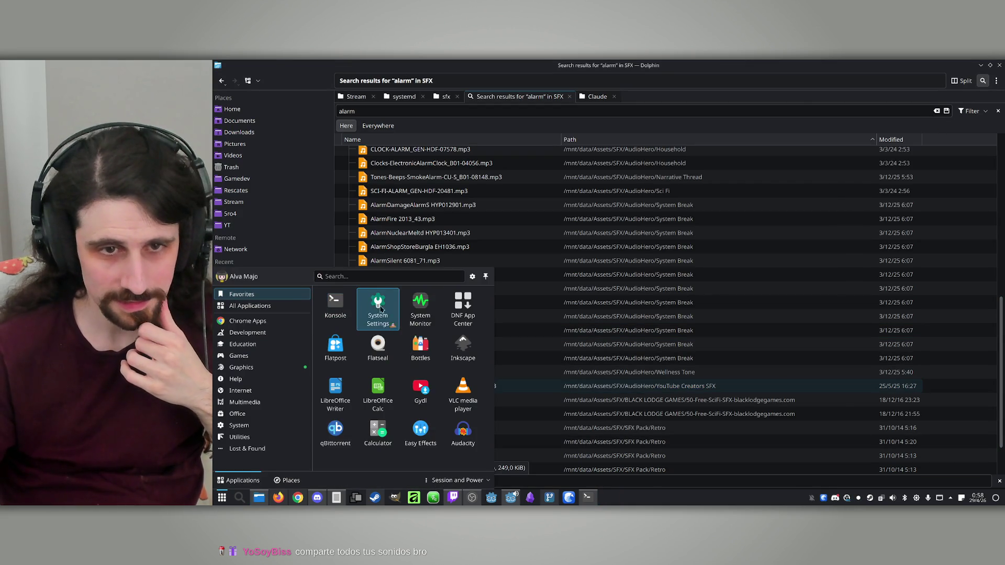
{"action": "left_click", "coordinate": [513, 414]}
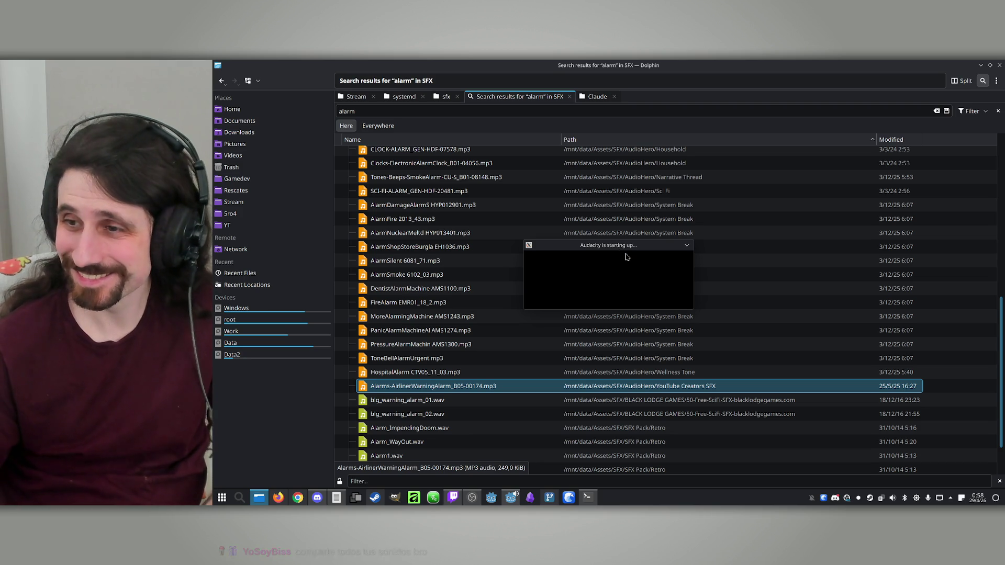
{"action": "left_click", "coordinate": [466, 391]}
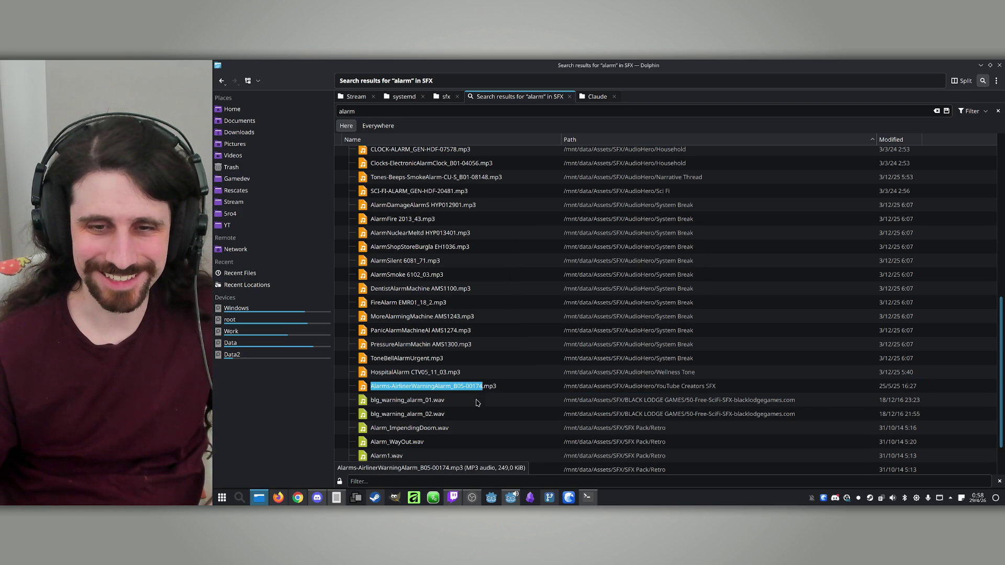
{"action": "key", "text": "Escape"}
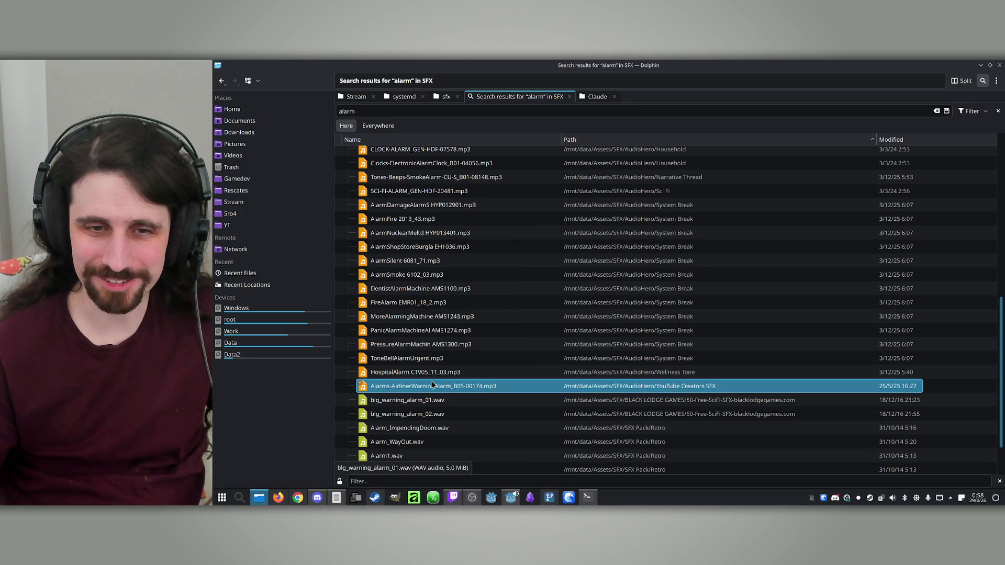
{"action": "left_click", "coordinate": [434, 499]}
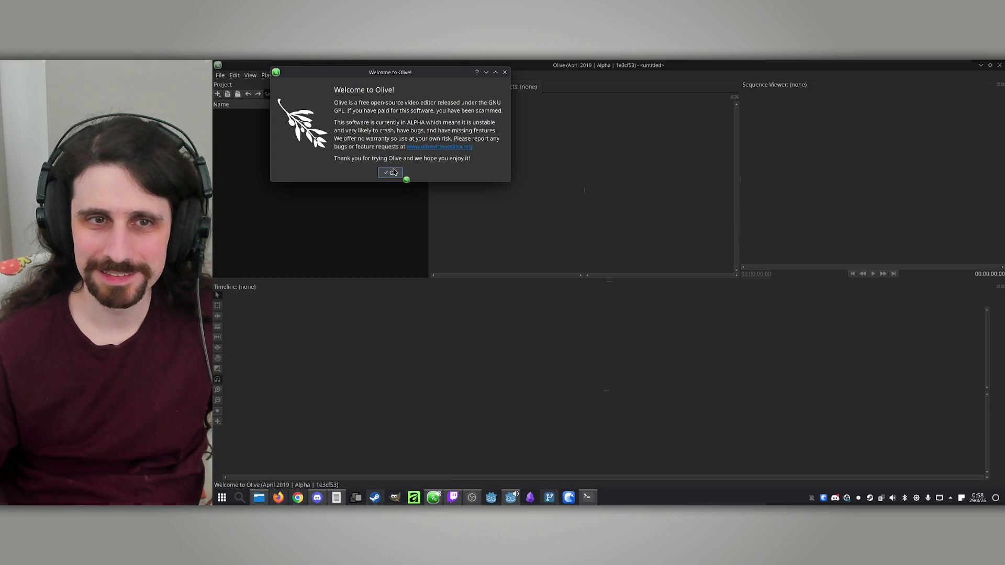
Import the airliner alarm file into Olive's project and reload the modified beast.tscn in Godot
{"action": "left_click", "coordinate": [394, 172]}
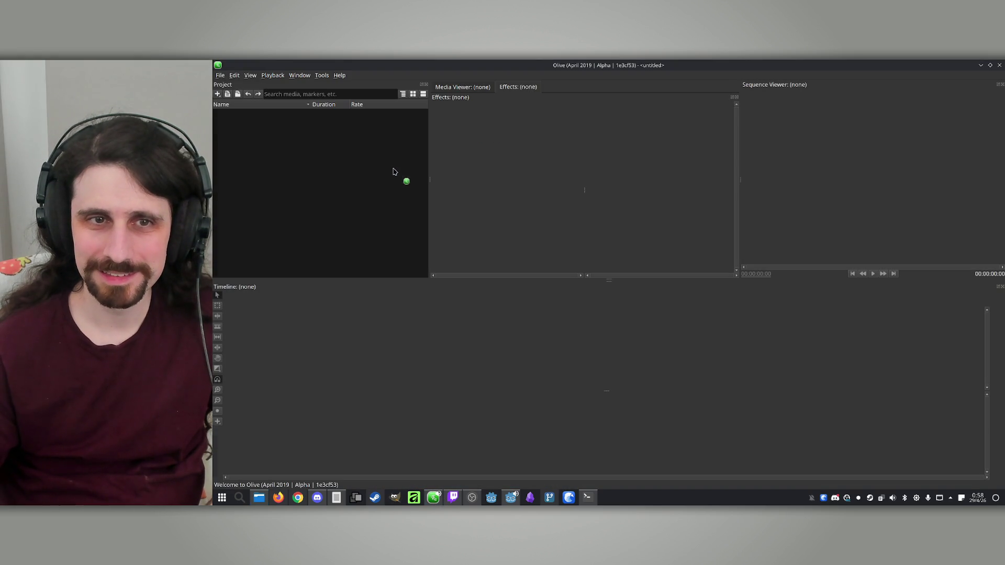
{"action": "left_click", "coordinate": [432, 498]}
{"action": "mouse_move", "coordinate": [441, 407]}
{"action": "left_mouse_down"}
{"action": "mouse_move", "coordinate": [414, 403]}
{"action": "mouse_move", "coordinate": [439, 507]}
{"action": "mouse_move", "coordinate": [350, 249]}
{"action": "left_mouse_up"}
{"action": "left_click", "coordinate": [432, 500]}
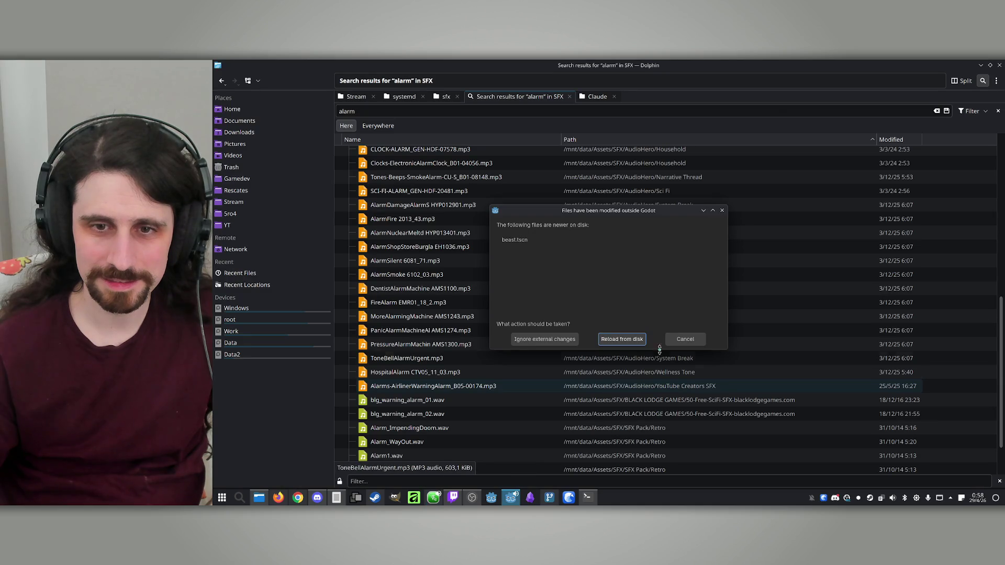
{"action": "left_click", "coordinate": [625, 339]}
{"action": "left_click", "coordinate": [432, 500]}
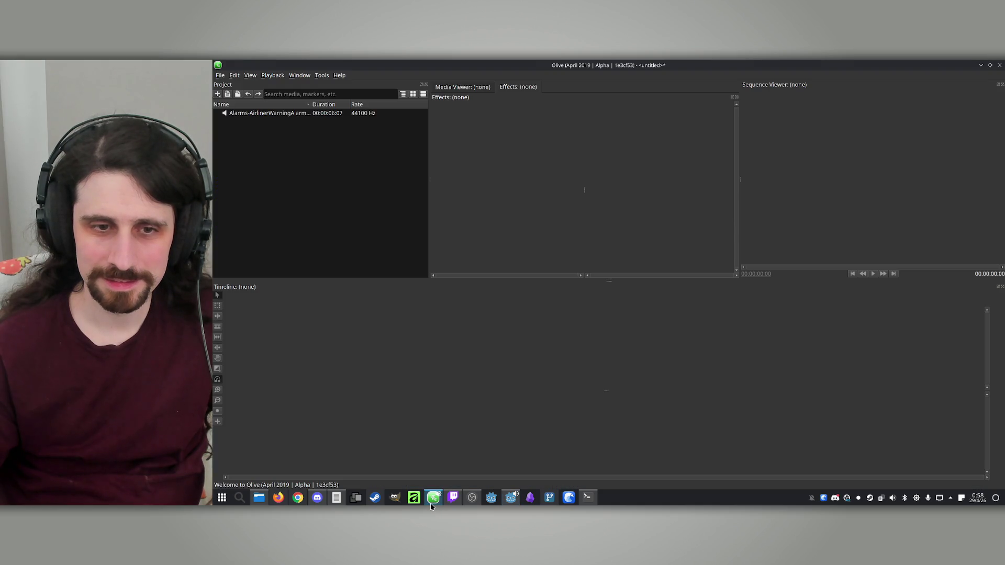
Create a 1080p Sequence 01 and place the alarm clip on its audio track
{"action": "mouse_move", "coordinate": [279, 120]}
{"action": "left_mouse_down"}
{"action": "mouse_move", "coordinate": [281, 330]}
{"action": "mouse_move", "coordinate": [263, 223]}
{"action": "left_mouse_up"}
{"action": "right_click", "coordinate": [264, 223]}
{"action": "mouse_move", "coordinate": [310, 246]}
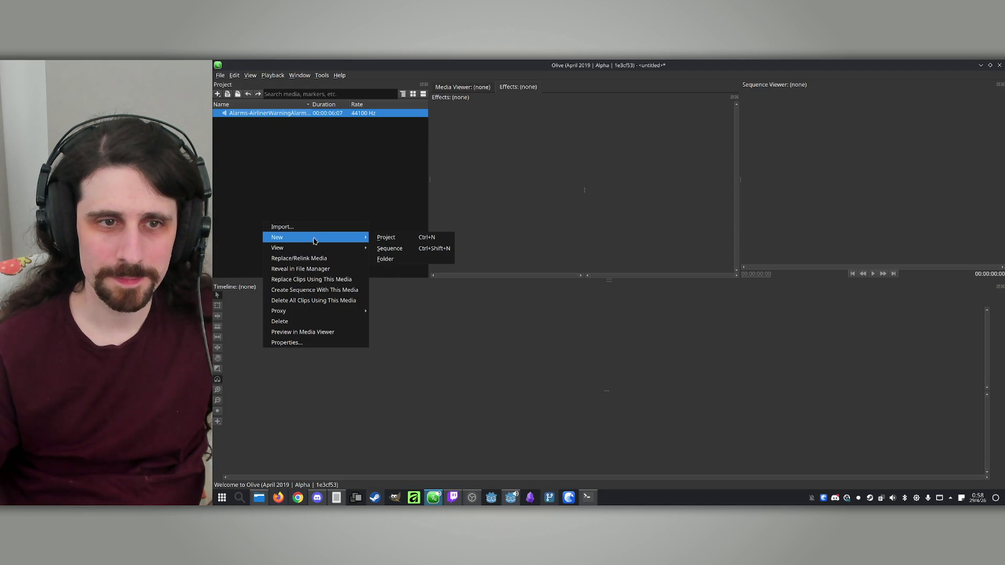
{"action": "left_click", "coordinate": [390, 248]}
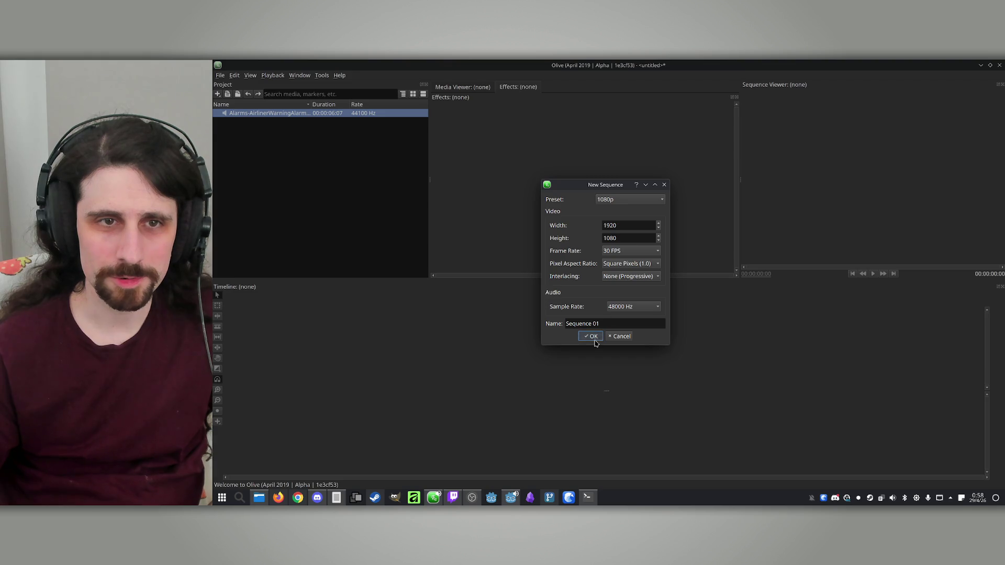
{"action": "left_click", "coordinate": [594, 337]}
{"action": "mouse_move", "coordinate": [238, 114]}
{"action": "left_mouse_down"}
{"action": "mouse_move", "coordinate": [235, 377]}
{"action": "mouse_move", "coordinate": [248, 385]}
{"action": "left_mouse_up"}
Trim the alarm clip to roughly 20 frames and play back the result
{"action": "scroll", "coordinate": [317, 397], "scroll_direction": "up", "scroll_amount": 5}
{"action": "scroll", "coordinate": [684, 407], "scroll_direction": "down", "scroll_amount": 3}
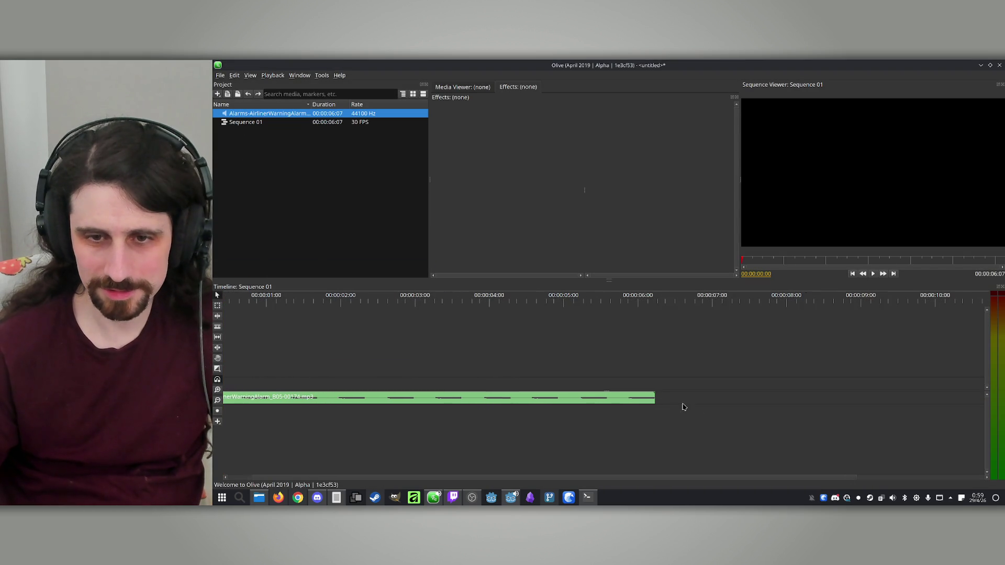
{"action": "left_click_drag", "start_coordinate": [654, 398], "coordinate": [269, 411]}
{"action": "key", "text": "space"}
{"action": "left_click", "coordinate": [220, 75]}
{"action": "left_click", "coordinate": [220, 75]}
{"action": "left_click", "coordinate": [232, 297]}
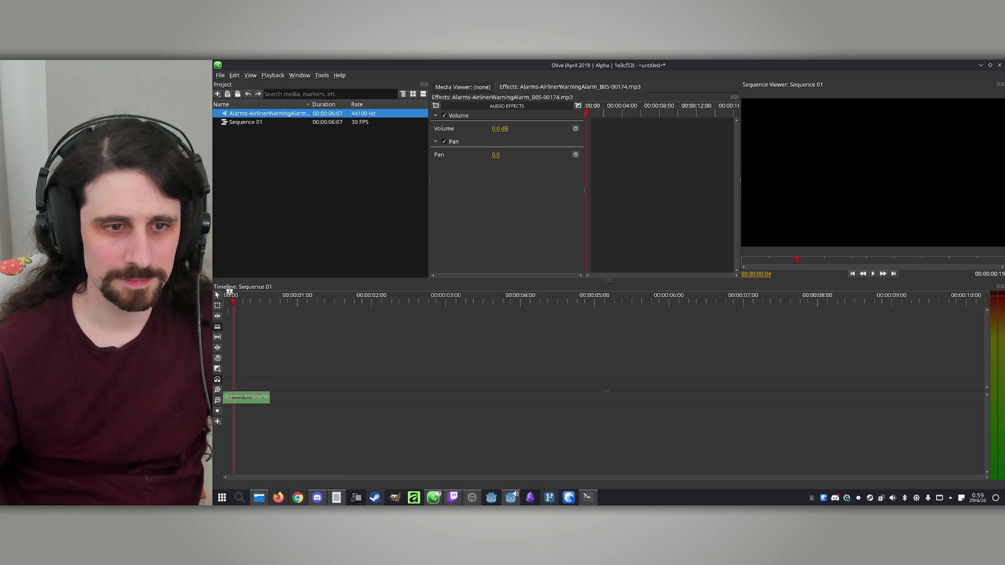
Set up an audio-only export of Sequence 01 with the libmp3lame codec and MP3 Audio format
{"action": "left_click", "coordinate": [220, 75]}
{"action": "left_click", "coordinate": [235, 148]}
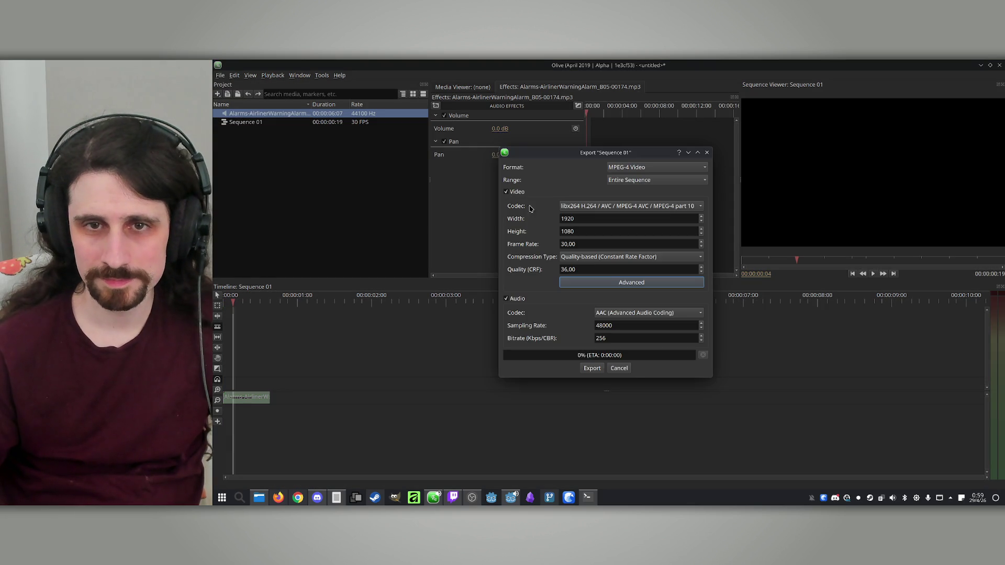
{"action": "left_click", "coordinate": [506, 192]}
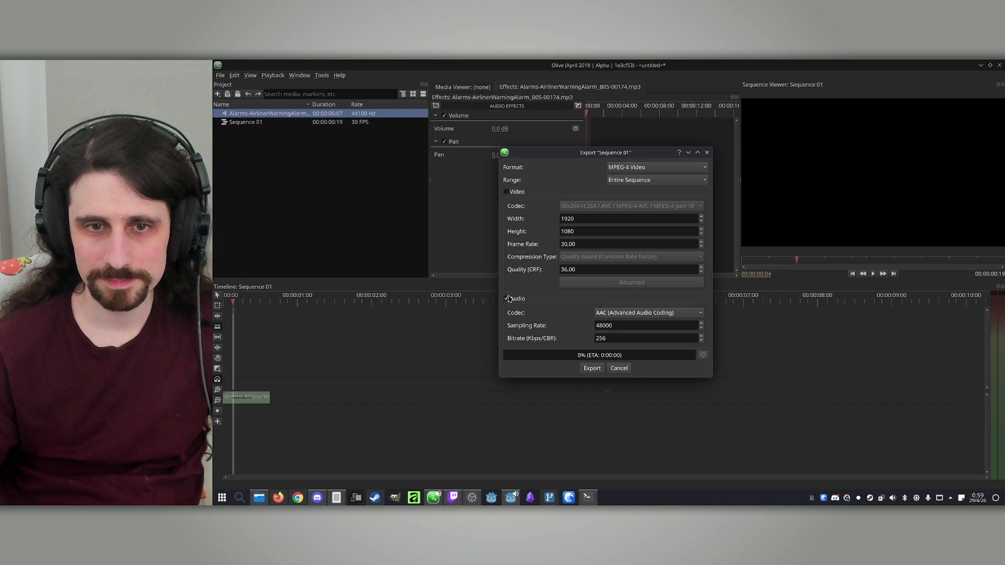
{"action": "left_click", "coordinate": [618, 314]}
{"action": "left_click", "coordinate": [689, 343]}
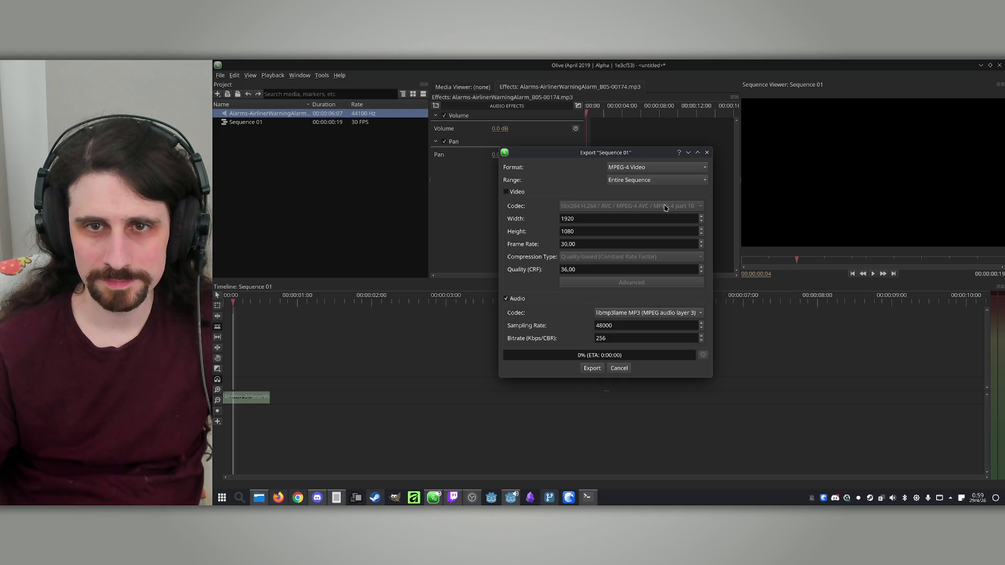
{"action": "left_click", "coordinate": [657, 169]}
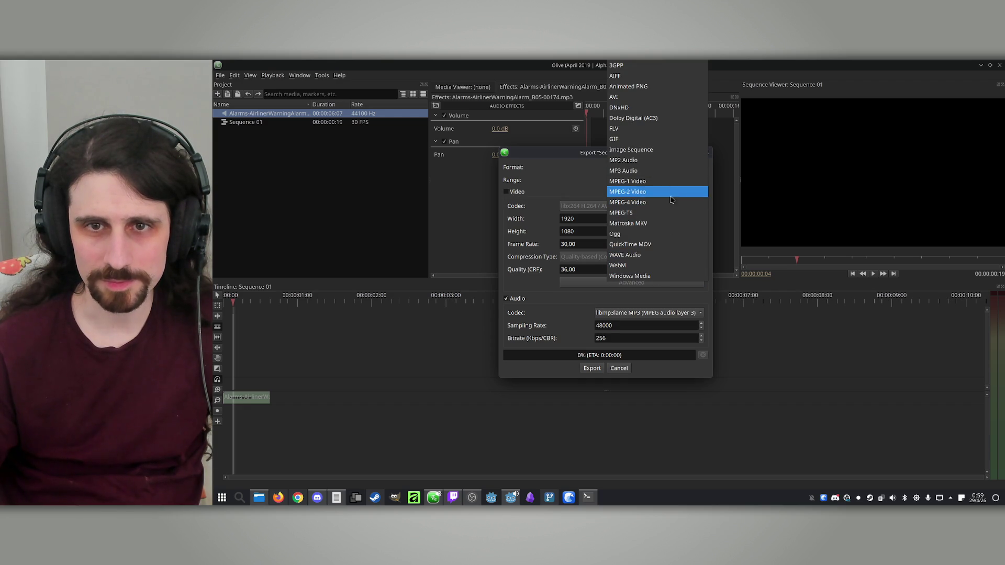
{"action": "left_click", "coordinate": [673, 171]}
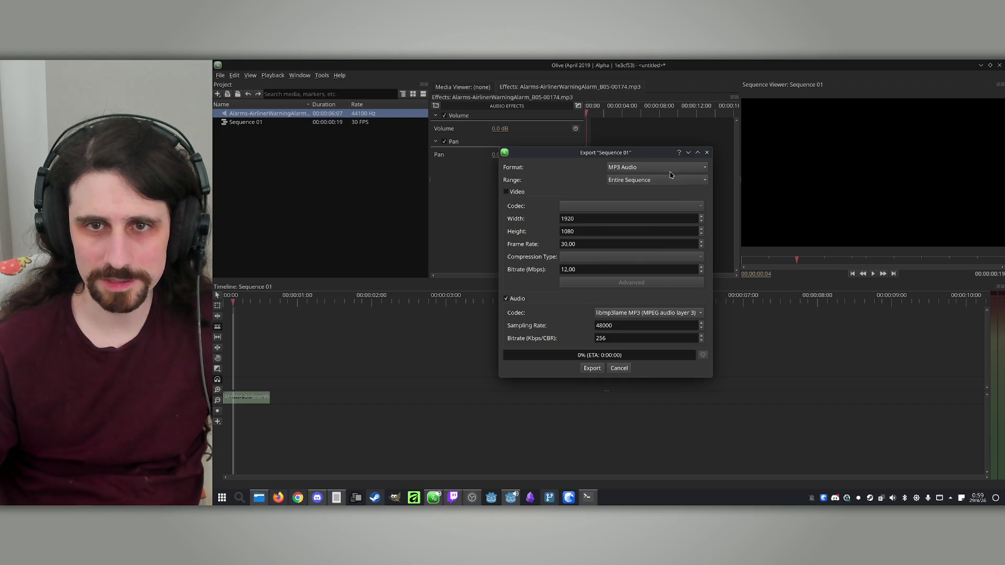
{"action": "left_click", "coordinate": [593, 369]}
Point the export save dialog at the Beast project's assets/sfx folder using its copied path
{"action": "left_click", "coordinate": [259, 498]}
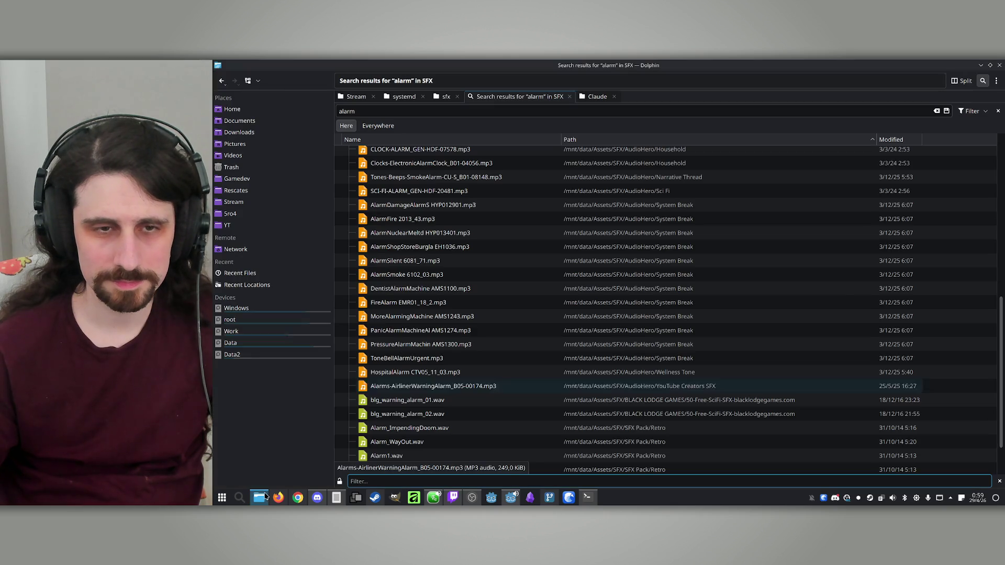
{"action": "left_click", "coordinate": [439, 386]}
{"action": "key", "text": "F2"}
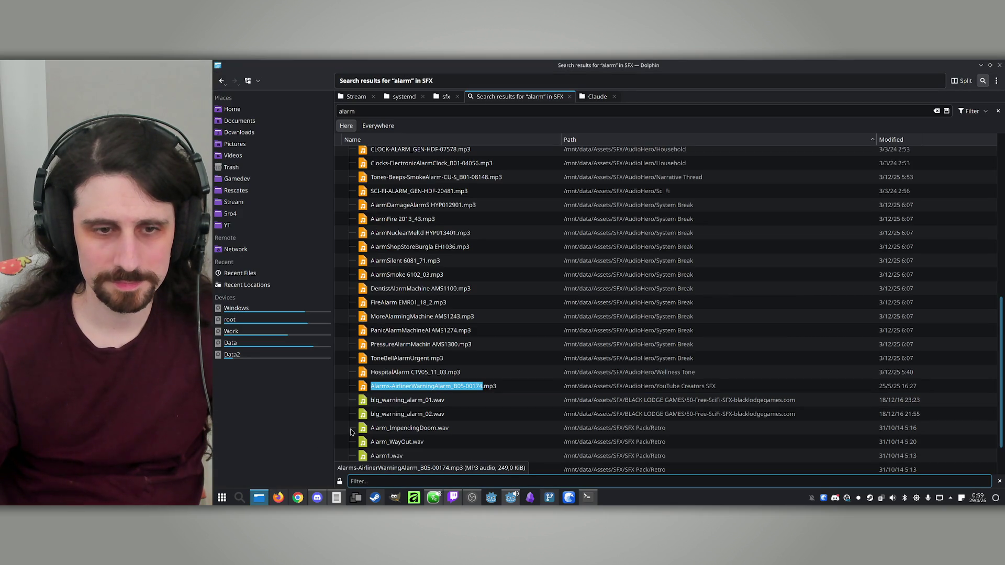
{"action": "left_click", "coordinate": [446, 96]}
{"action": "left_click", "coordinate": [533, 82]}
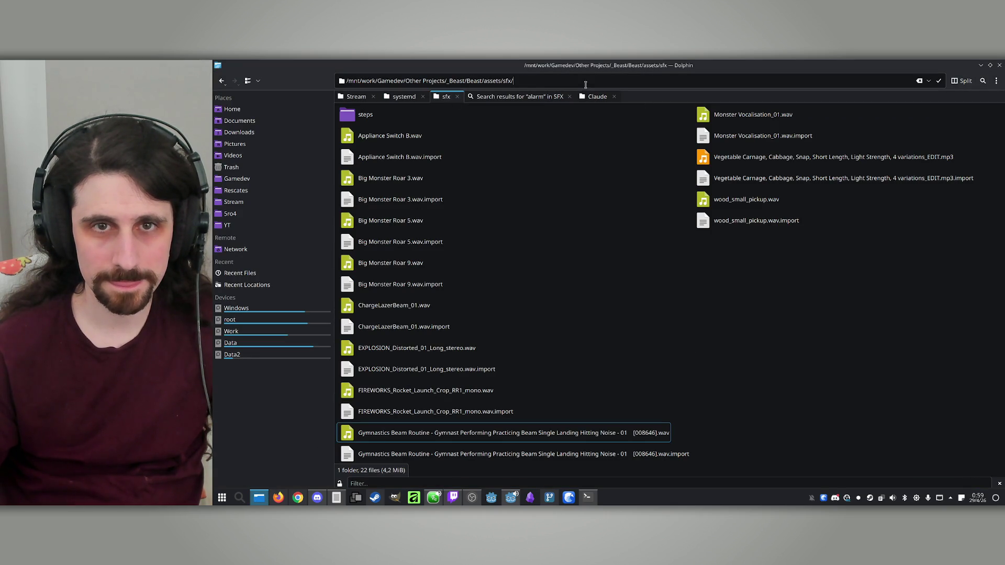
{"action": "key", "text": "ctrl+a"}
{"action": "key", "text": "ctrl+c"}
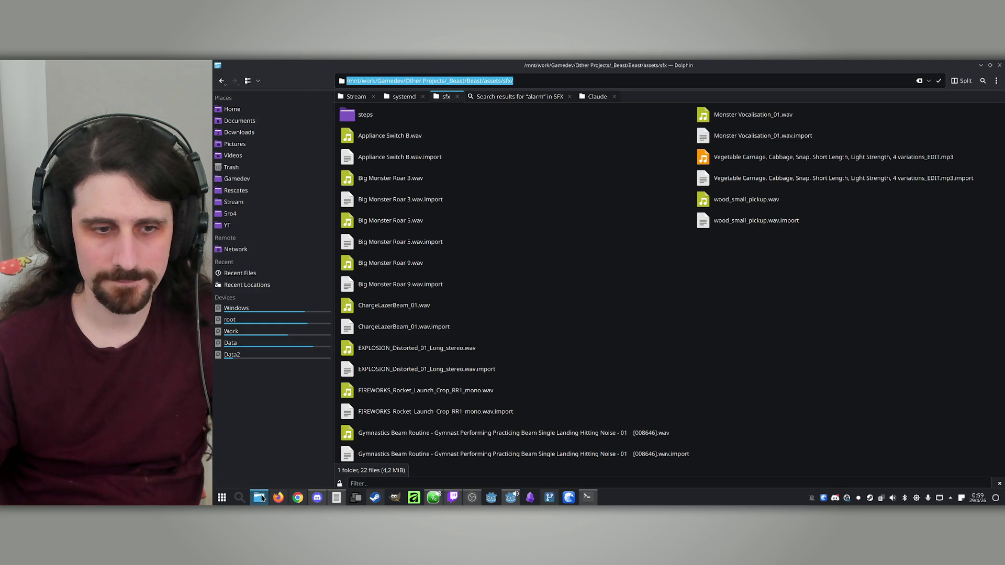
{"action": "left_click", "coordinate": [261, 498]}
{"action": "key", "text": "ctrl+v"}
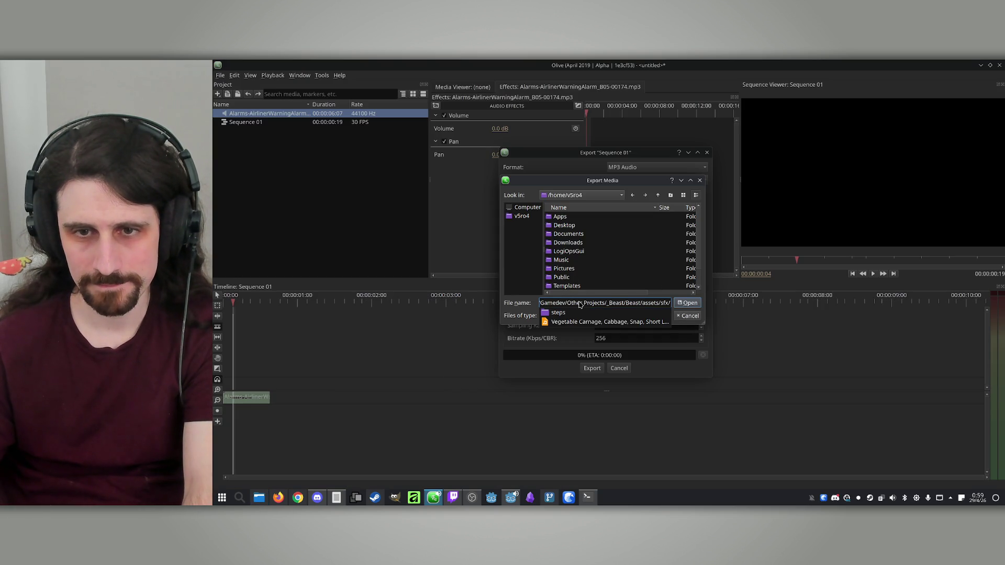
{"action": "key", "text": "Return"}
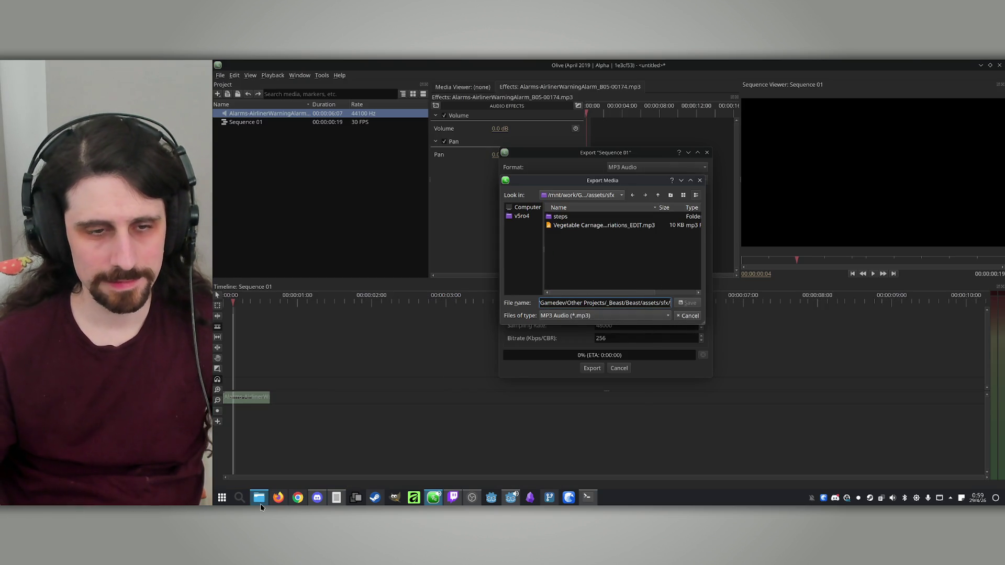
Save the MP3 export as Alarms-AirlinerWarningAlarm_B05-00174 in the sfx folder
{"action": "left_click", "coordinate": [259, 499]}
{"action": "left_click", "coordinate": [506, 98]}
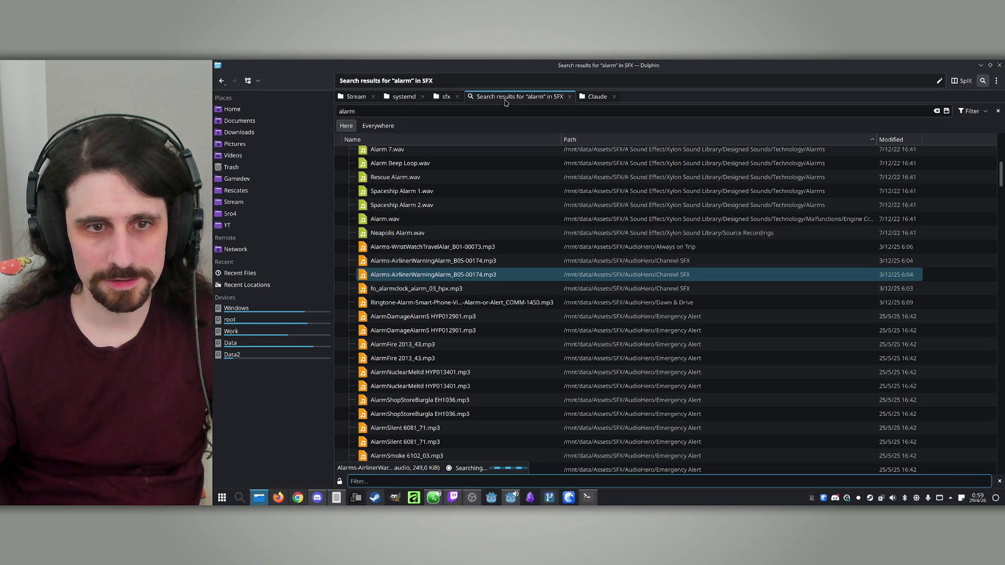
{"action": "left_click", "coordinate": [430, 275]}
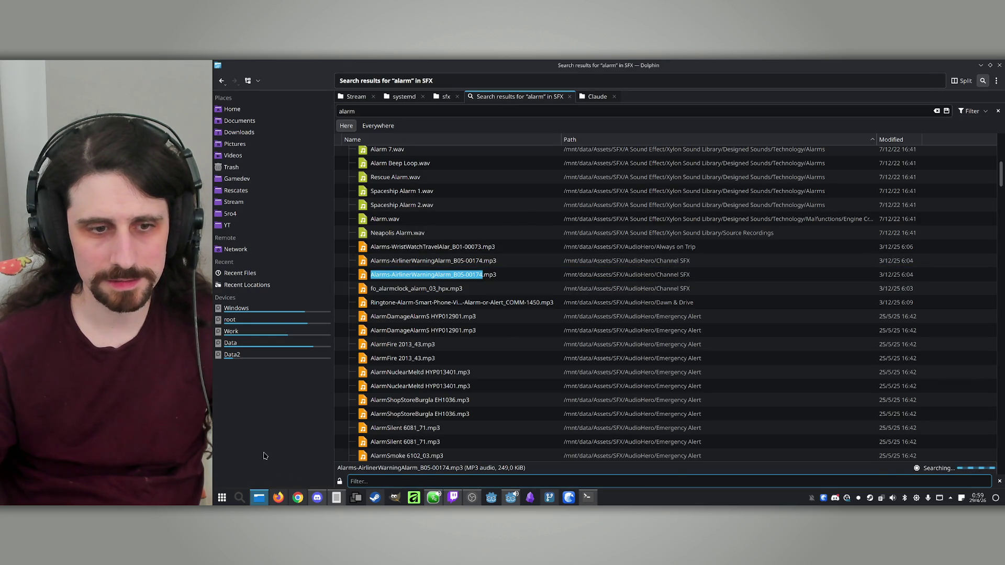
{"action": "left_click", "coordinate": [263, 497]}
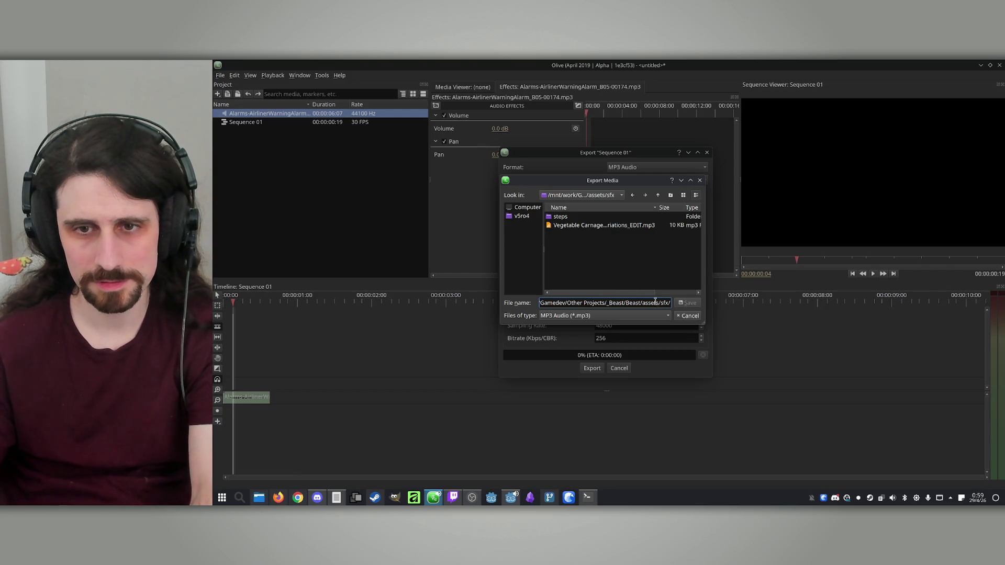
{"action": "key", "text": "ctrl+a"}
{"action": "type", "text": "Alarms-AirlinerWarningAlarm_B05-00174"}
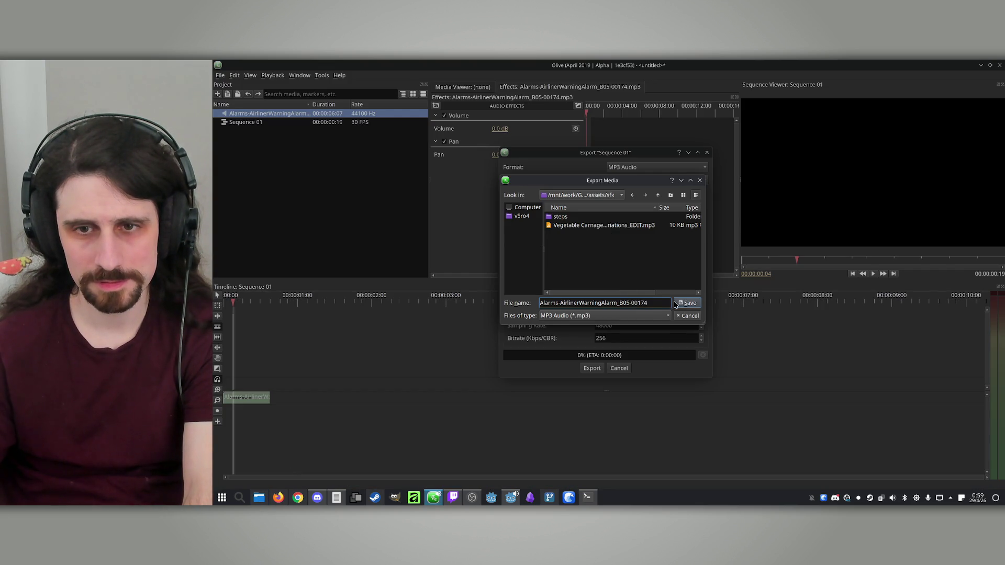
{"action": "left_click", "coordinate": [680, 303]}
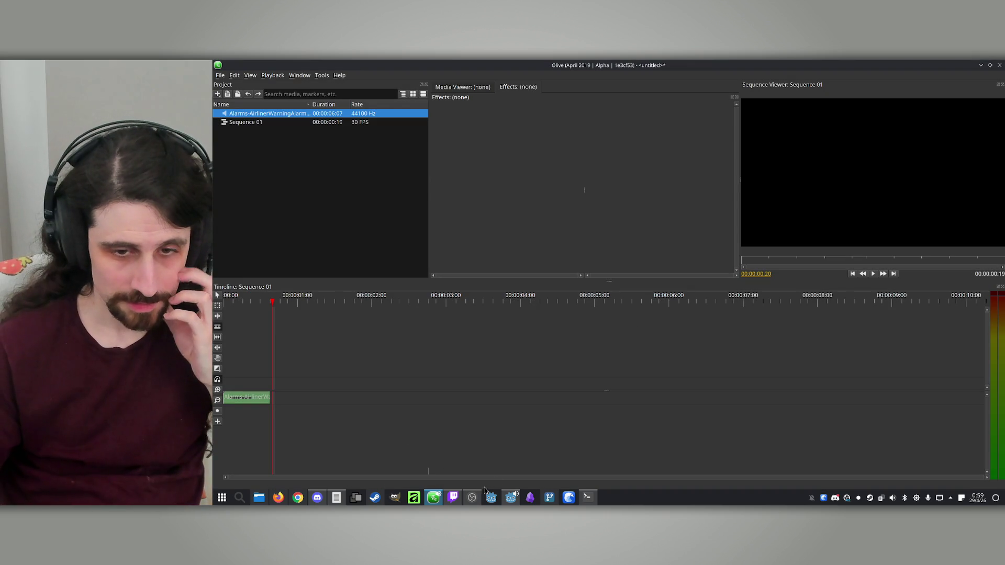
{"action": "left_click", "coordinate": [510, 498]}
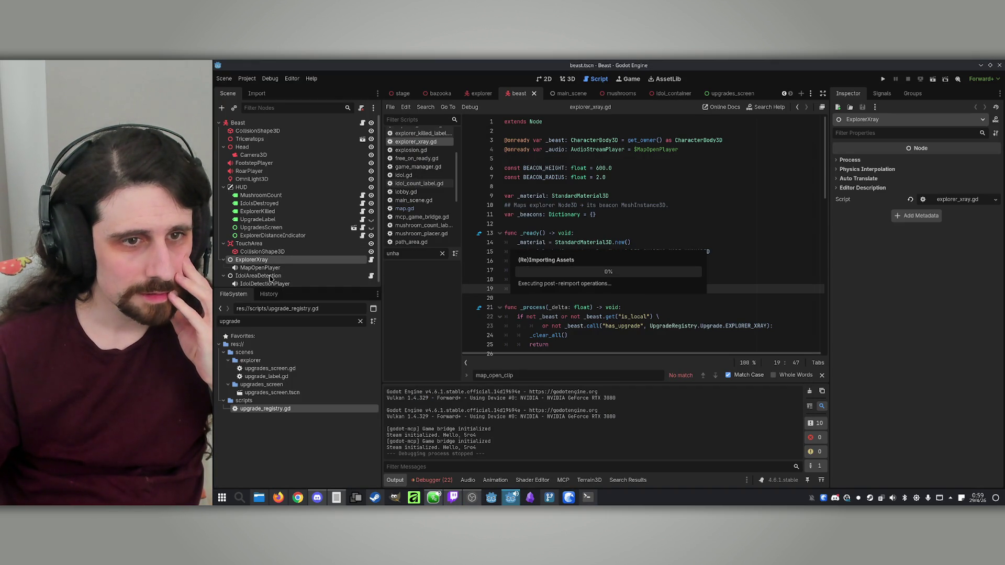
Assign the Alarms-AirlinerWarningAlarm MP3 as IdolDetectionPlayer's Stream, found by searching 'alarm'
{"action": "left_click", "coordinate": [265, 284]}
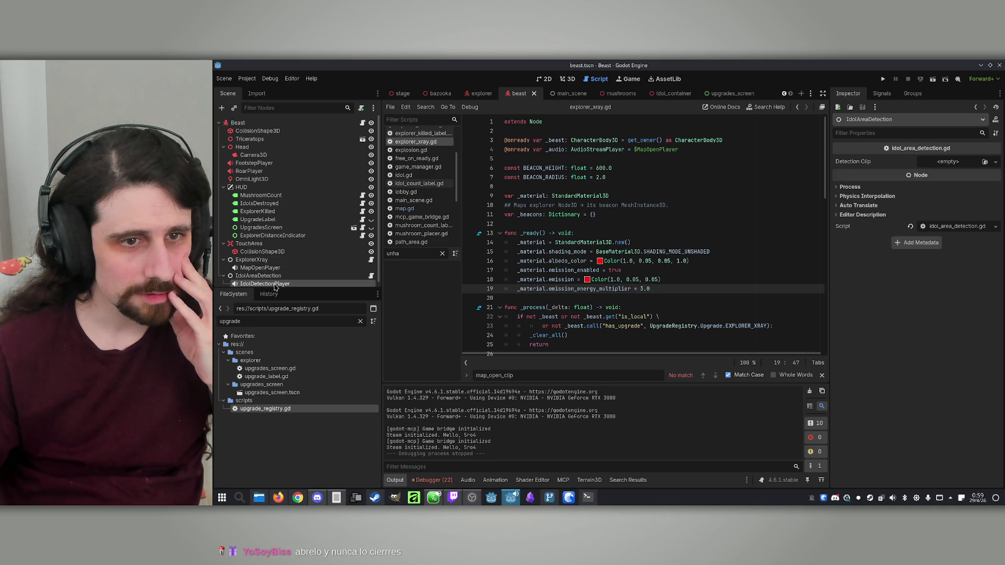
{"action": "left_click", "coordinate": [984, 162]}
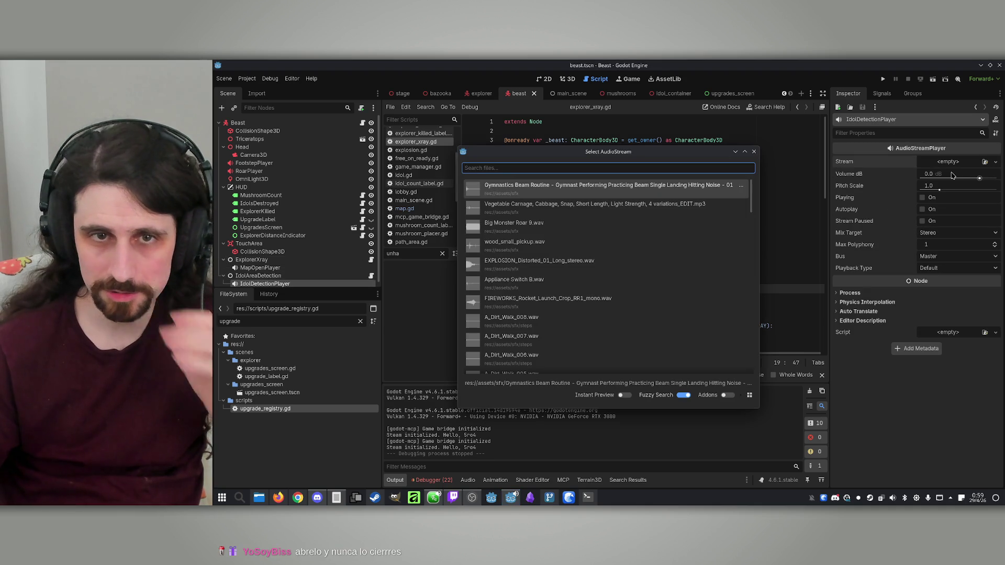
{"action": "type", "text": "ALA"}
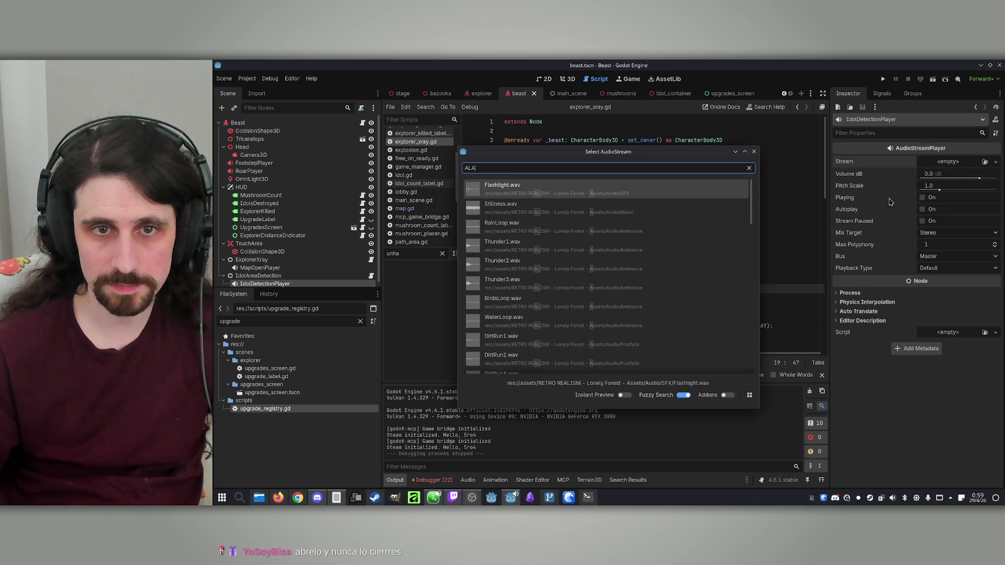
{"action": "type", "text": "rm"}
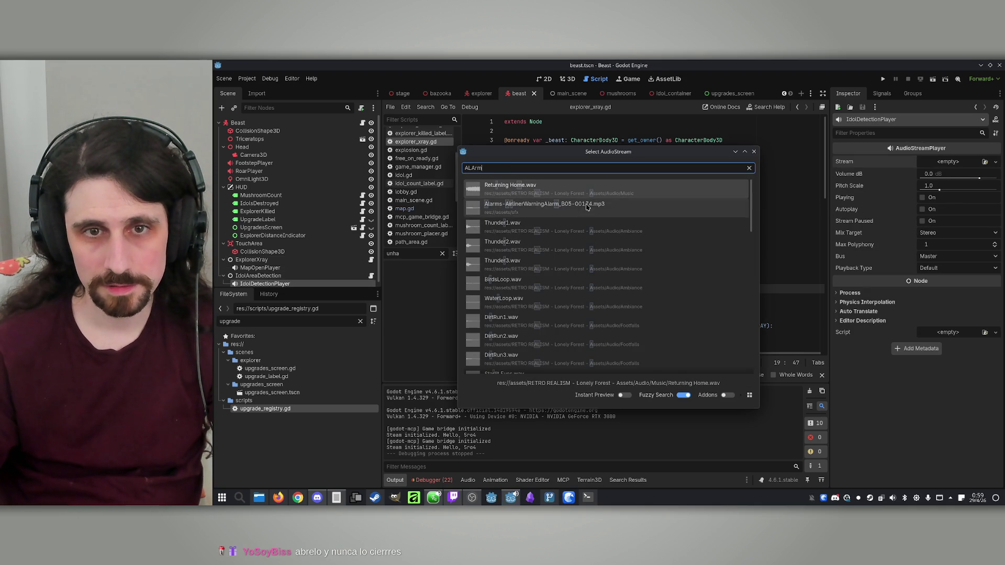
{"action": "left_click", "coordinate": [580, 211]}
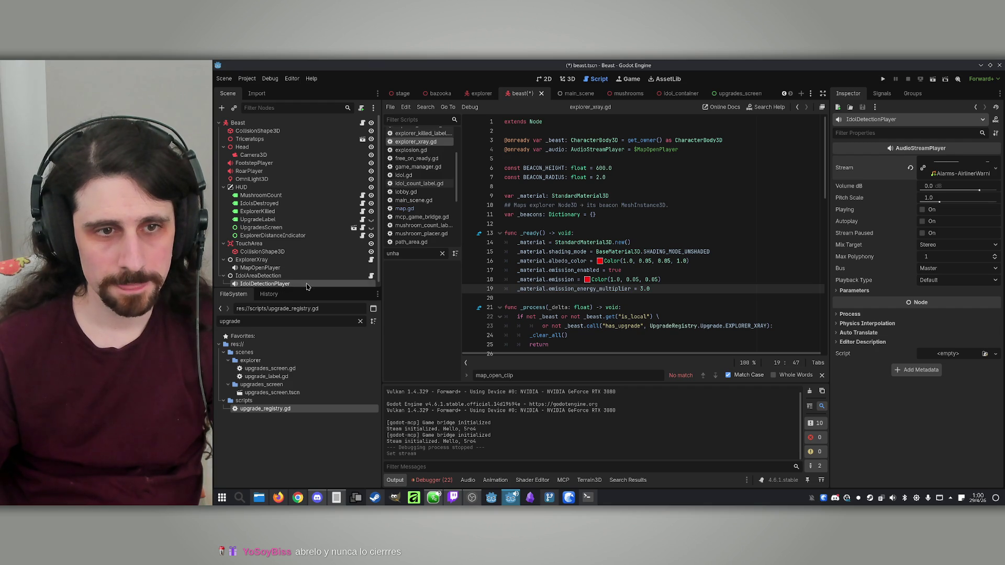
{"action": "left_click", "coordinate": [366, 276]}
Delete the detection_clip export line and its if block, keeping _audio.play() unconditional, then save
{"action": "left_click", "coordinate": [372, 276]}
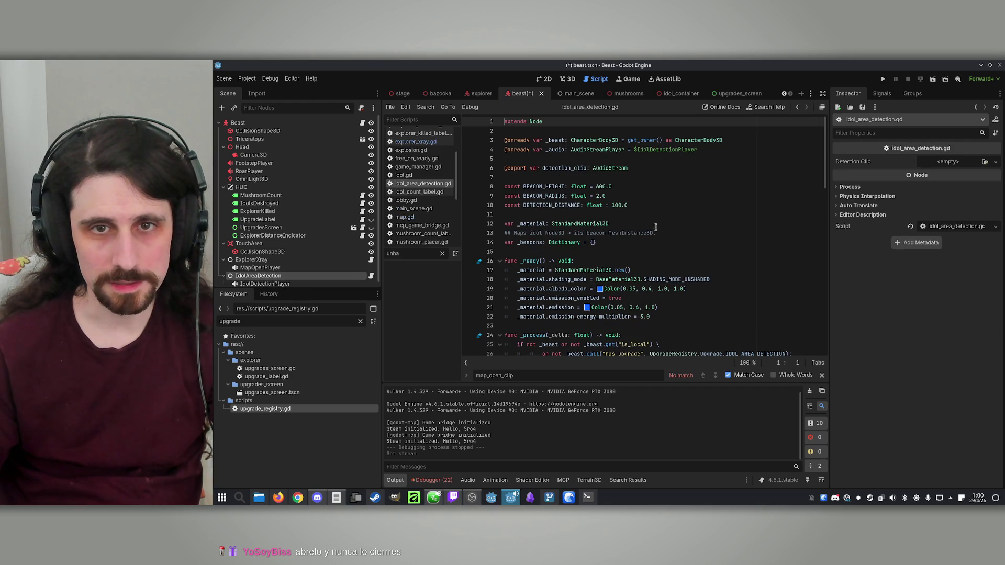
{"action": "left_click", "coordinate": [573, 168]}
{"action": "key", "text": "ctrl+x"}
{"action": "key", "text": "Up"}
{"action": "key", "text": "BackSpace"}
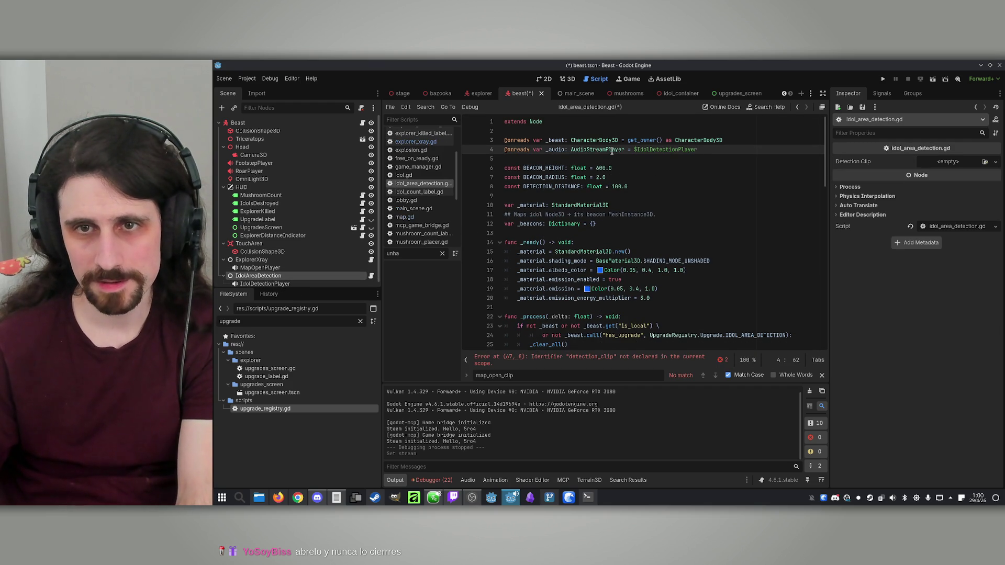
{"action": "left_click", "coordinate": [592, 358]}
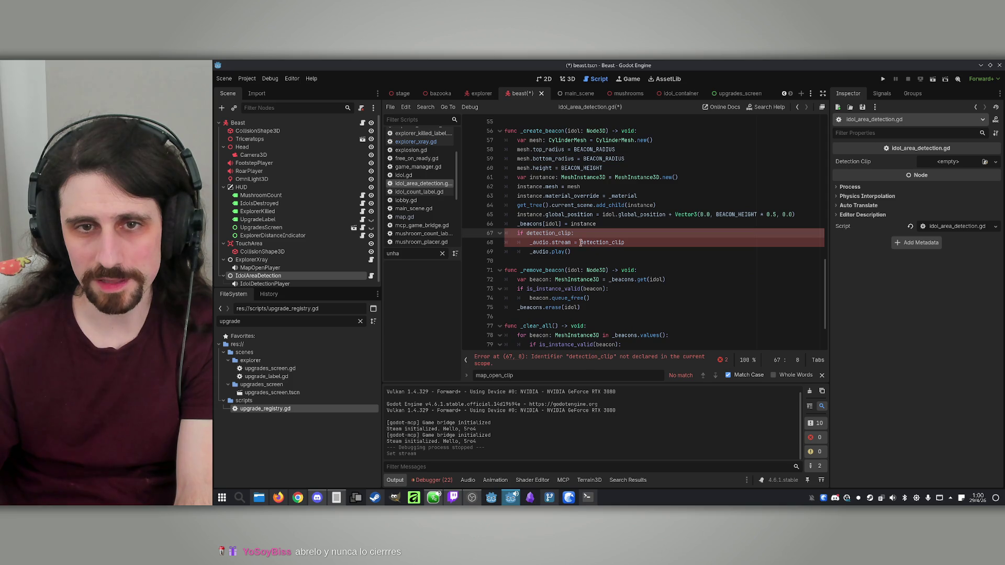
{"action": "left_click", "coordinate": [530, 252]}
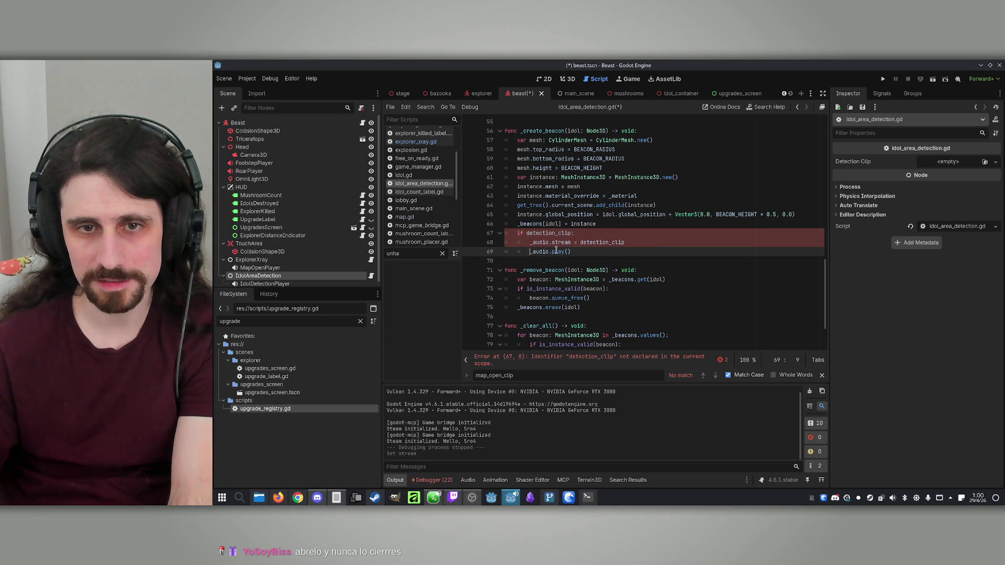
{"action": "key", "text": "BackSpace"}
{"action": "left_click", "coordinate": [593, 234]}
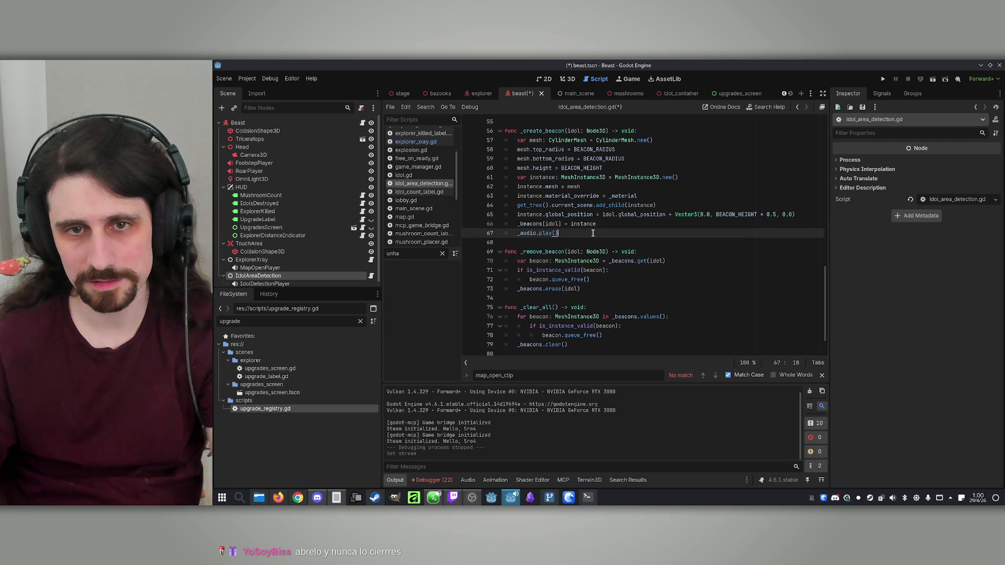
{"action": "key", "text": "ctrl+s"}
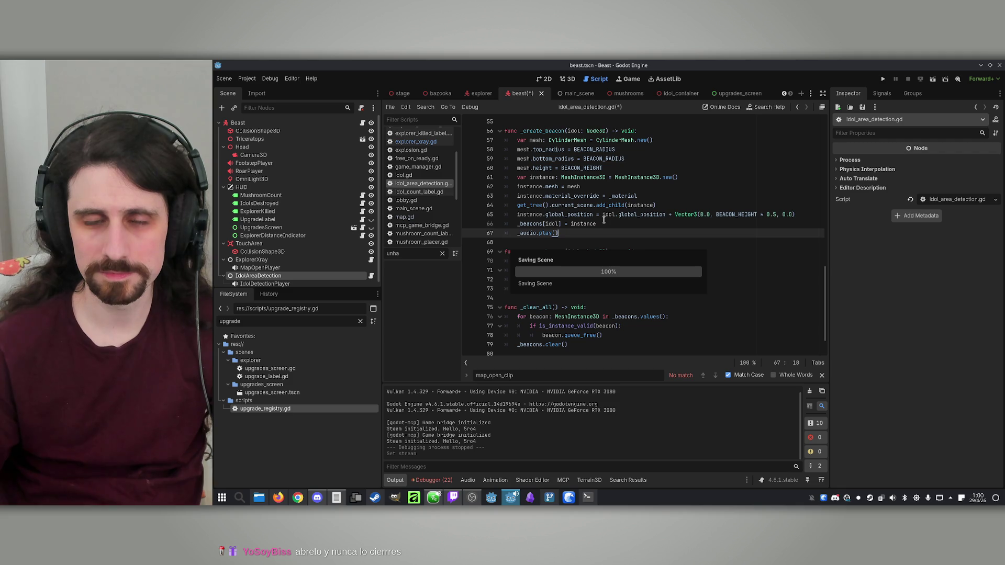
Run two instances side by side, host and join over IP, make Player 1 the Beast, and start
{"action": "left_click", "coordinate": [882, 78]}
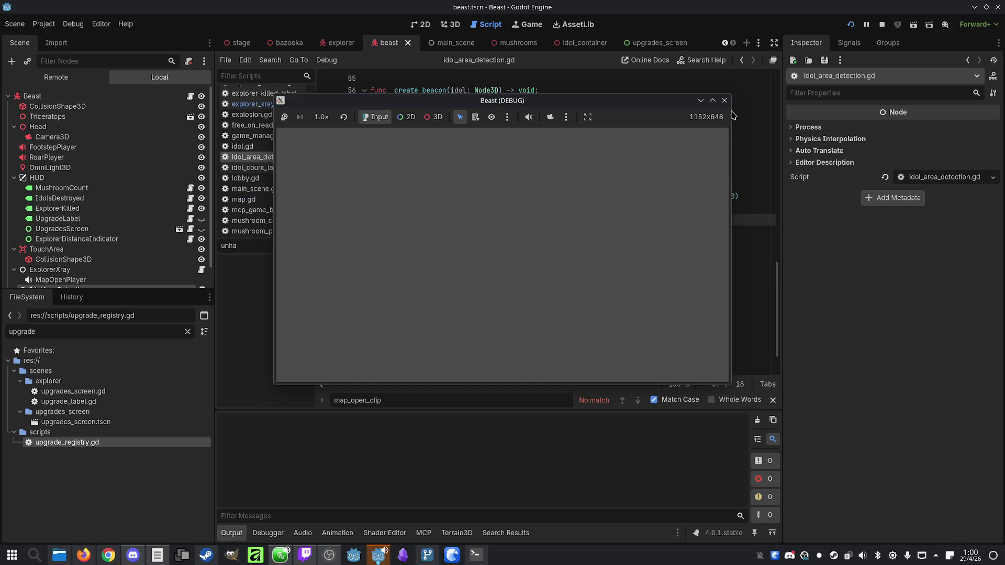
{"action": "left_click_drag", "start_coordinate": [697, 101], "coordinate": [731, 110]}
{"action": "left_click_drag", "start_coordinate": [510, 102], "coordinate": [313, 100]}
{"action": "left_click", "coordinate": [368, 330]}
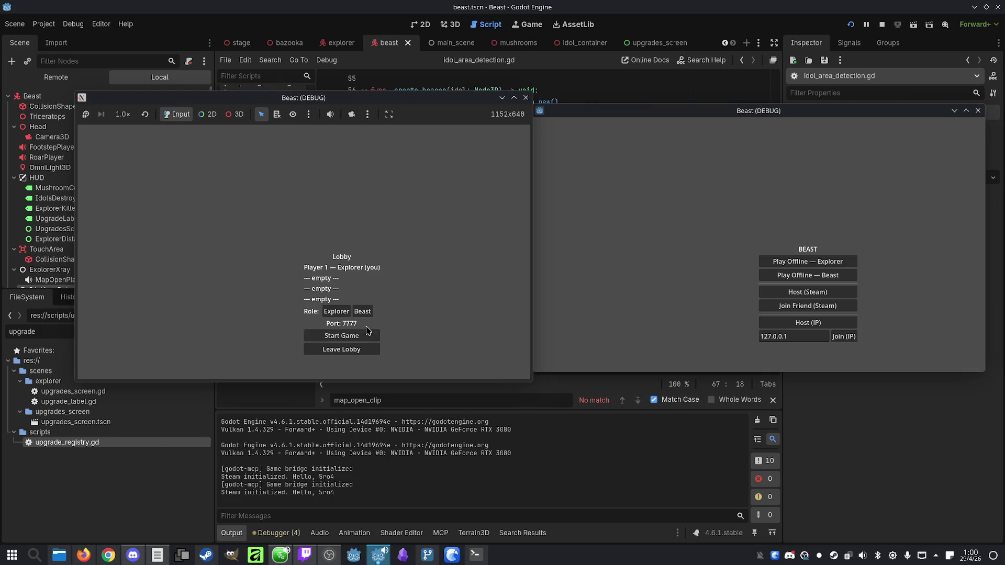
{"action": "left_click", "coordinate": [843, 338]}
{"action": "left_click", "coordinate": [362, 312]}
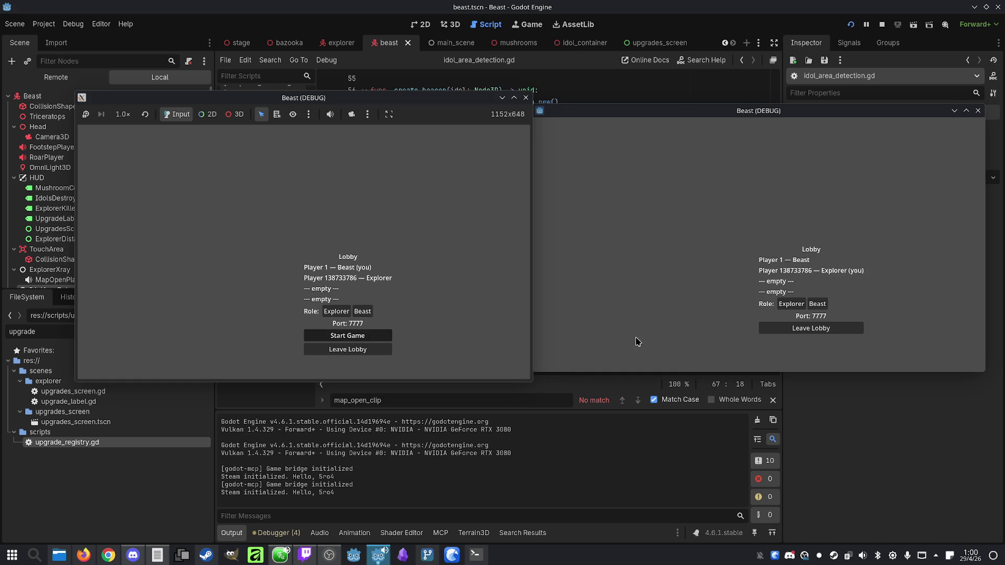
{"action": "left_click", "coordinate": [723, 327]}
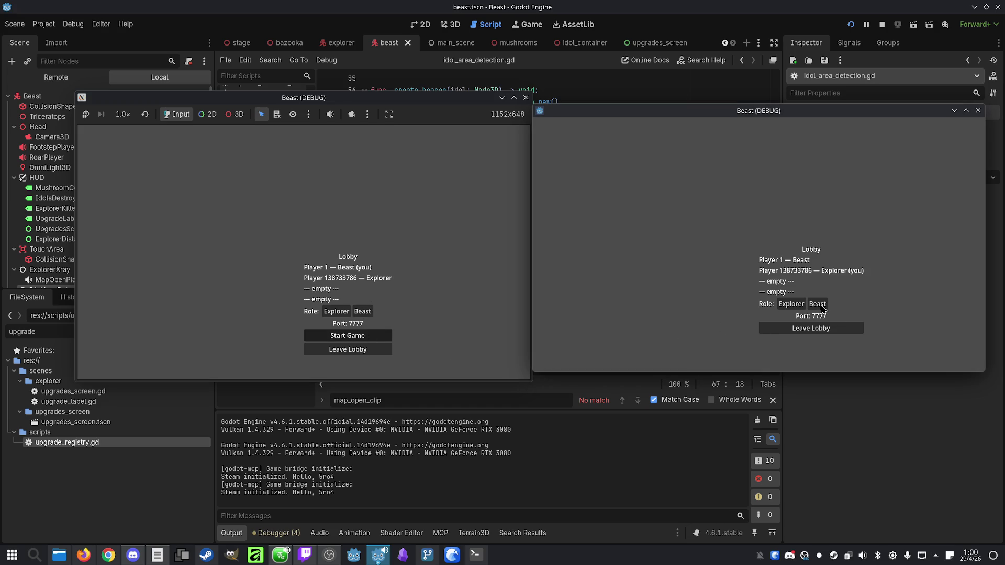
{"action": "left_click", "coordinate": [796, 308]}
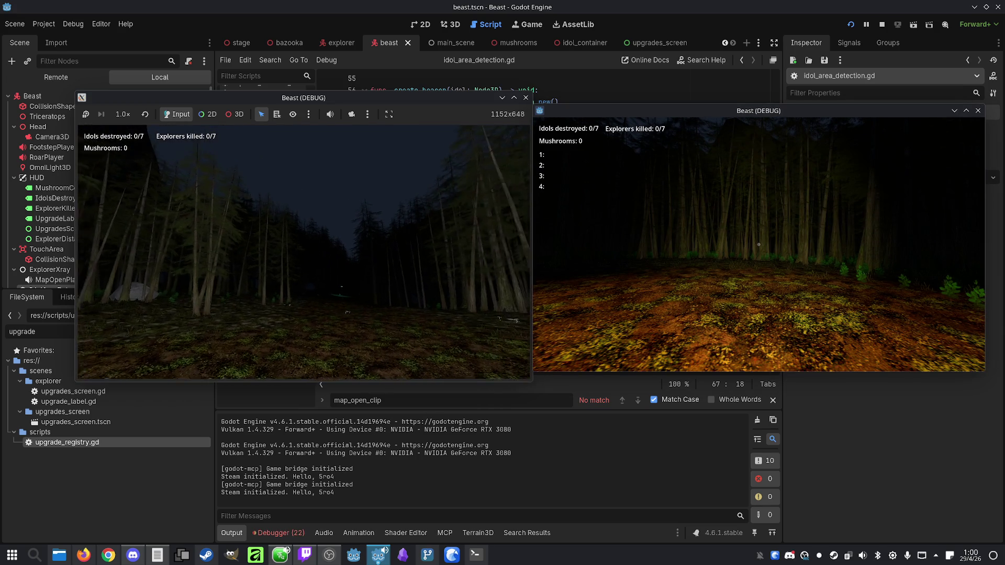
Walk the Beast along the forest path, destroying idols and choosing PREY SENSE then IDOL SENSE
{"action": "key", "text": "super"}
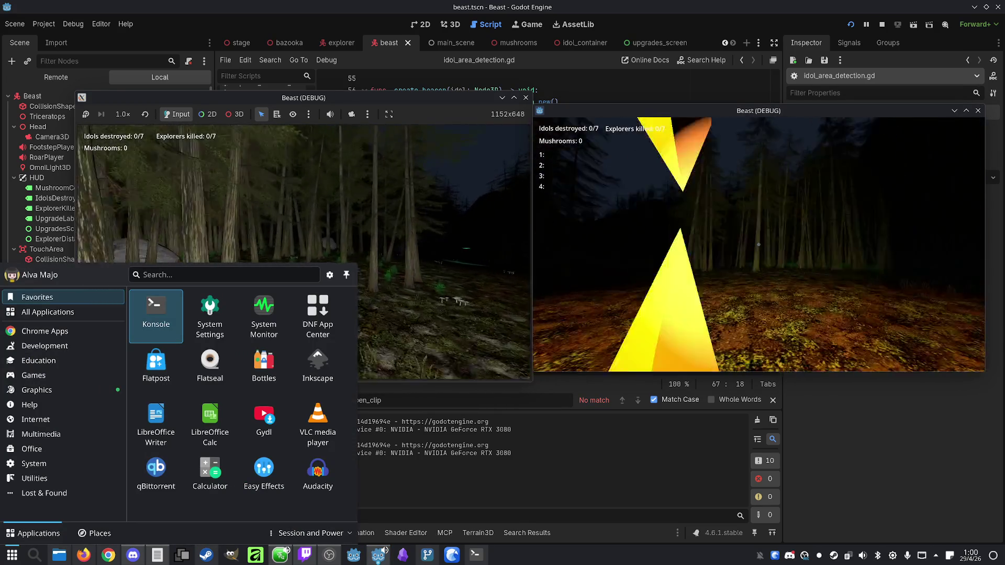
{"action": "key", "text": "Escape"}
{"action": "key", "text": "w"}
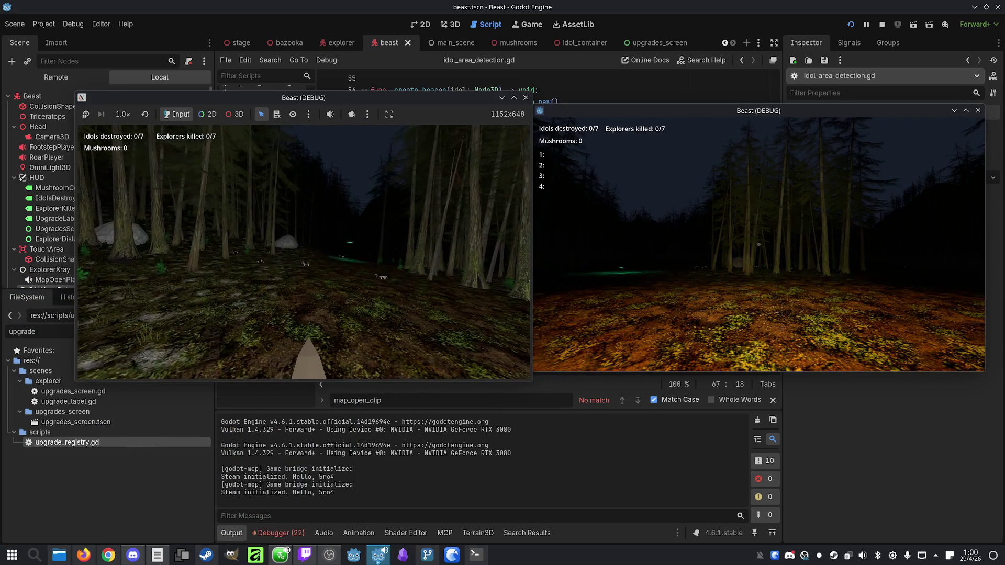
{"action": "key", "text": "space"}
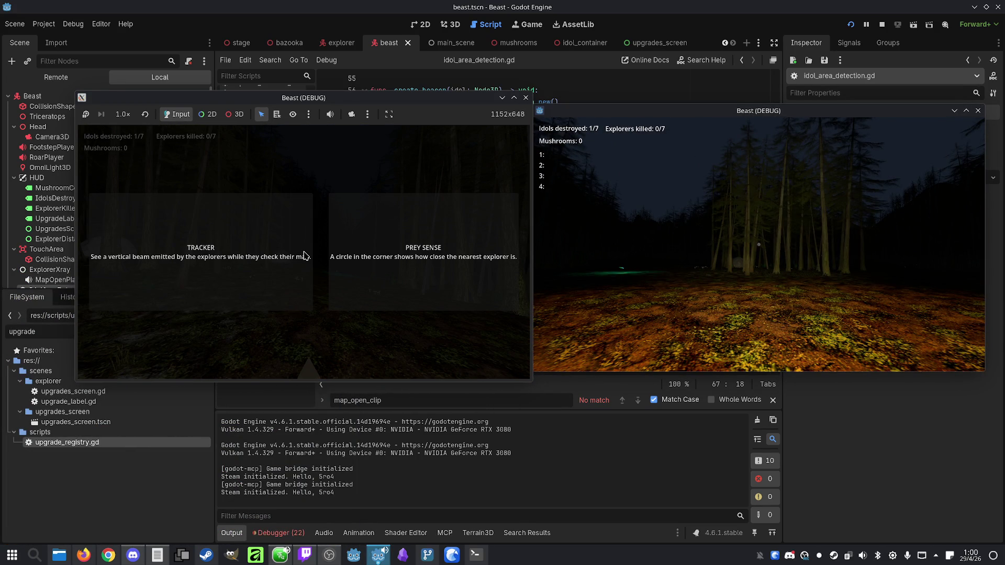
{"action": "left_click", "coordinate": [408, 281]}
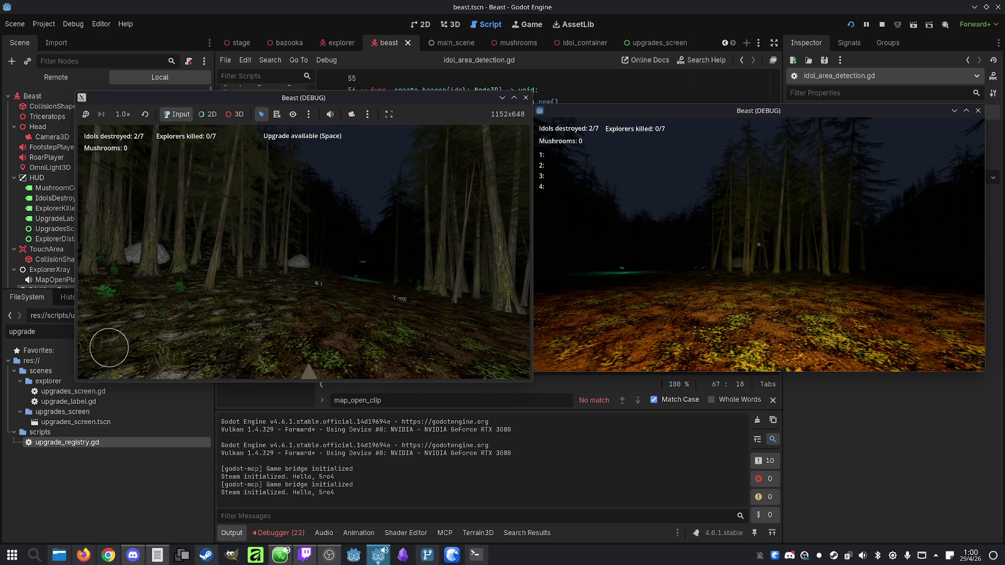
{"action": "key", "text": "space"}
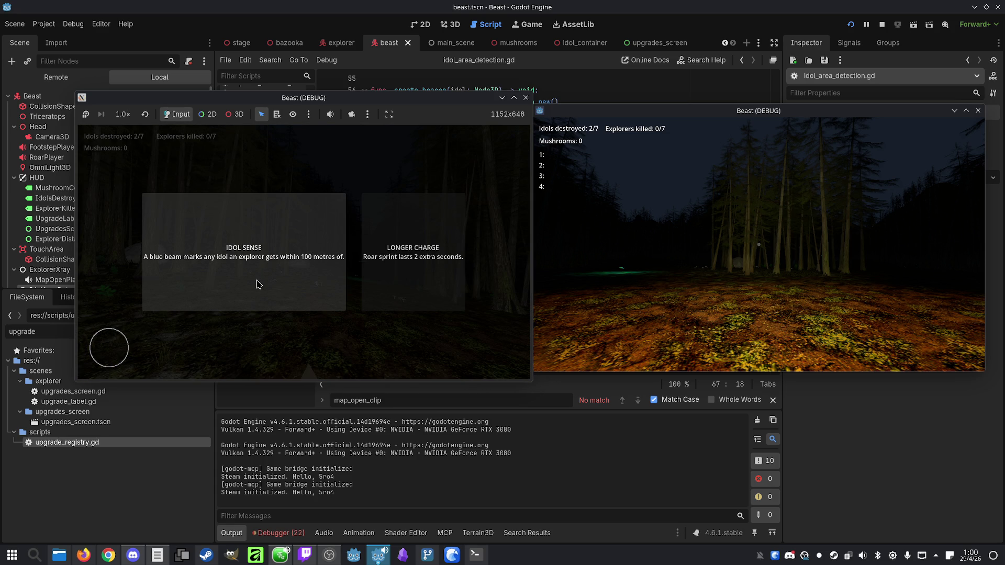
{"action": "left_click", "coordinate": [257, 284]}
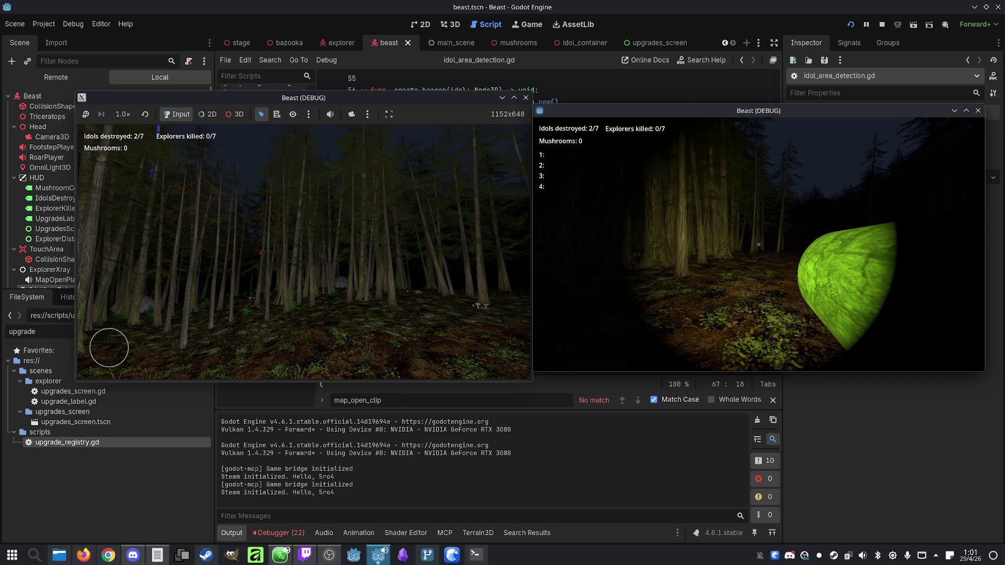
Roam the forest to observe the Idol Sense beacon, then stop the running game
{"action": "key", "text": "super"}
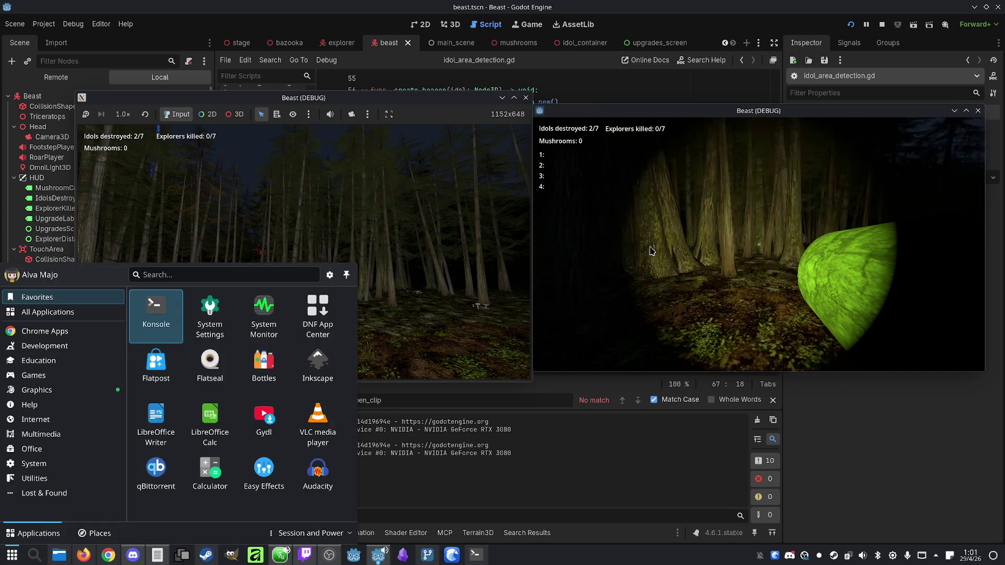
{"action": "key", "text": "super"}
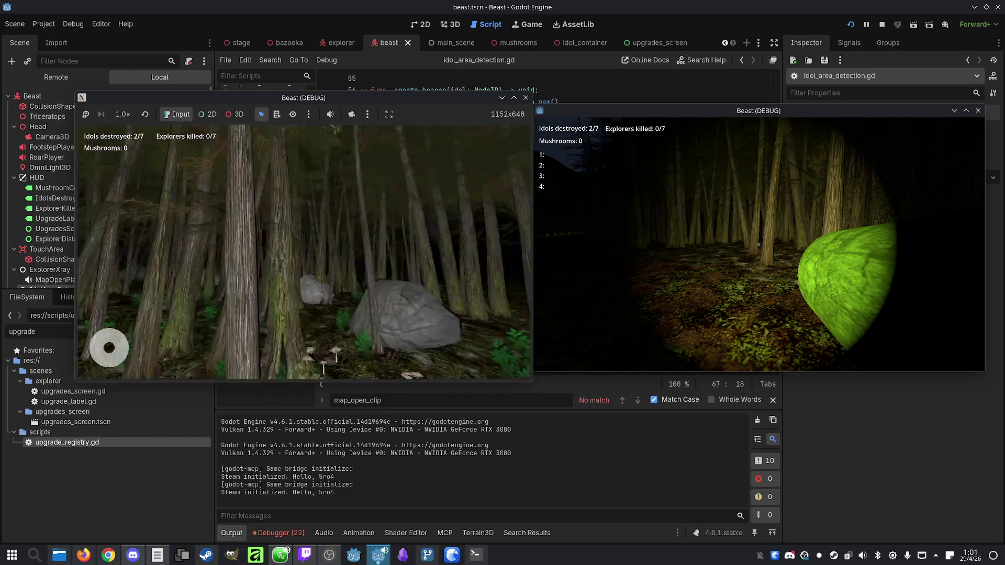
{"action": "key", "text": "super"}
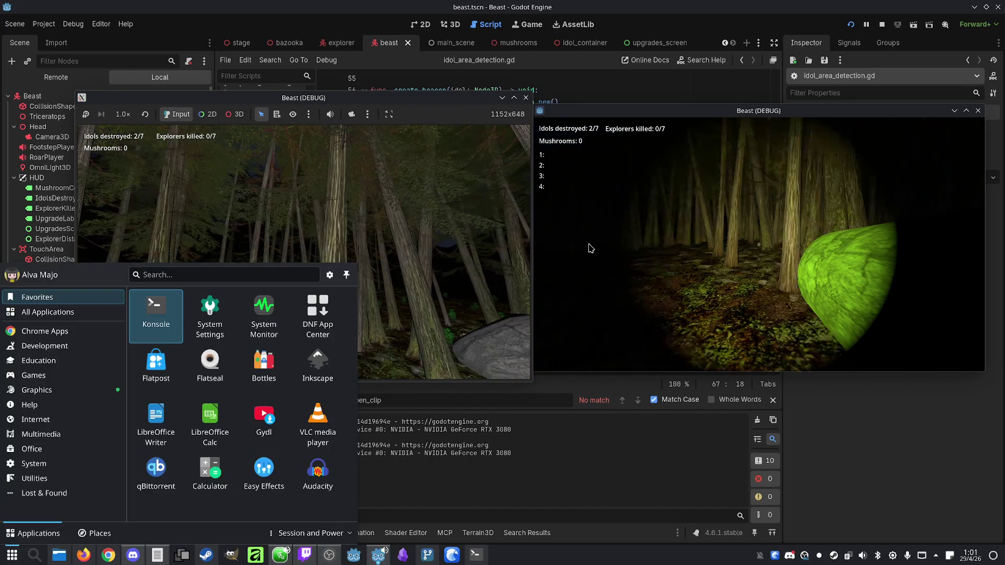
{"action": "key", "text": "super"}
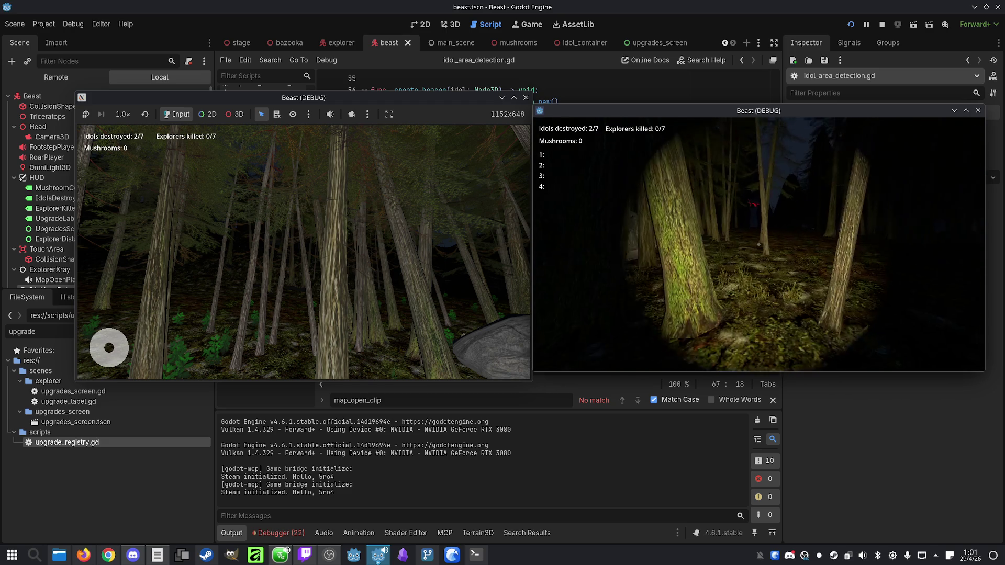
{"action": "key", "text": "super"}
{"action": "left_click", "coordinate": [882, 24]}
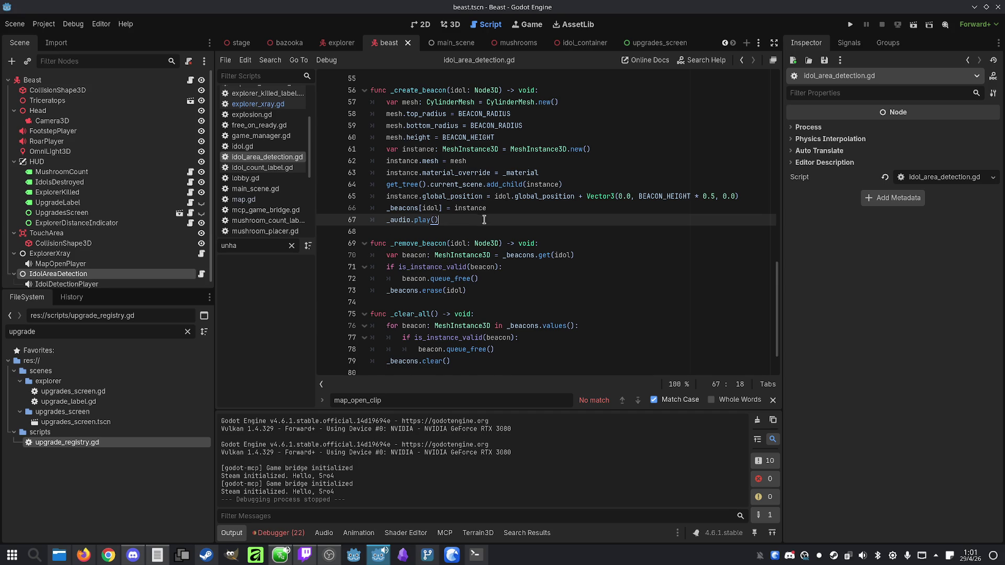
Change DETECTION_DISTANCE from 100.0 to 80.0 in idol_area_detection.gd and save
{"action": "scroll", "coordinate": [483, 219], "scroll_direction": "up", "scroll_amount": 15}
{"action": "scroll", "coordinate": [512, 225], "scroll_direction": "down", "scroll_amount": 1}
{"action": "scroll", "coordinate": [512, 225], "scroll_direction": "up", "scroll_amount": 1}
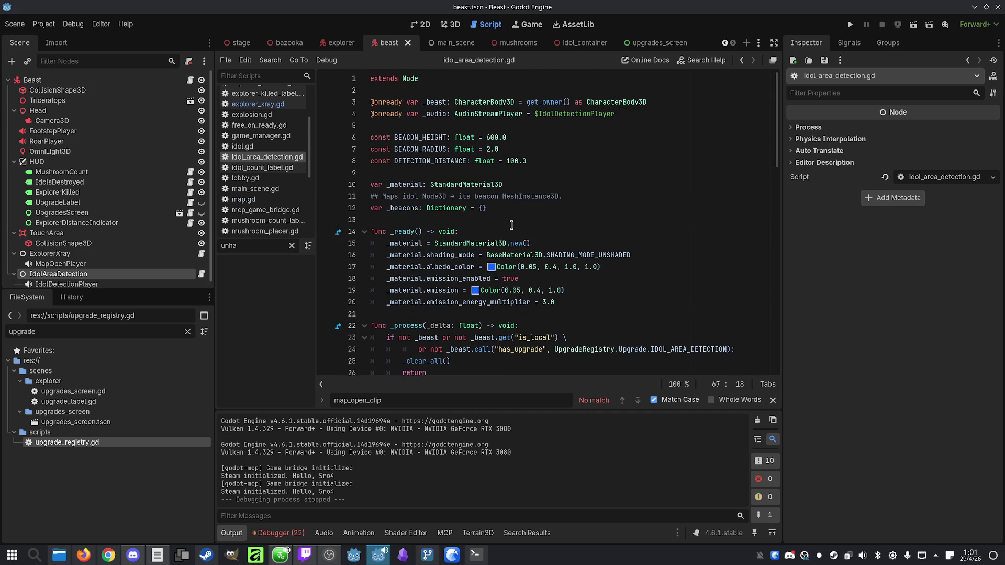
{"action": "left_click", "coordinate": [556, 157]}
{"action": "left_click_drag", "start_coordinate": [507, 164], "coordinate": [514, 164]}
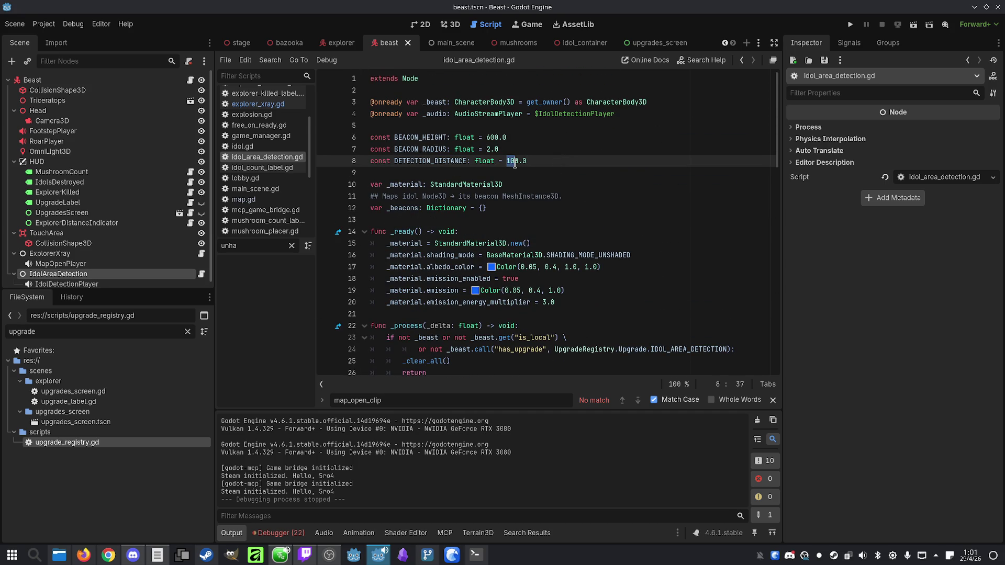
{"action": "type", "text": "8"}
{"action": "left_click", "coordinate": [590, 157]}
{"action": "key", "text": "ctrl+s"}
Set BEACON_RADIUS to 10.0, save, and play the alarm clip in Olive
{"action": "left_click", "coordinate": [546, 144]}
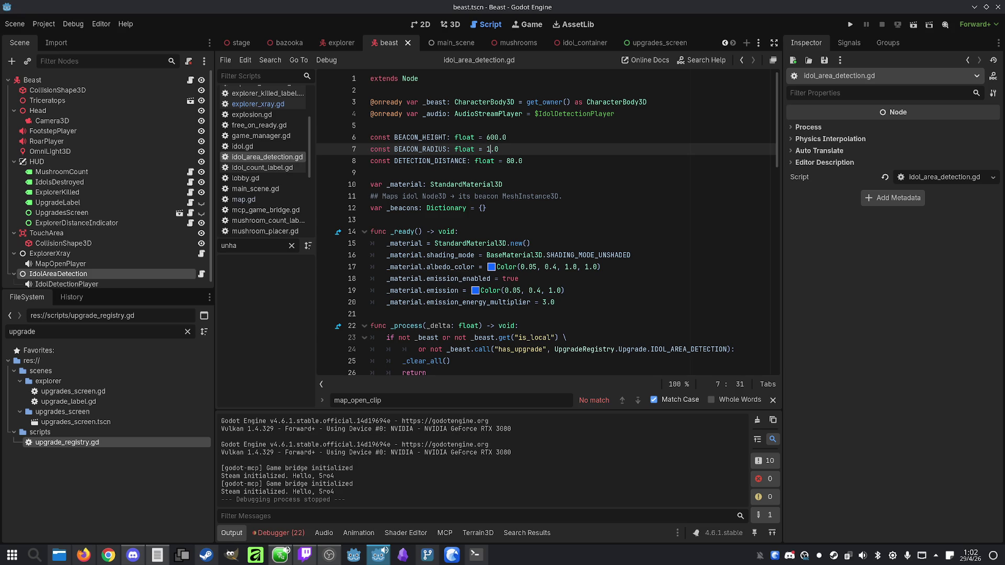
{"action": "type", "text": "0"}
{"action": "left_click", "coordinate": [562, 162]}
{"action": "key", "text": "ctrl+s"}
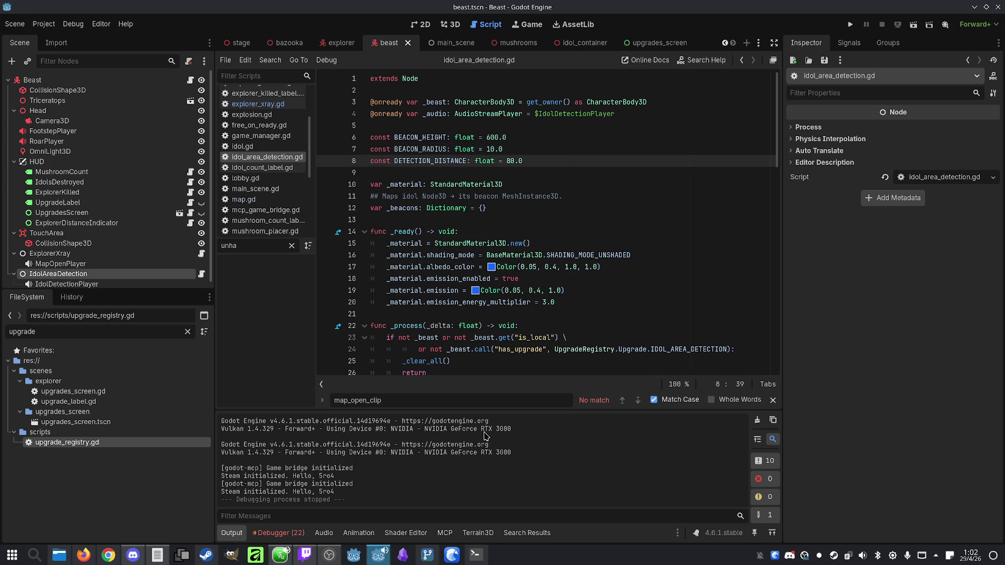
{"action": "left_click", "coordinate": [273, 562]}
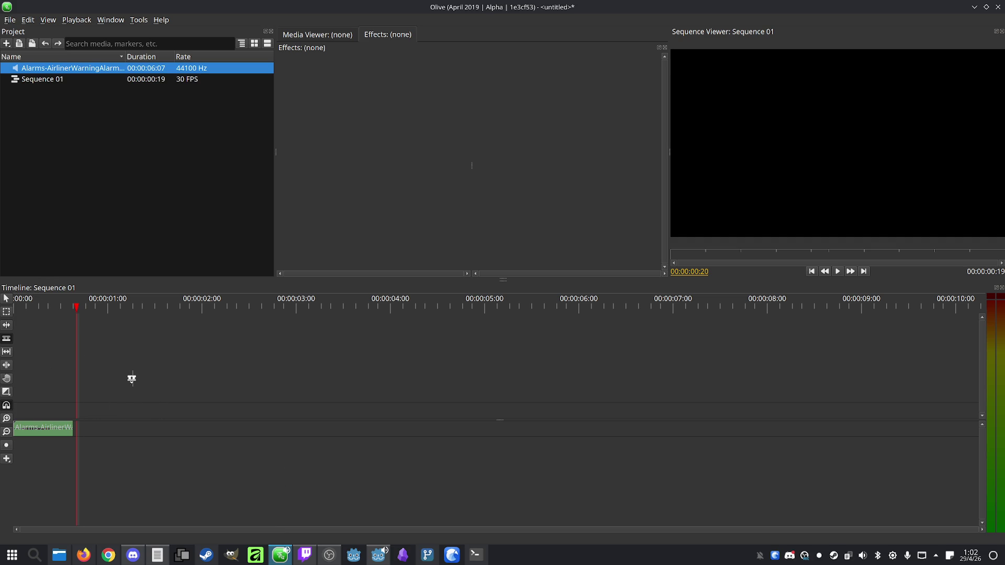
{"action": "key", "text": "space"}
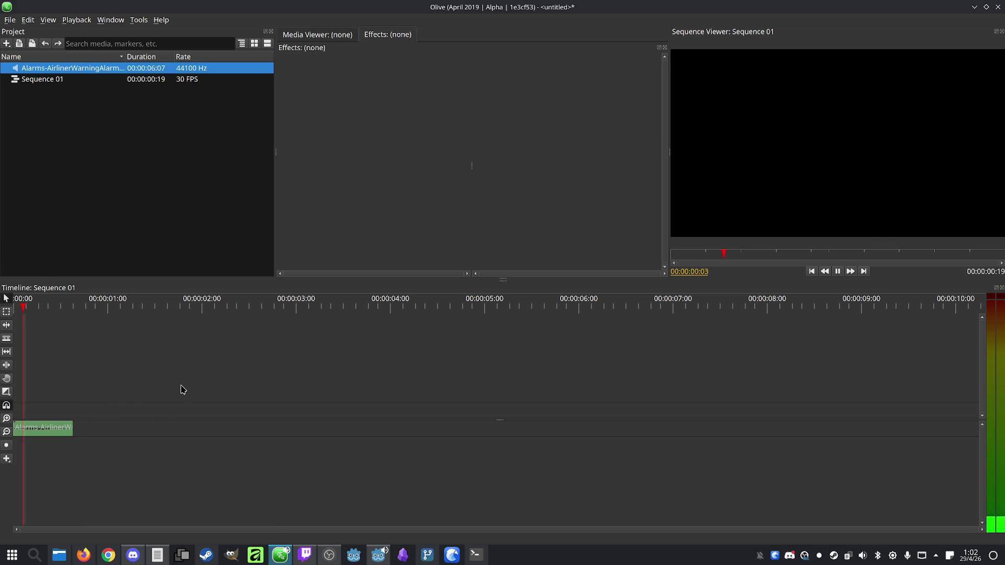
{"action": "left_click", "coordinate": [281, 553]}
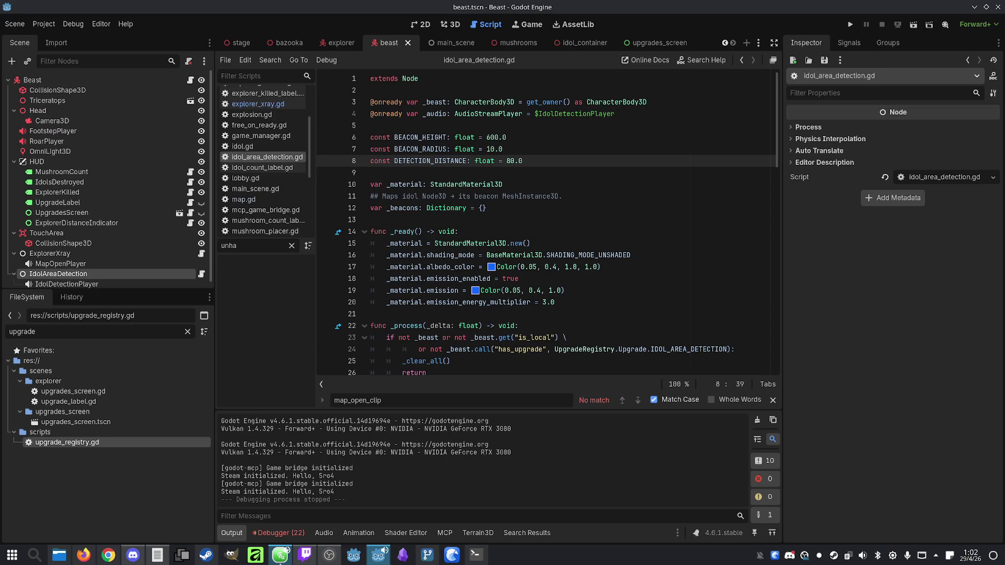
Select IdolDetectionPlayer and expand its Alarms-AirlinerWarningAlarm MP3 stream in the Inspector
{"action": "left_click", "coordinate": [94, 284]}
{"action": "left_click", "coordinate": [95, 274]}
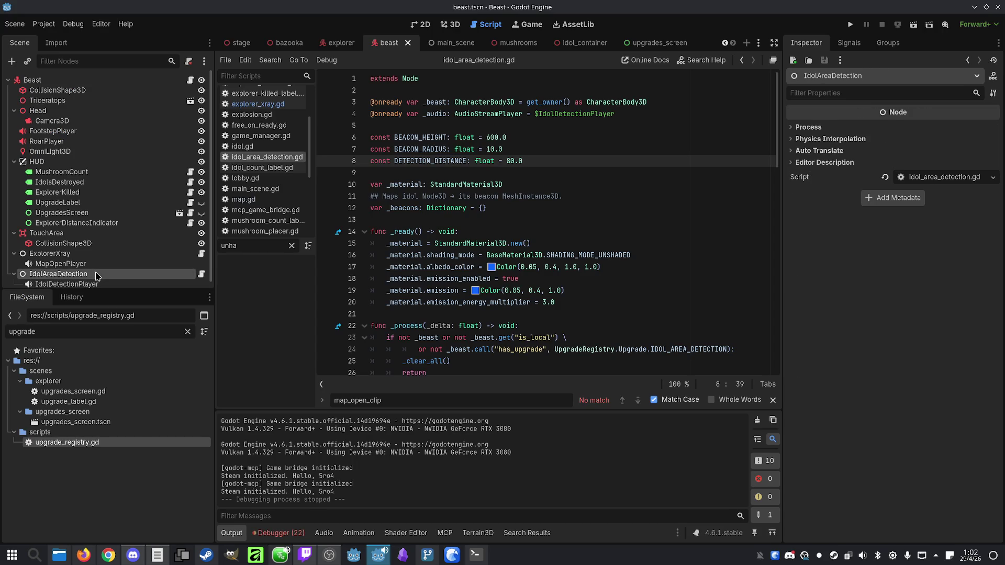
{"action": "left_click", "coordinate": [92, 284]}
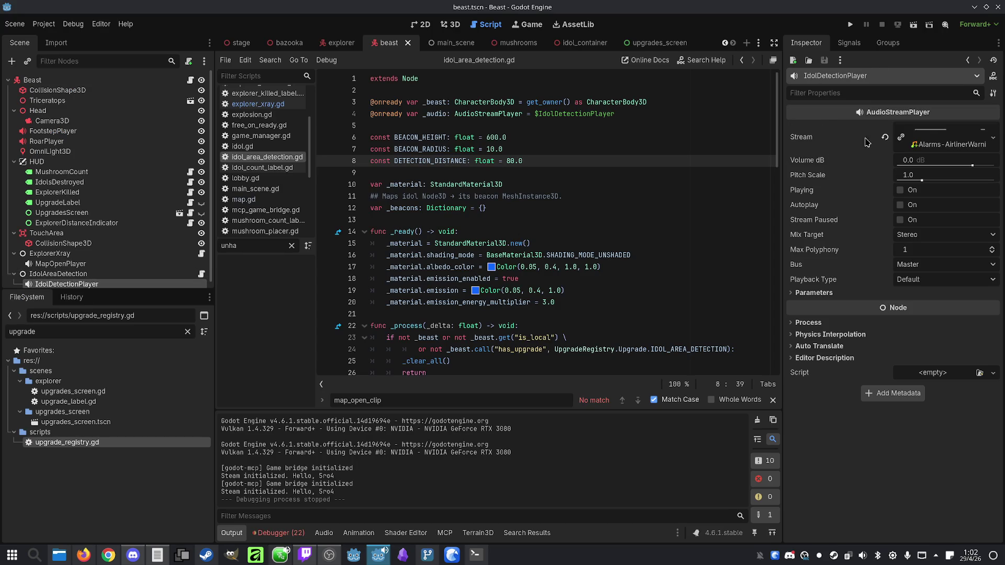
{"action": "left_click", "coordinate": [947, 140]}
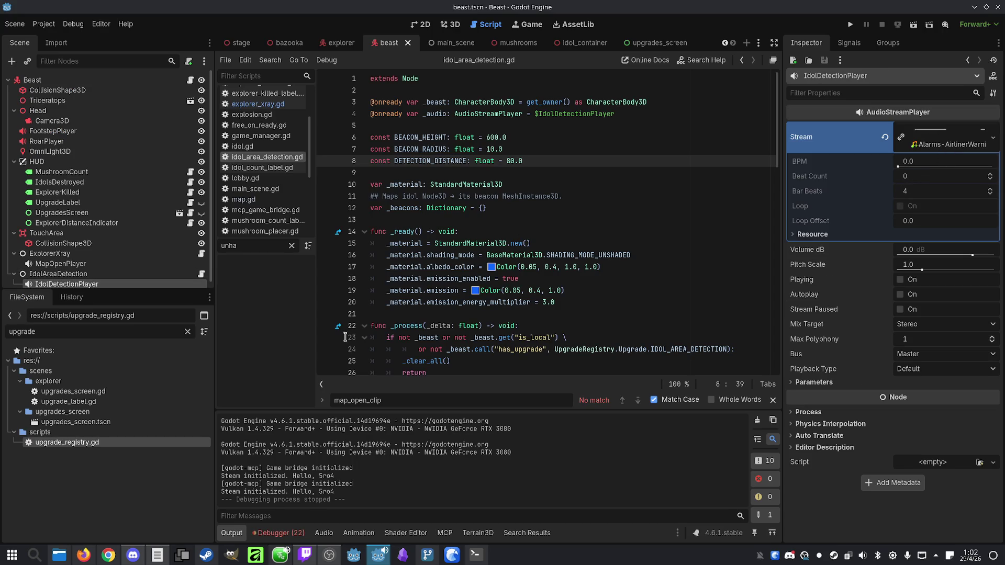
{"action": "left_click", "coordinate": [59, 556]}
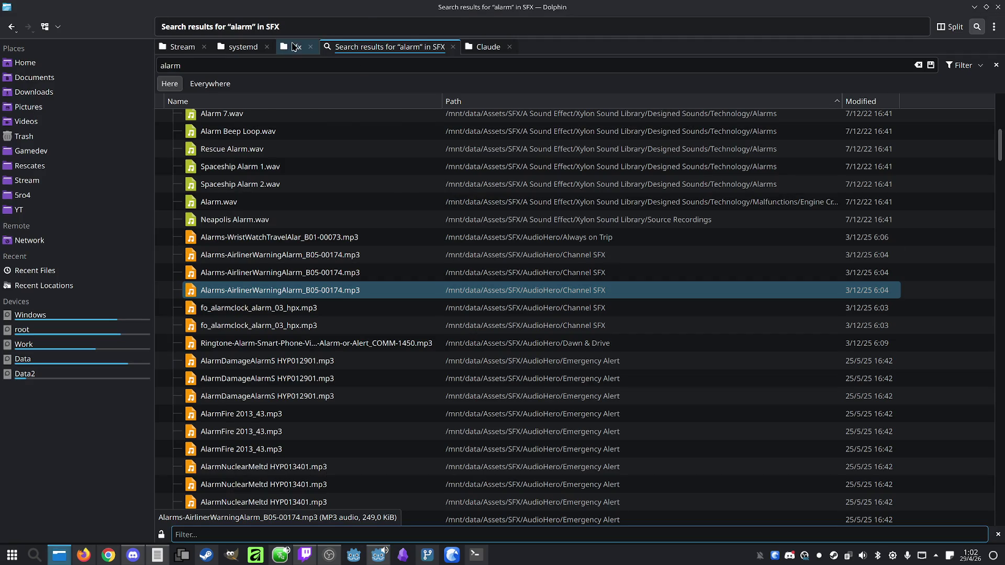
Preview the alarm MP3 from the sfx folder, then trim the Olive clip's end to 15 frames
{"action": "left_click", "coordinate": [293, 47]}
{"action": "double_click", "coordinate": [241, 100]}
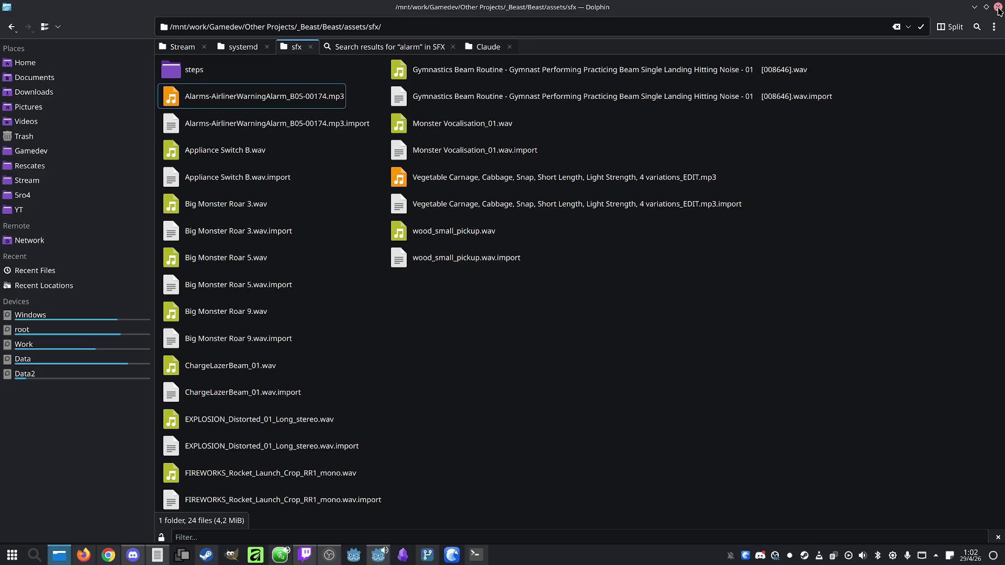
{"action": "left_click", "coordinate": [273, 562]}
{"action": "left_click", "coordinate": [61, 307]}
{"action": "left_click_drag", "start_coordinate": [71, 436], "coordinate": [60, 436]}
{"action": "left_click", "coordinate": [16, 300]}
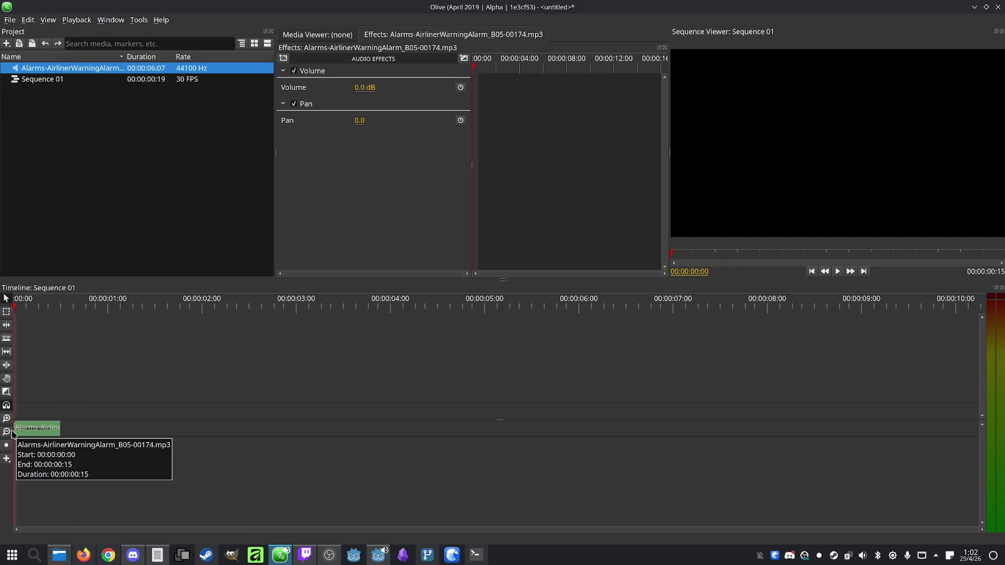
Trim the alarm clip's start and ripple it to zero, leaving 13 frames, then play it back
{"action": "left_click_drag", "start_coordinate": [15, 430], "coordinate": [32, 434]}
{"action": "left_click", "coordinate": [155, 414]}
{"action": "key", "text": "space"}
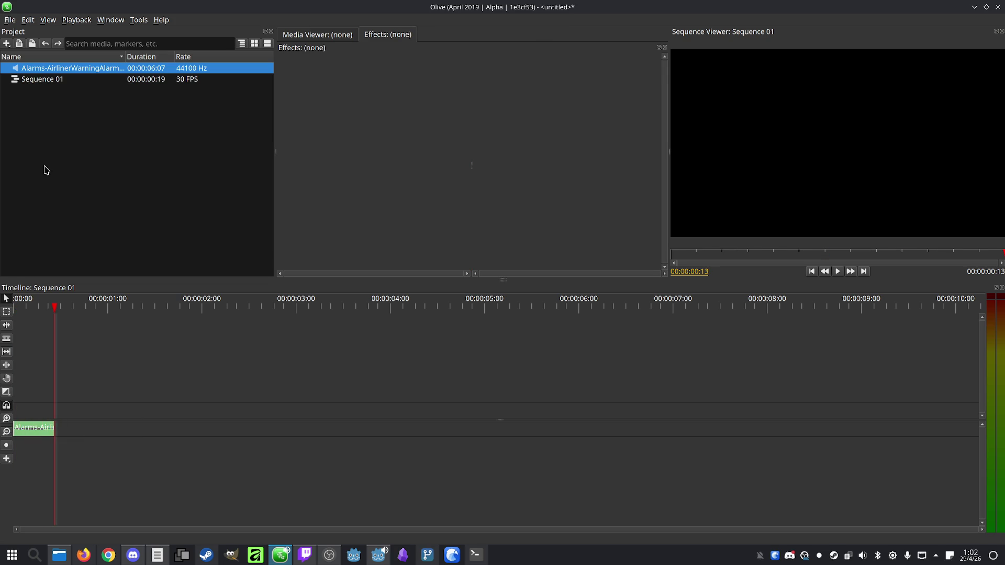
{"action": "left_click", "coordinate": [23, 309]}
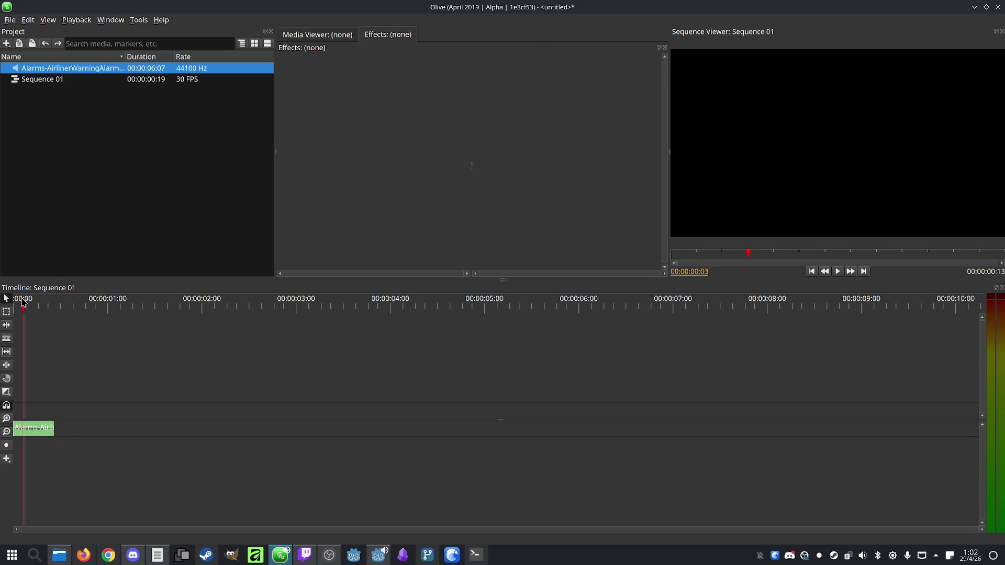
Export Sequence 01 as MP3 Audio over Alarms-AirlinerWarningAlarm_B05-00174.mp3, confirming the overwrite
{"action": "left_click", "coordinate": [9, 24]}
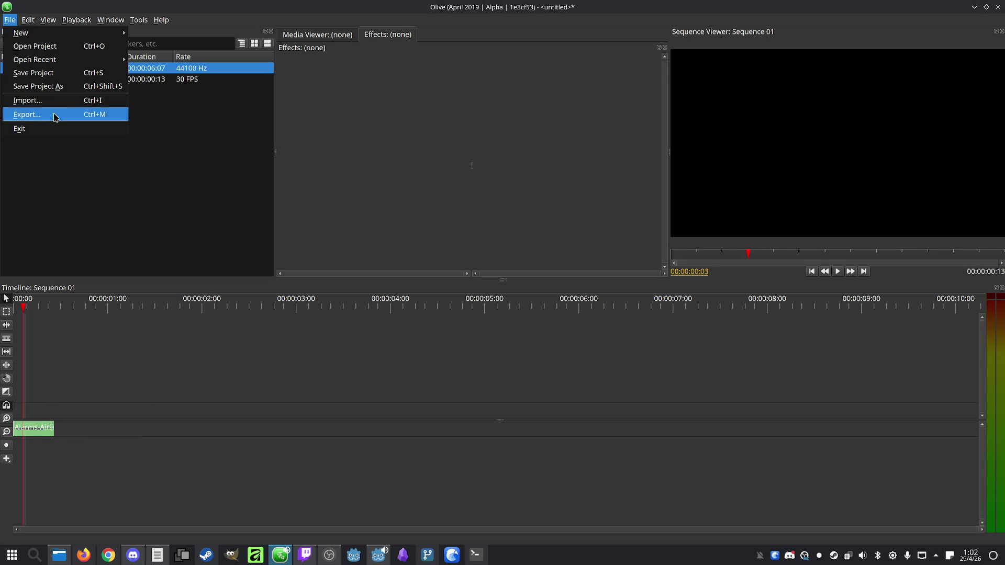
{"action": "left_click", "coordinate": [57, 115]}
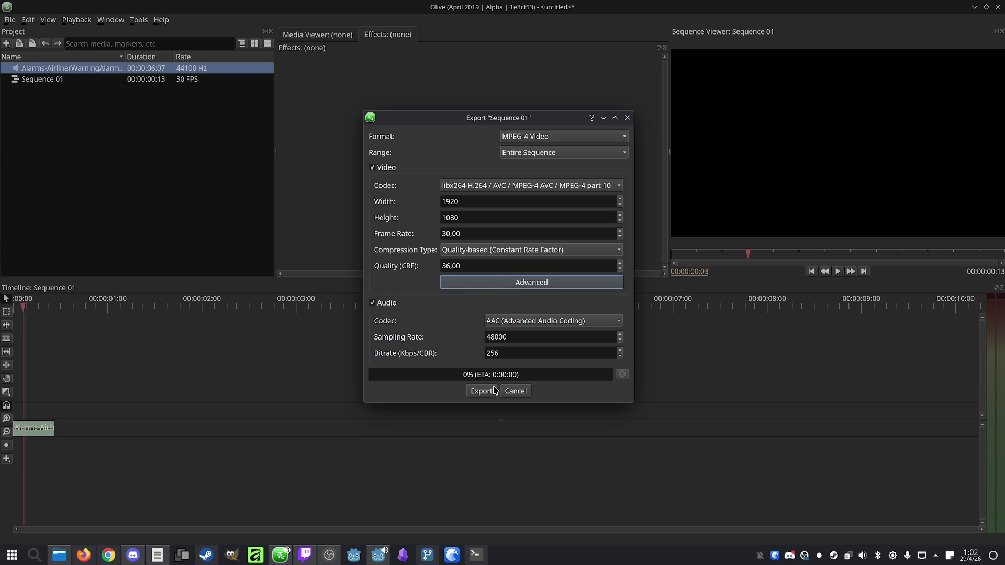
{"action": "left_click", "coordinate": [549, 137]}
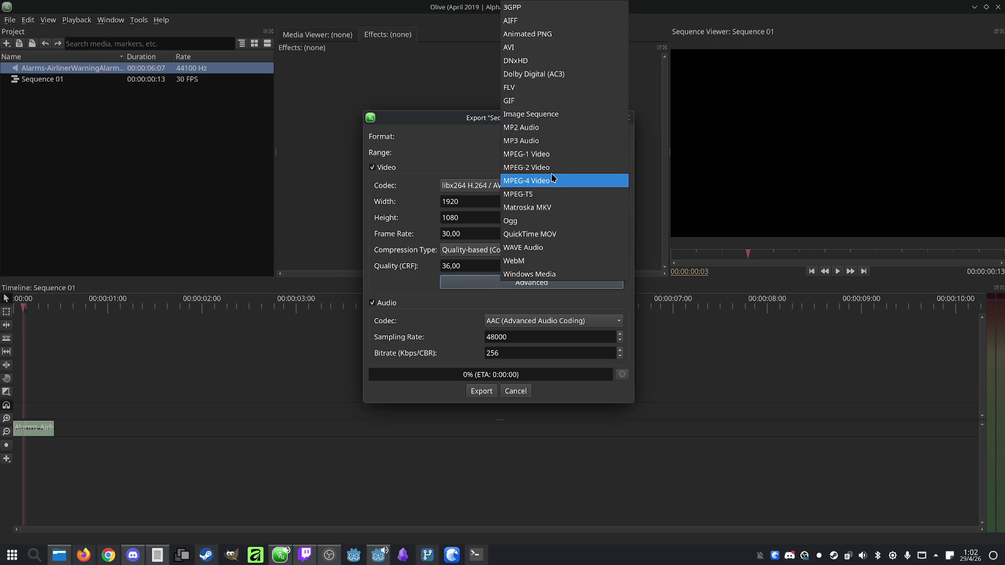
{"action": "left_click", "coordinate": [556, 141]}
{"action": "left_click", "coordinate": [483, 393]}
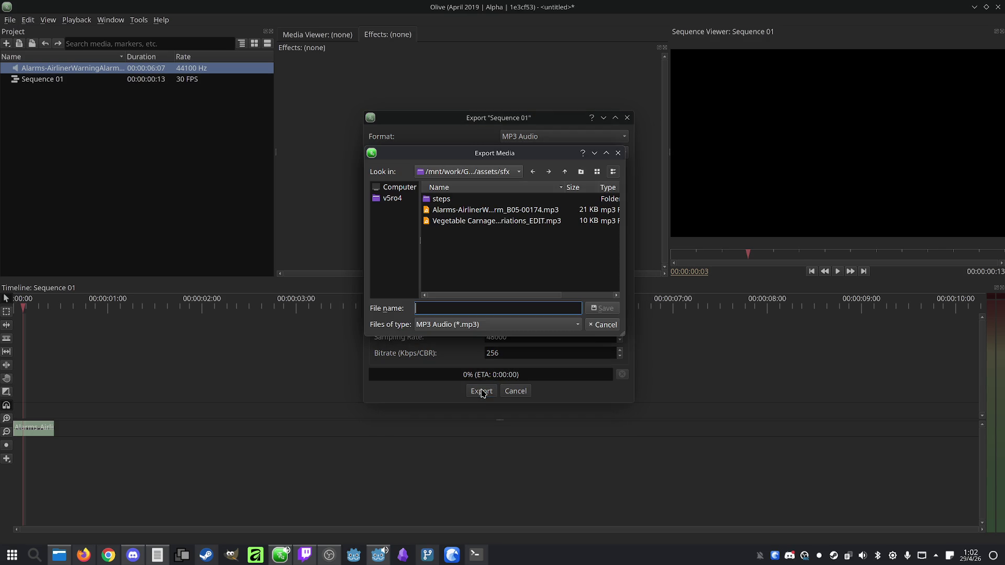
{"action": "left_click", "coordinate": [471, 210]}
{"action": "left_click", "coordinate": [605, 308]}
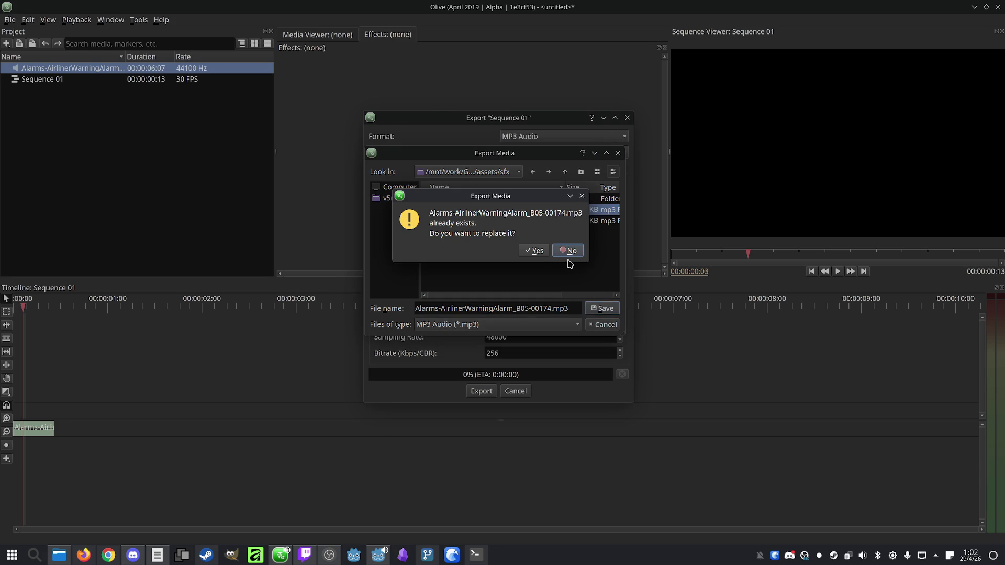
{"action": "left_click", "coordinate": [539, 253]}
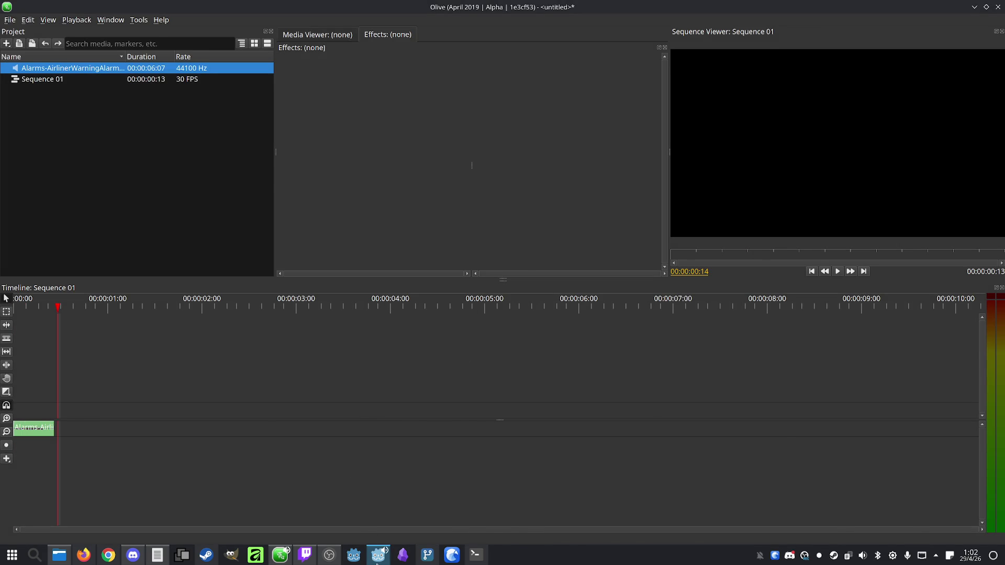
{"action": "left_click", "coordinate": [378, 555]}
Save the idol detection script and open upgrade_registry.gd at the Idol Sense description
{"action": "left_click", "coordinate": [579, 233]}
{"action": "key", "text": "ctrl+s"}
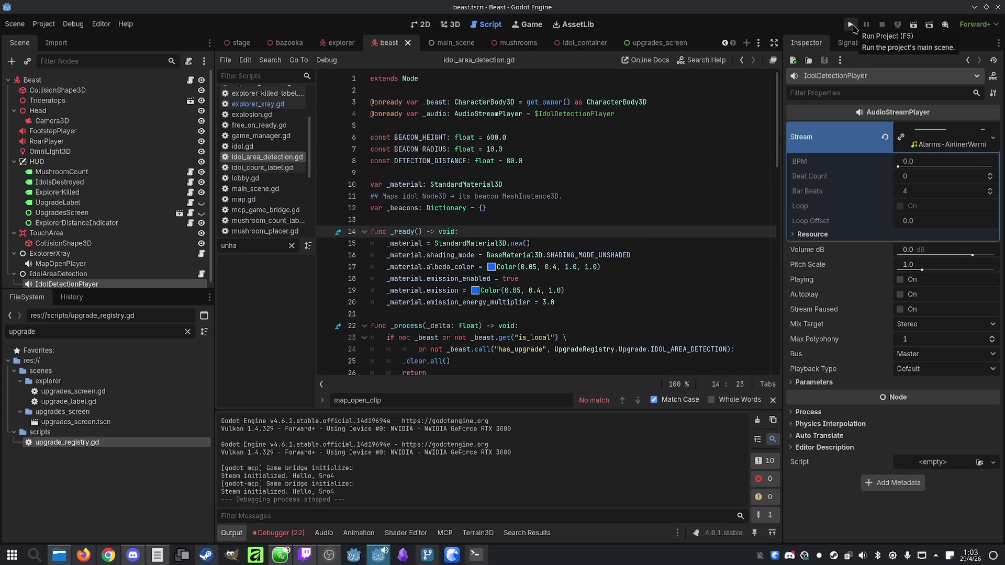
{"action": "double_click", "coordinate": [59, 446]}
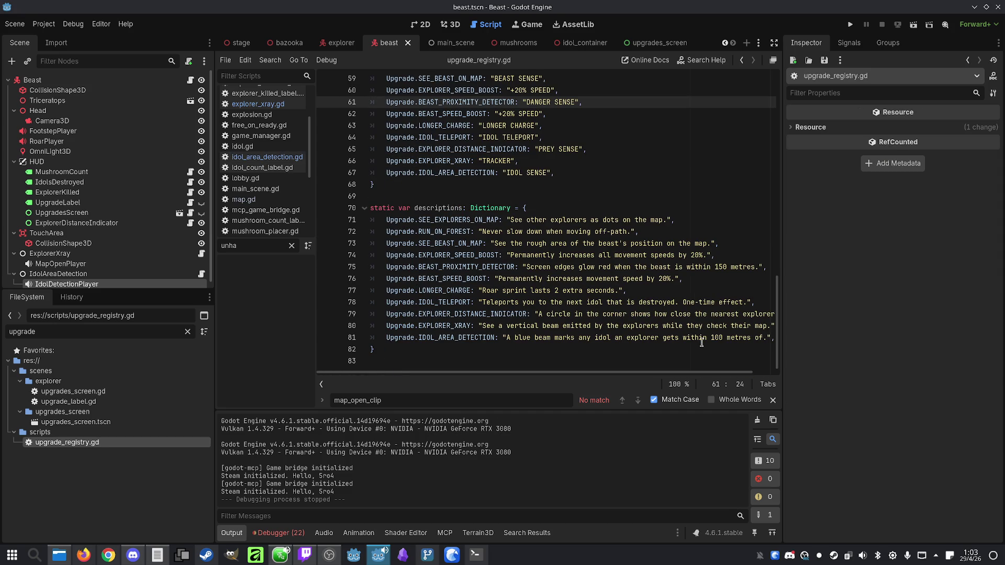
{"action": "left_click", "coordinate": [714, 338]}
Change the Idol Sense range from 100 to 80 metres, save, and run the game
{"action": "double_click", "coordinate": [714, 338]}
{"action": "type", "text": "80"}
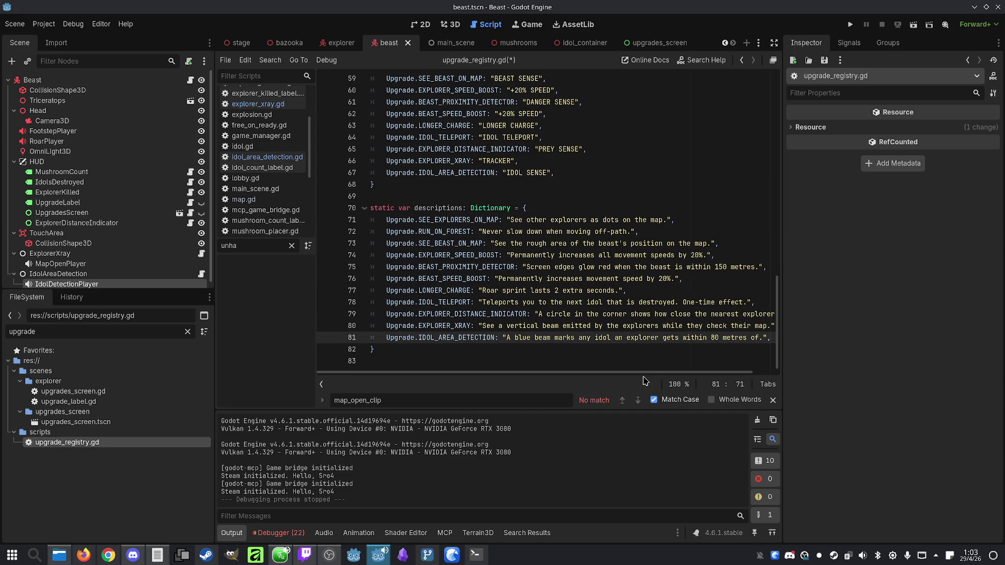
{"action": "scroll", "coordinate": [649, 372], "scroll_direction": "right", "scroll_amount": 2}
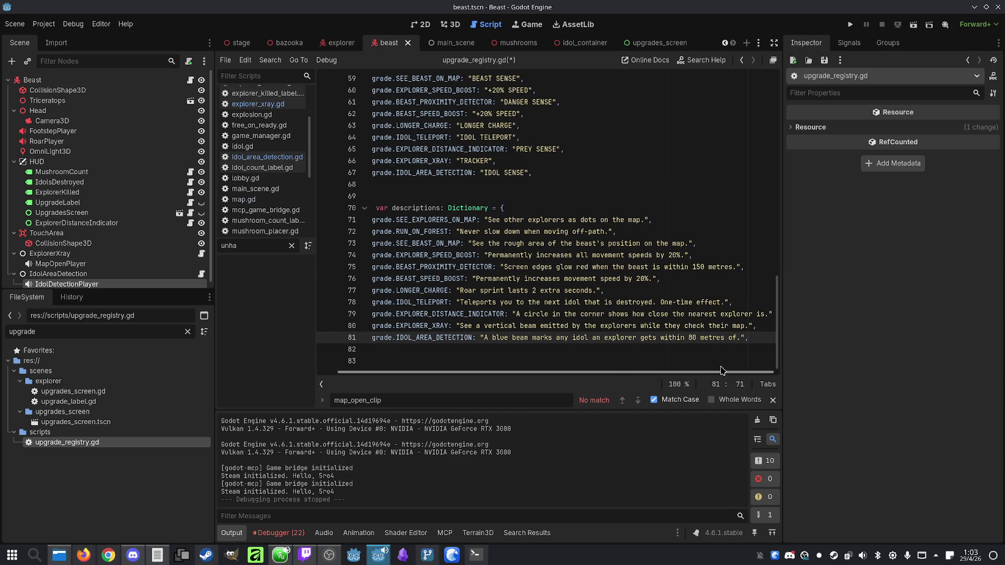
{"action": "left_click", "coordinate": [624, 327]}
{"action": "left_click", "coordinate": [759, 338]}
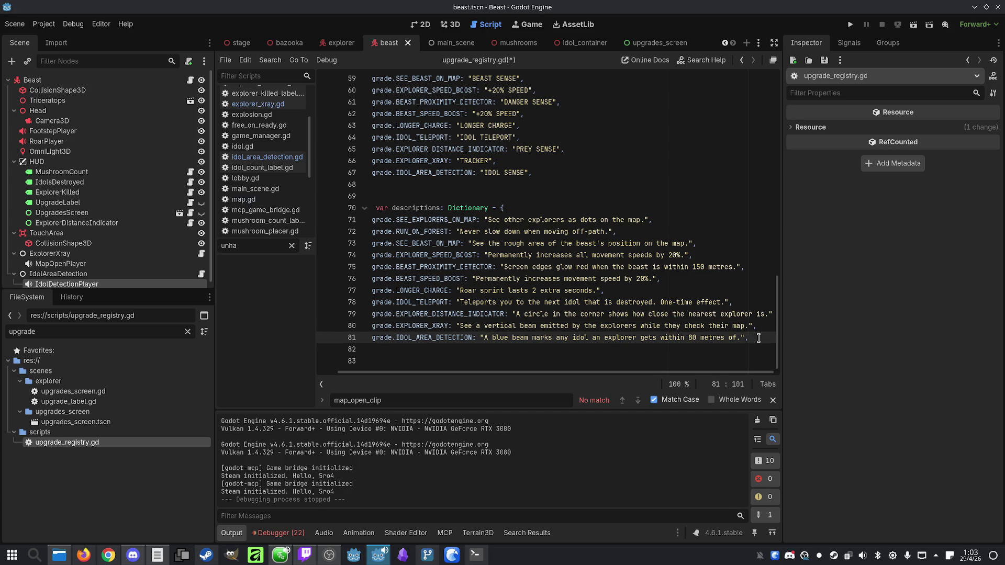
{"action": "left_click", "coordinate": [850, 24]}
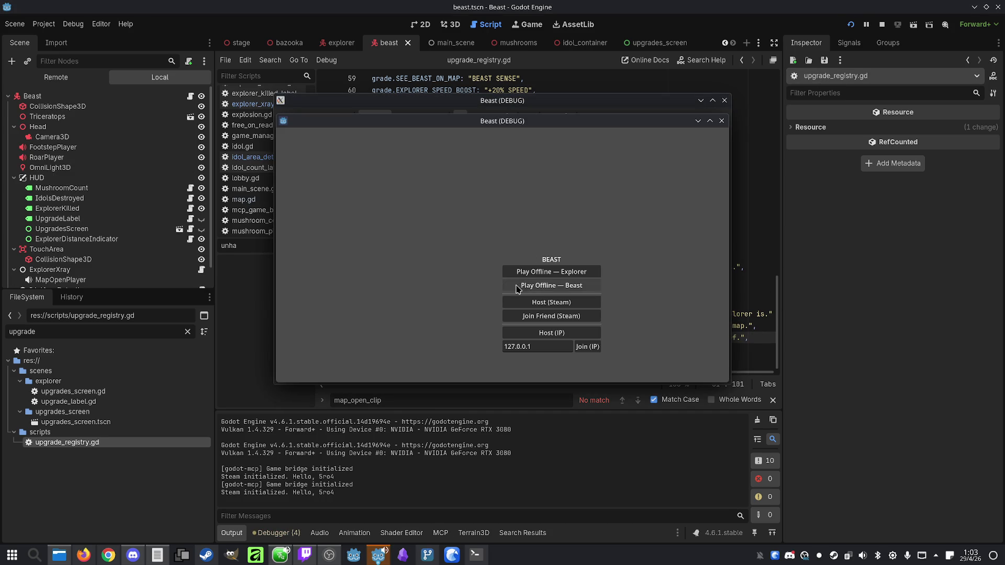
Place the two game windows side by side, host and join, set Player 1 to Beast, and start
{"action": "left_click_drag", "start_coordinate": [524, 127], "coordinate": [773, 124]}
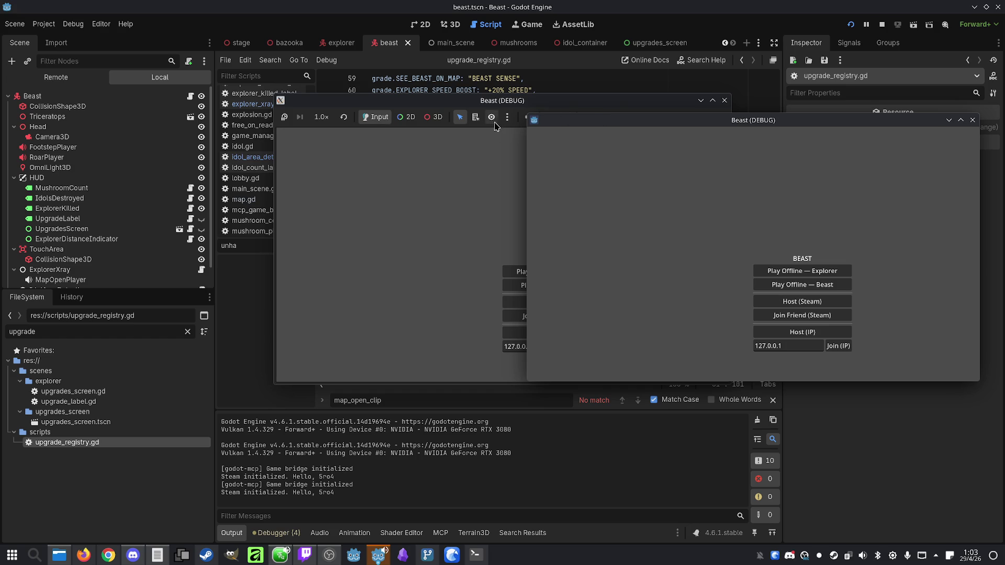
{"action": "left_click_drag", "start_coordinate": [501, 103], "coordinate": [287, 106]}
{"action": "left_click", "coordinate": [343, 337]}
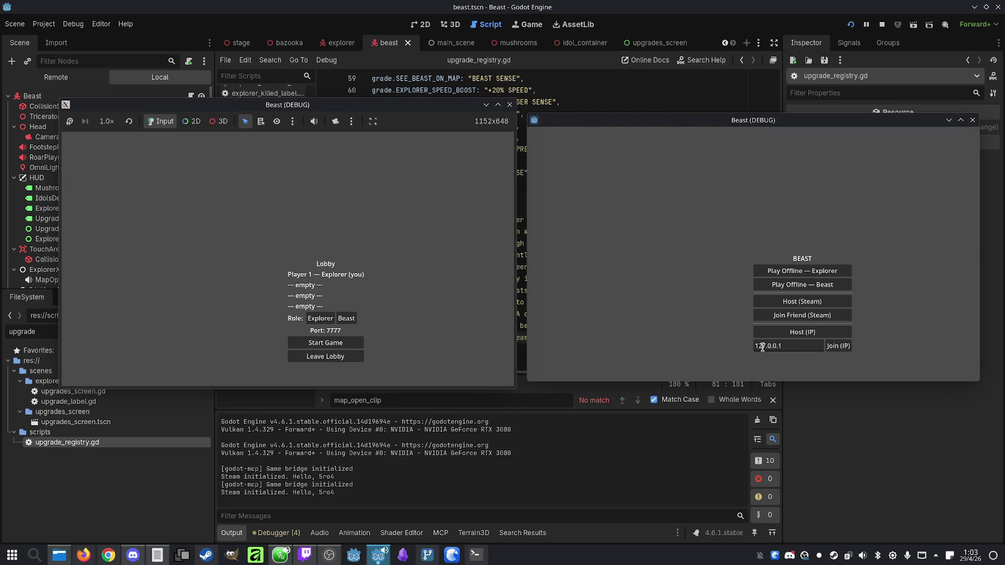
{"action": "left_click", "coordinate": [838, 345]}
{"action": "left_click", "coordinate": [346, 318]}
{"action": "left_click", "coordinate": [353, 341]}
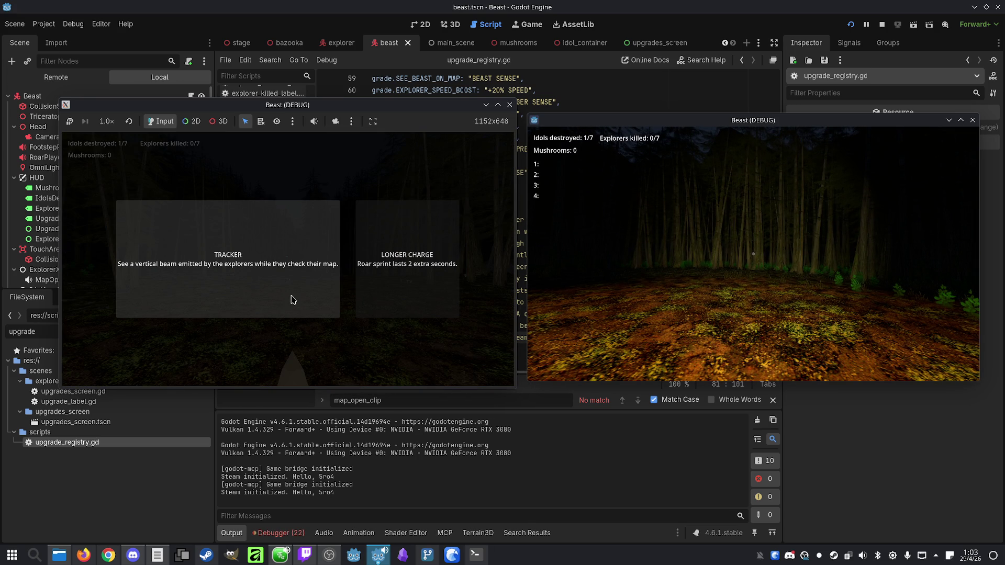
Take the TRACKER upgrade, check the map, and walk the beast into an idol to destroy it
{"action": "left_click", "coordinate": [293, 299]}
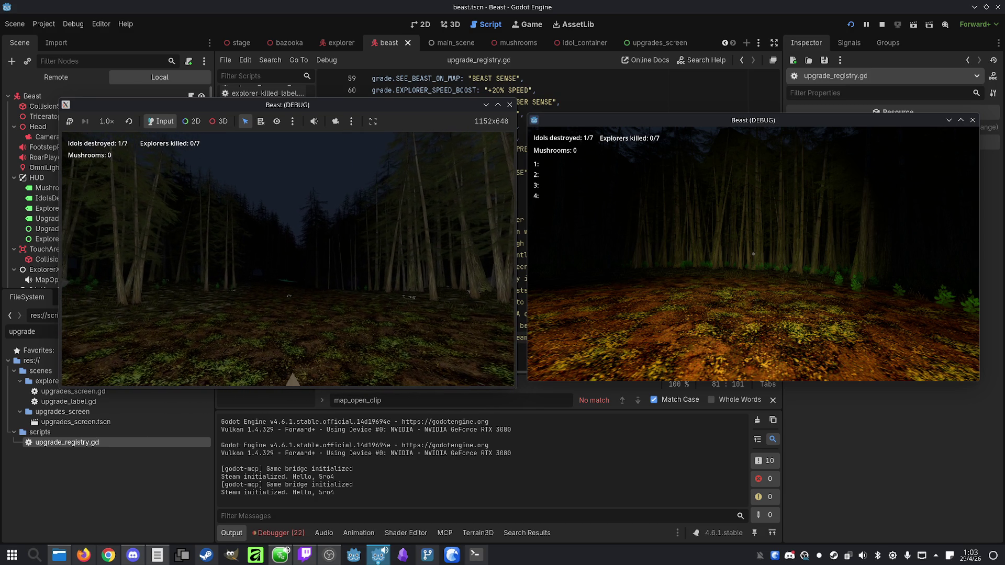
{"action": "key", "text": "super"}
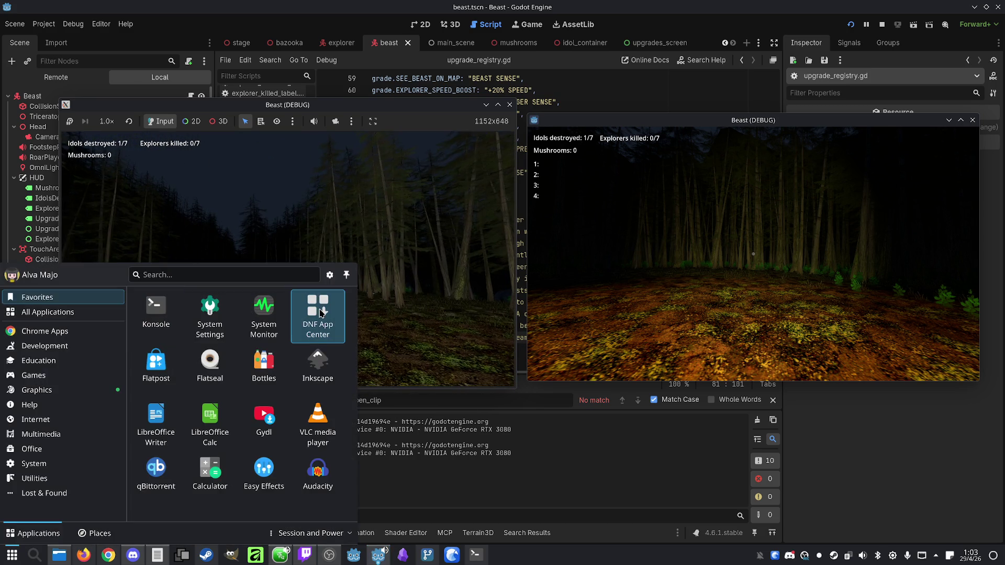
{"action": "key", "text": "Escape"}
{"action": "key", "text": "m"}
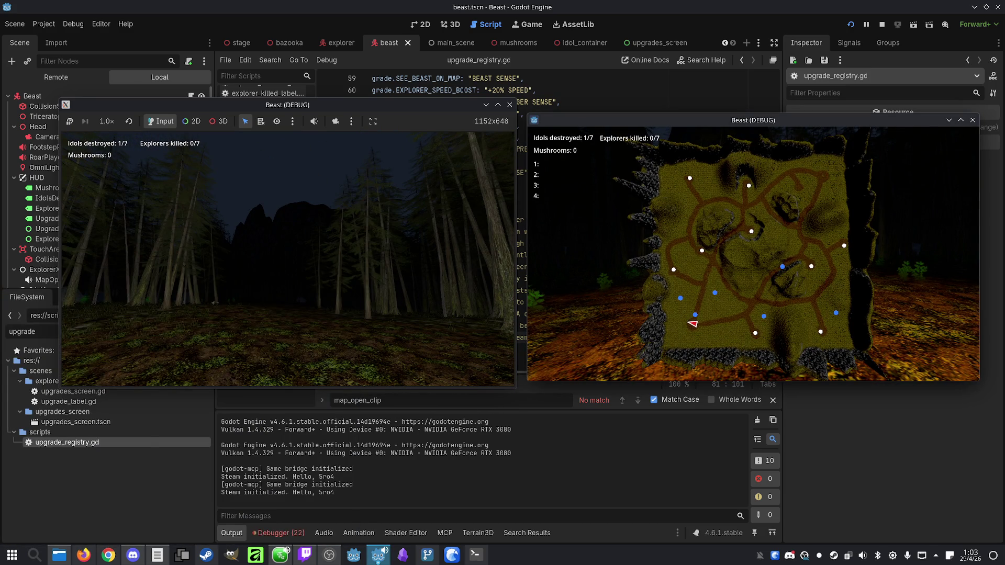
{"action": "key", "text": "super"}
{"action": "left_click", "coordinate": [374, 226]}
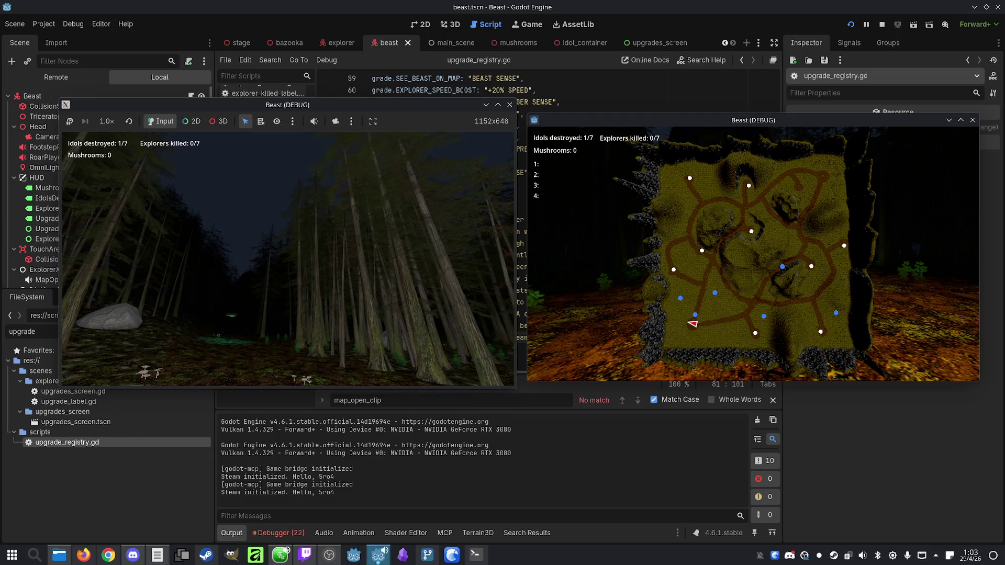
{"action": "key", "text": "super"}
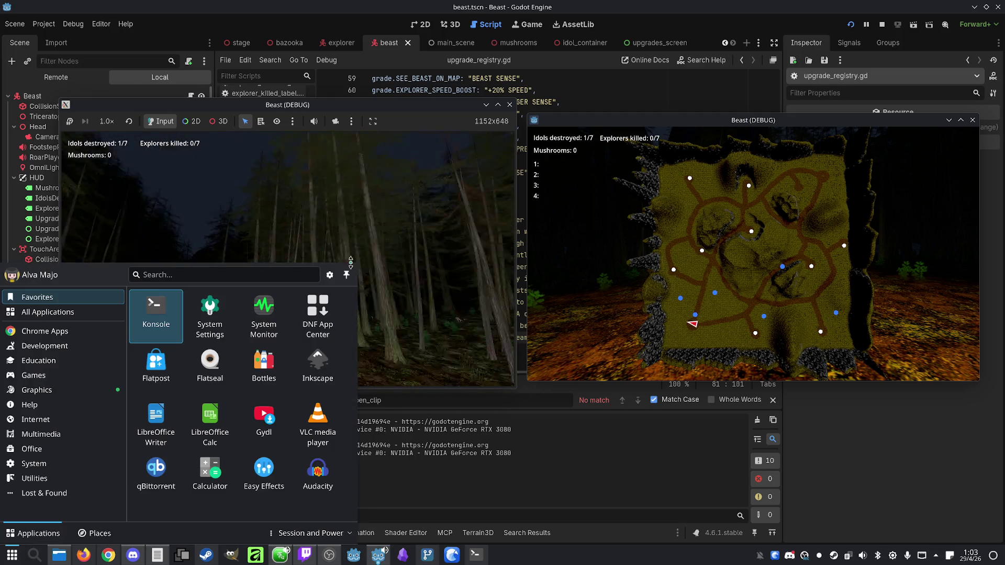
{"action": "key", "text": "Escape"}
{"action": "key", "text": "m"}
{"action": "key", "text": "super"}
{"action": "key", "text": "Escape"}
{"action": "key", "text": "w"}
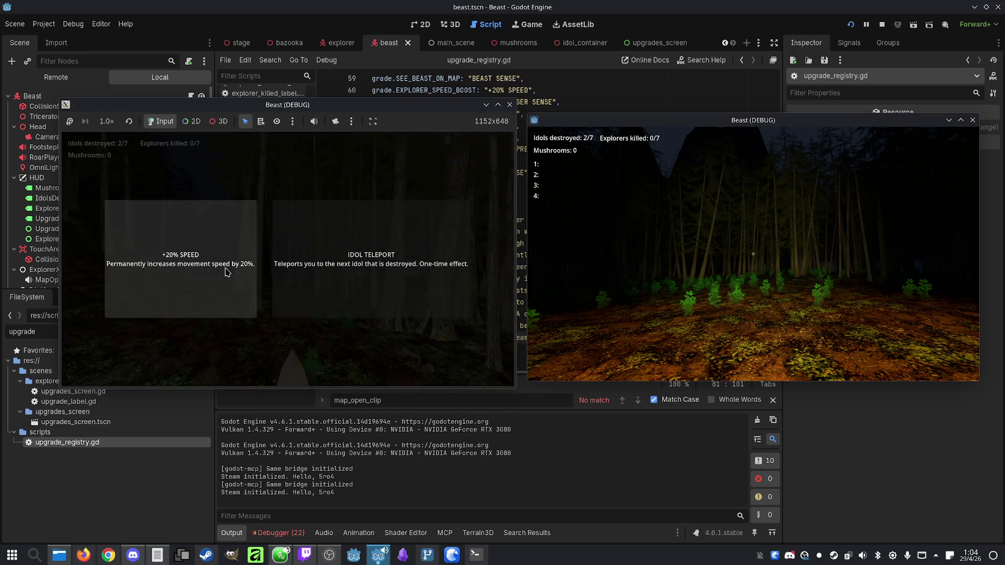
Pick the +20% SPEED upgrade and further offers, finishing with IDOL SENSE
{"action": "left_click", "coordinate": [224, 280]}
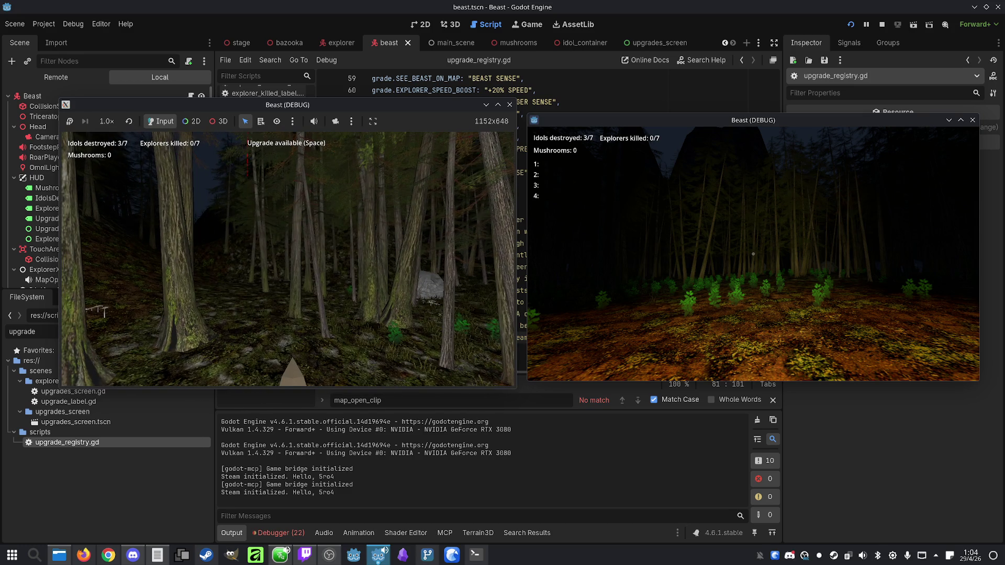
{"action": "left_click", "coordinate": [259, 280]}
{"action": "left_click", "coordinate": [229, 275]}
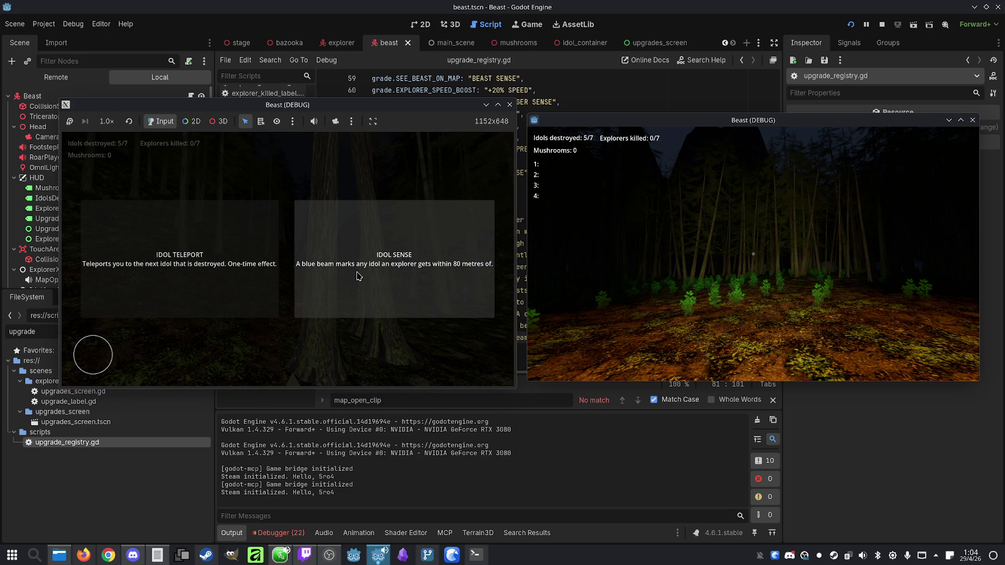
{"action": "left_click", "coordinate": [382, 293]}
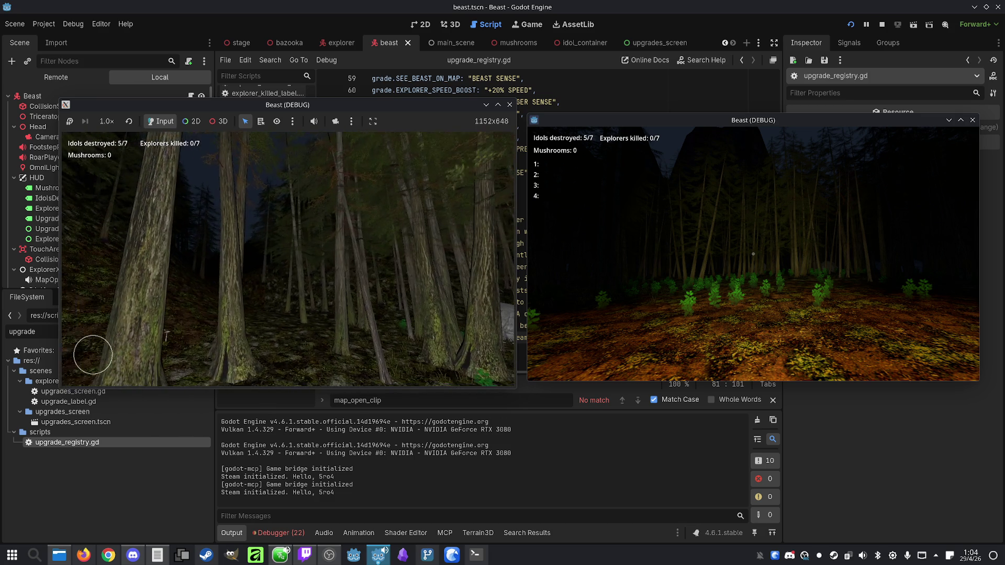
Stop the running Beast playtest and put the caret back into upgrade_registry.gd
{"action": "key", "text": "super"}
{"action": "key", "text": "super"}
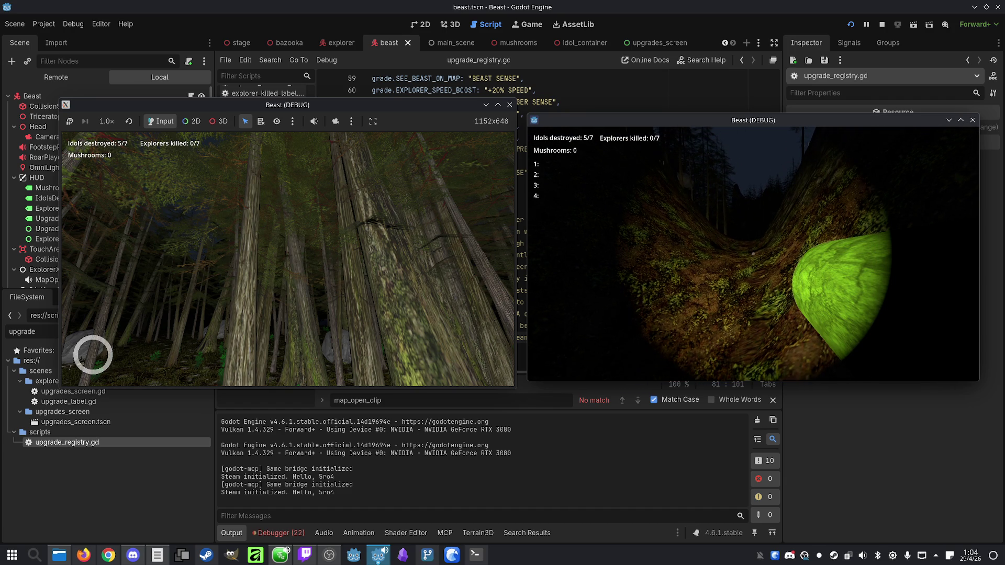
{"action": "key", "text": "super"}
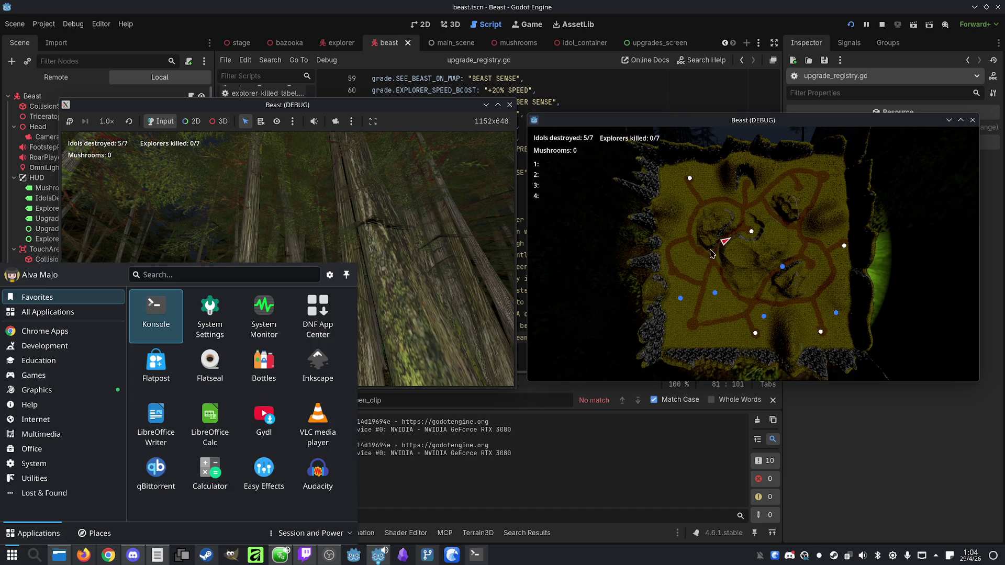
{"action": "key", "text": "super"}
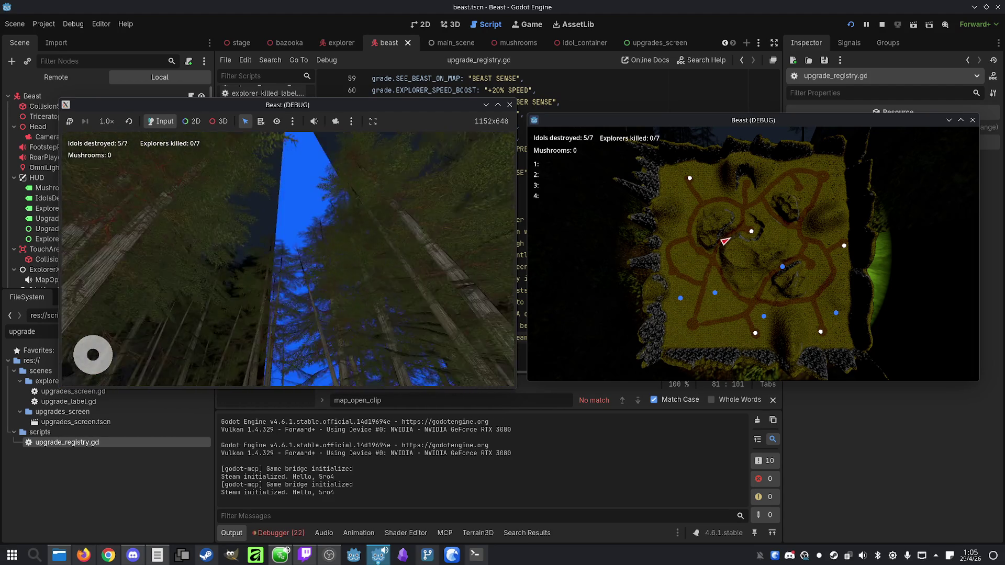
{"action": "key", "text": "super"}
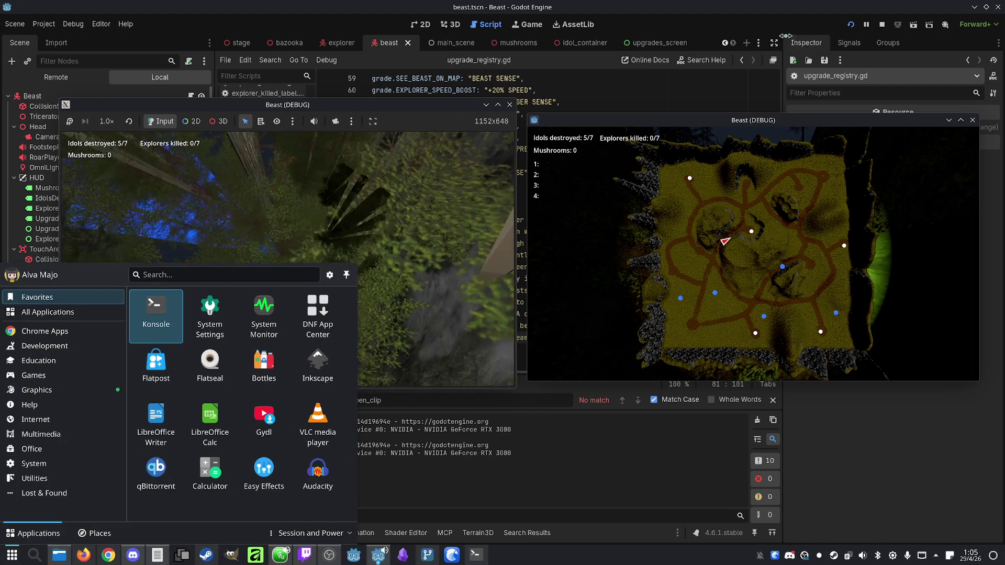
{"action": "left_click", "coordinate": [882, 24]}
{"action": "left_click", "coordinate": [591, 173]}
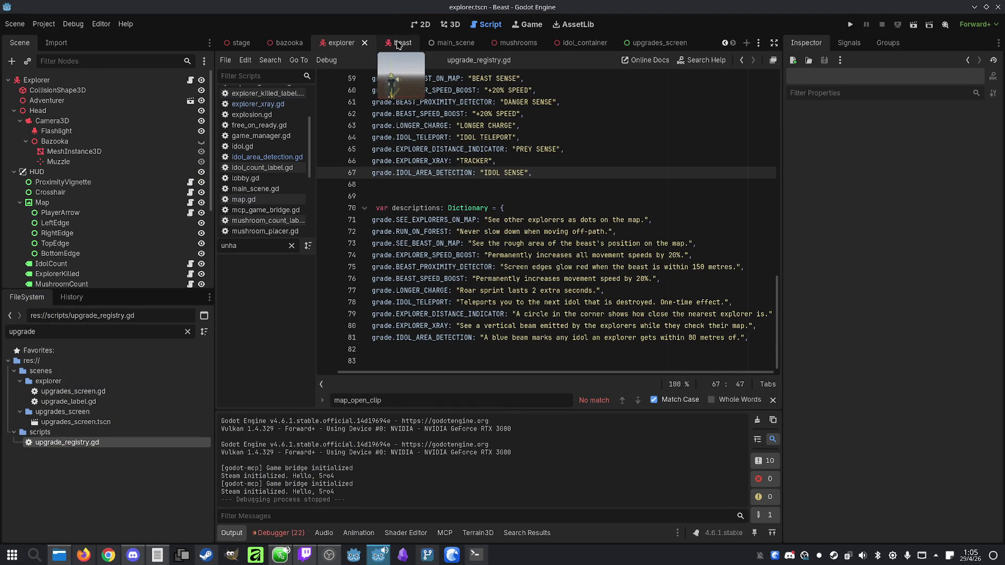
Look over the Idol node's idol.gd script in the idol_container scene
{"action": "left_click", "coordinate": [583, 44]}
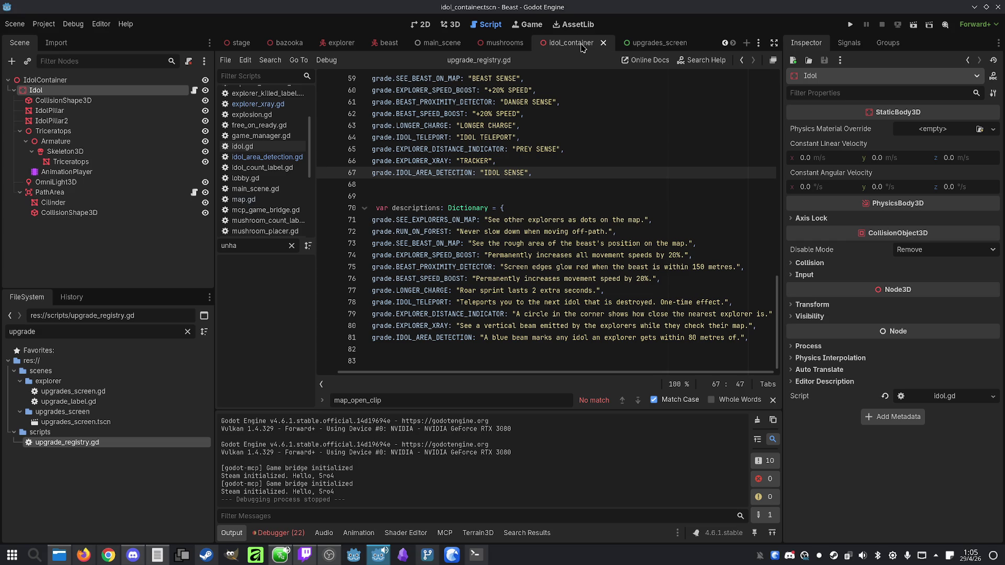
{"action": "left_click", "coordinate": [195, 90]}
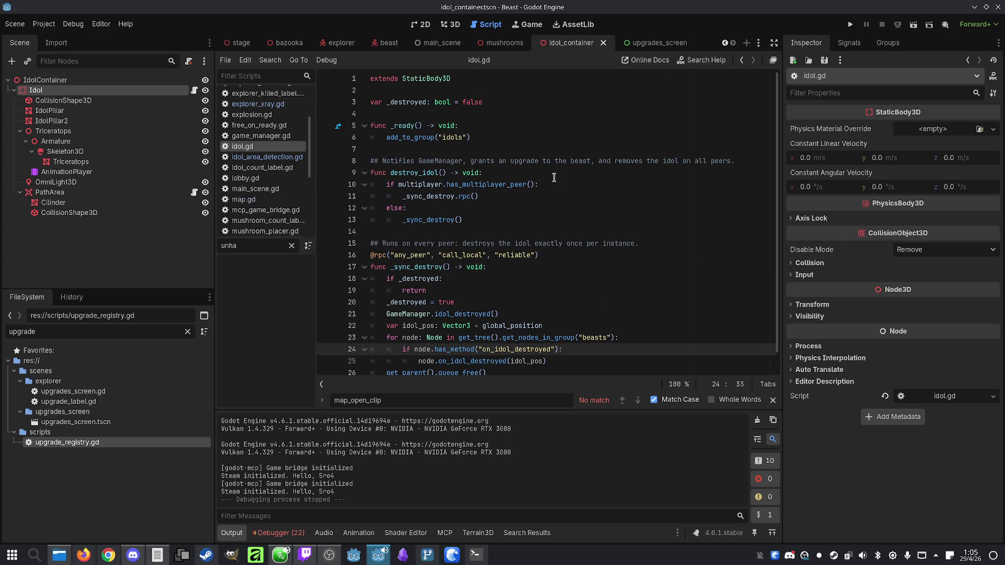
{"action": "scroll", "coordinate": [554, 180], "scroll_direction": "down", "scroll_amount": 1}
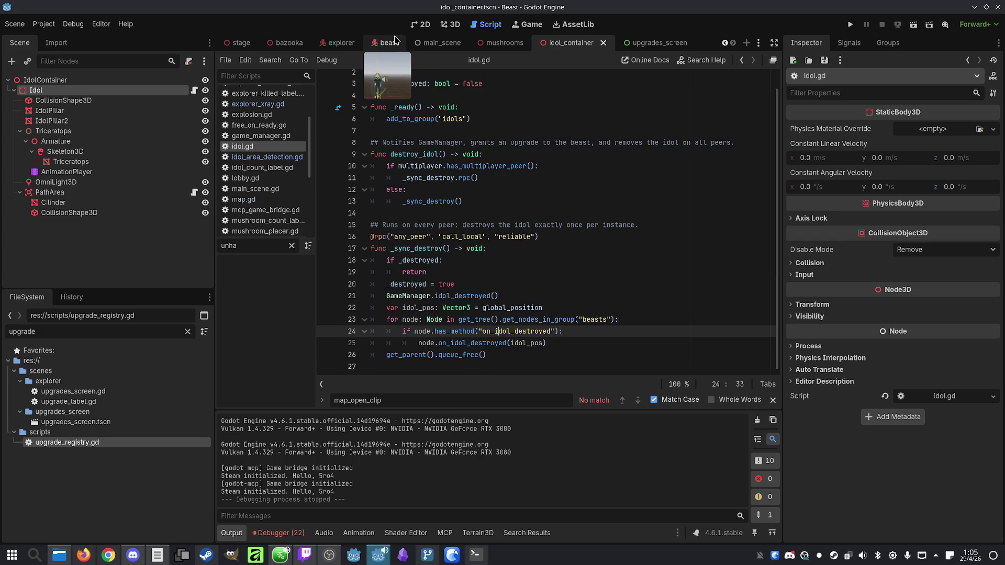
{"action": "scroll", "coordinate": [529, 263], "scroll_direction": "up", "scroll_amount": 1}
{"action": "scroll", "coordinate": [537, 256], "scroll_direction": "down", "scroll_amount": 1}
{"action": "left_click", "coordinate": [545, 279]}
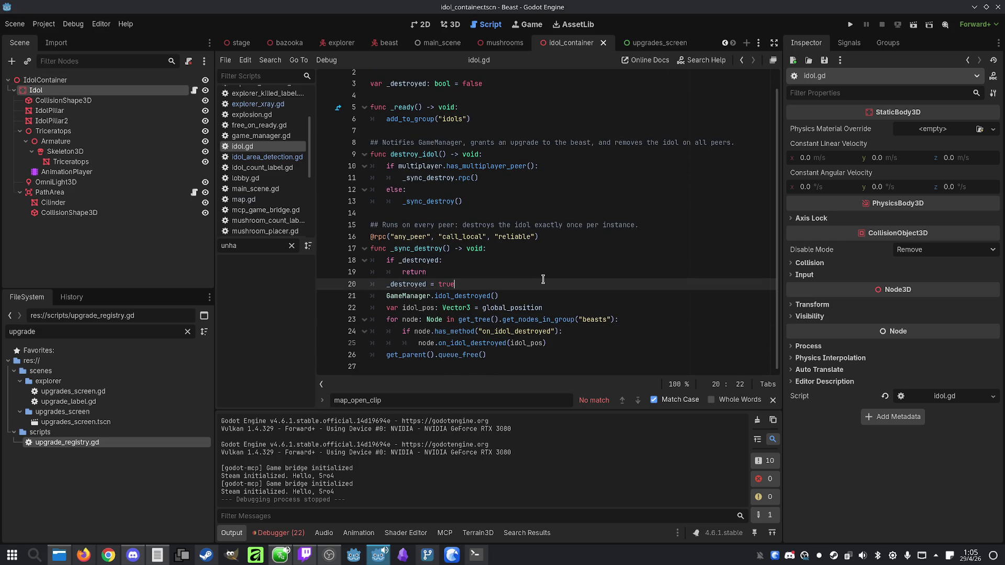
{"action": "scroll", "coordinate": [535, 268], "scroll_direction": "up", "scroll_amount": 1}
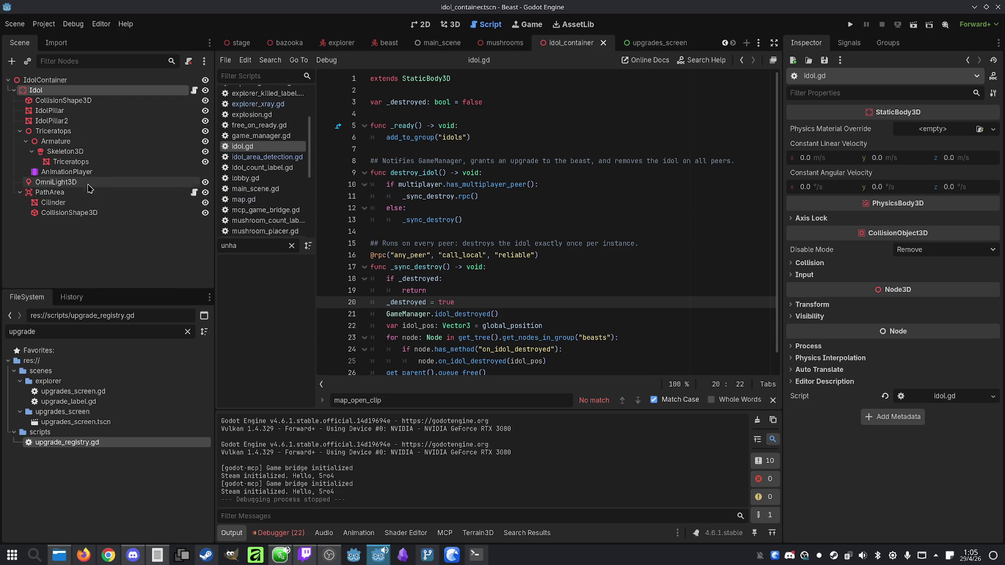
Open the IdolAreaDetection node's script in the beast scene and inspect the beacon albedo colour
{"action": "left_click", "coordinate": [375, 50]}
{"action": "left_click", "coordinate": [137, 268]}
{"action": "left_click", "coordinate": [139, 278]}
{"action": "left_click", "coordinate": [145, 269]}
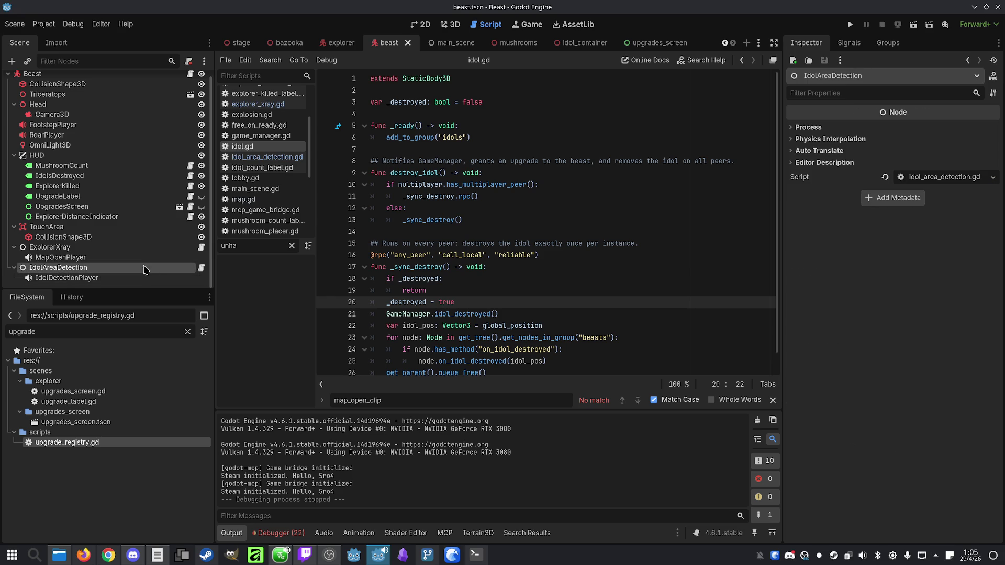
{"action": "left_click", "coordinate": [201, 267]}
{"action": "left_click", "coordinate": [601, 211]}
{"action": "scroll", "coordinate": [586, 215], "scroll_direction": "down", "scroll_amount": 2}
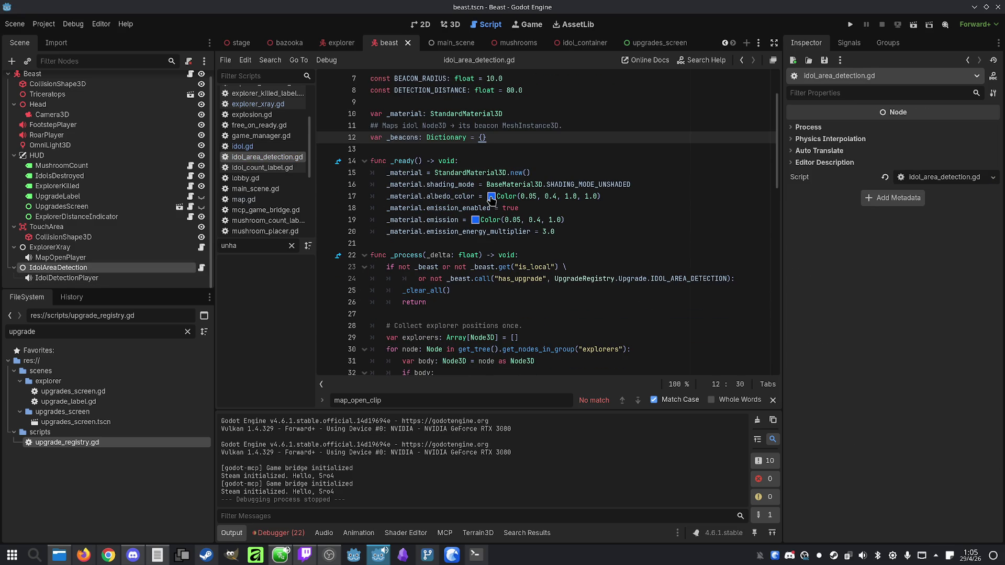
{"action": "left_click", "coordinate": [491, 199]}
{"action": "left_click", "coordinate": [499, 204]}
Set the albedo alpha and the emission blue from 1.0 to 0.5, save, and run
{"action": "left_click_drag", "start_coordinate": [583, 198], "coordinate": [593, 196]}
{"action": "type", "text": "0.5"}
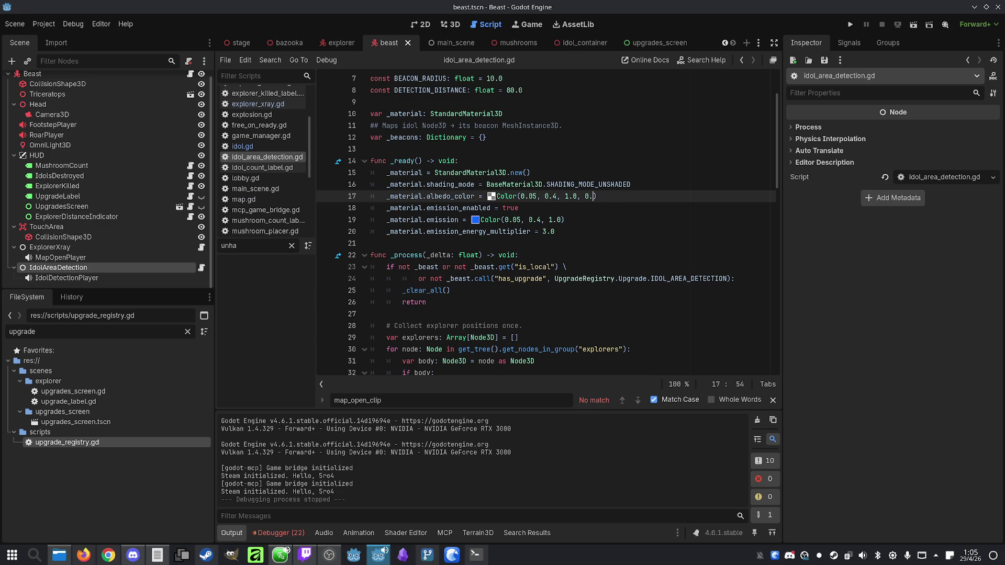
{"action": "left_click", "coordinate": [549, 214]}
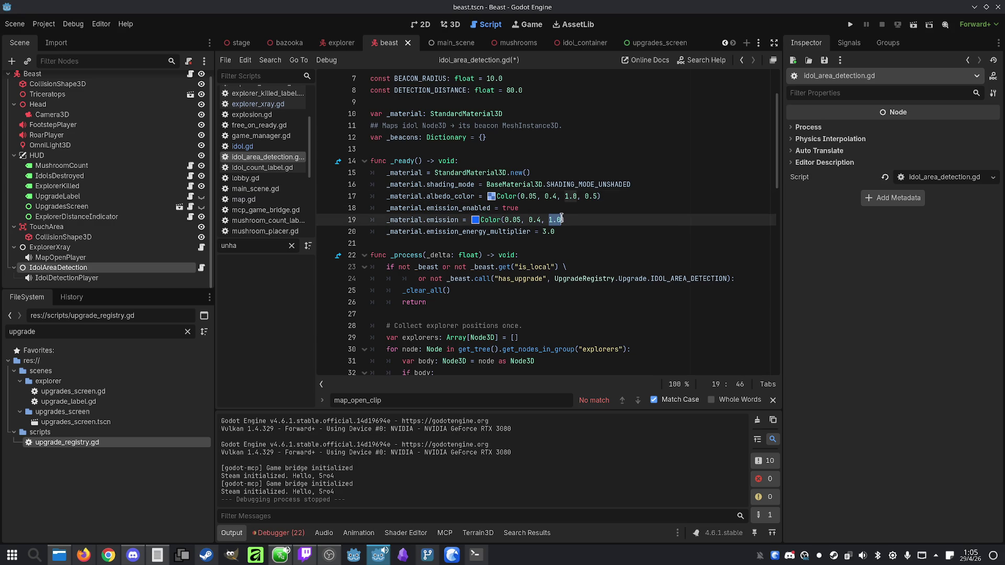
{"action": "type", "text": "0.5"}
{"action": "key", "text": "ctrl+s"}
{"action": "left_click", "coordinate": [850, 24]}
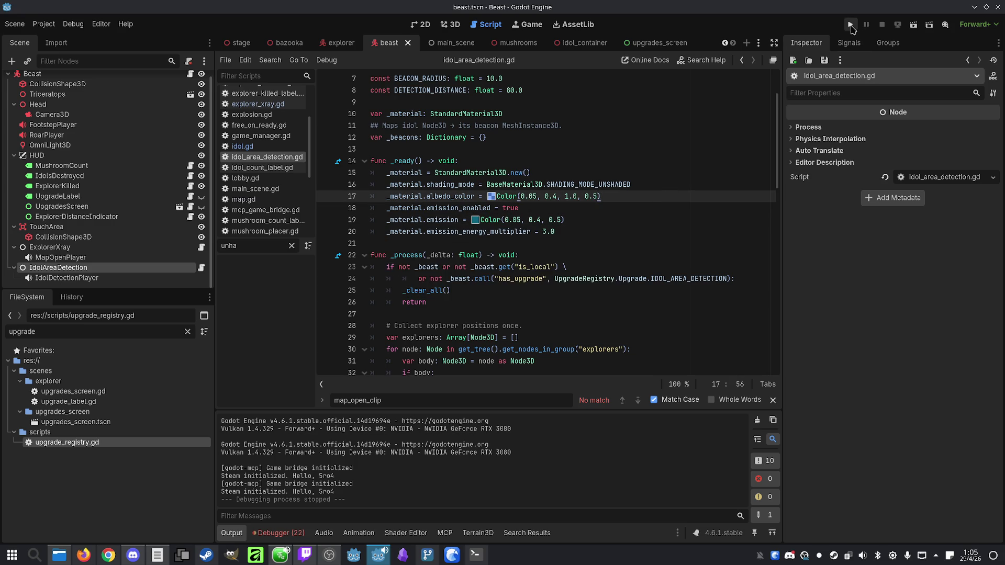
Arrange both game windows, host and join, make Player 1 the Beast, and start the match
{"action": "mouse_move", "coordinate": [545, 118]}
{"action": "left_mouse_down"}
{"action": "mouse_move", "coordinate": [694, 122]}
{"action": "mouse_move", "coordinate": [752, 107]}
{"action": "left_mouse_up"}
{"action": "mouse_move", "coordinate": [456, 99]}
{"action": "left_mouse_down"}
{"action": "mouse_move", "coordinate": [217, 79]}
{"action": "mouse_move", "coordinate": [237, 81]}
{"action": "left_mouse_up"}
{"action": "left_click_drag", "start_coordinate": [392, 80], "coordinate": [344, 82]}
{"action": "left_click", "coordinate": [284, 317]}
{"action": "left_click", "coordinate": [796, 332]}
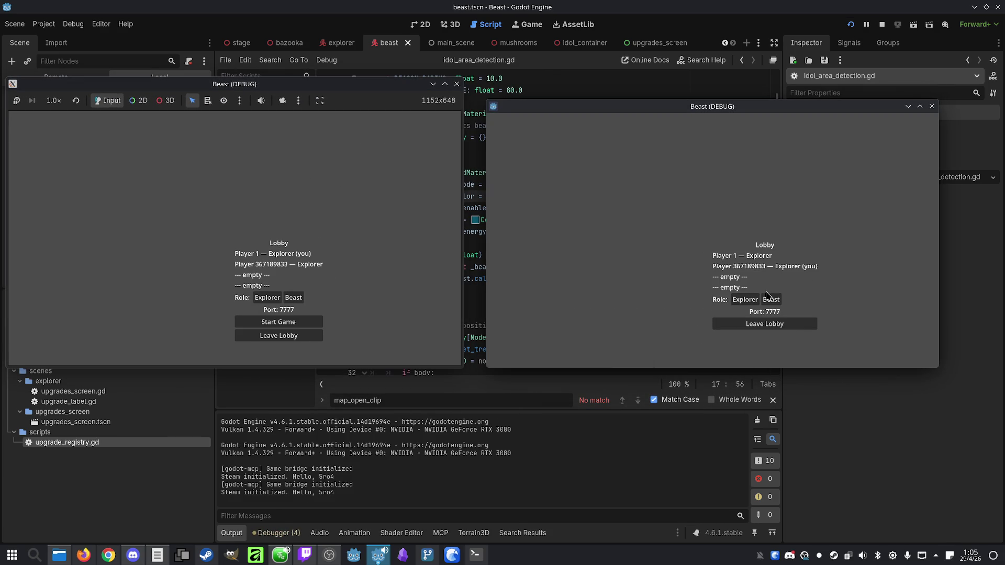
{"action": "left_click", "coordinate": [286, 299]}
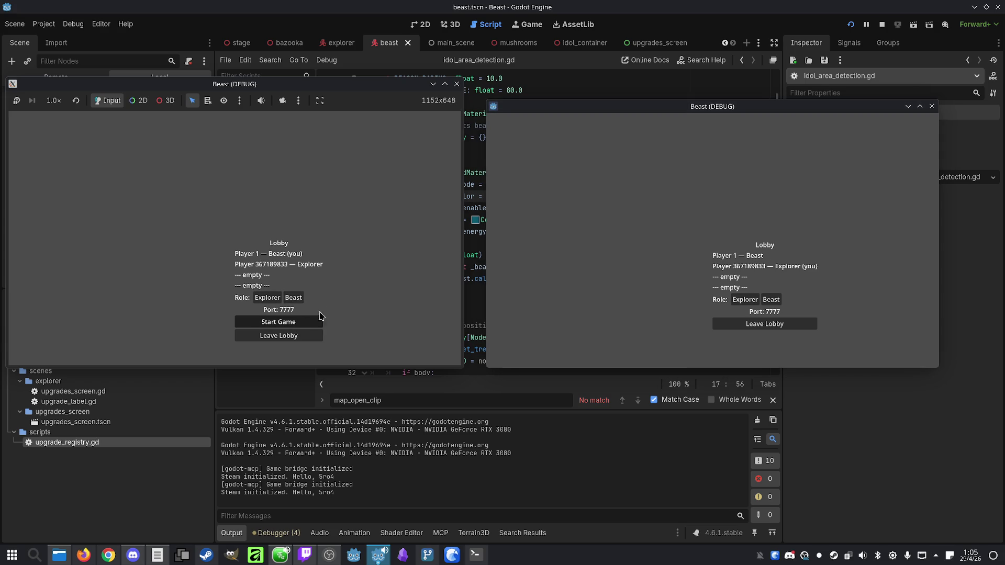
{"action": "left_click", "coordinate": [304, 322]}
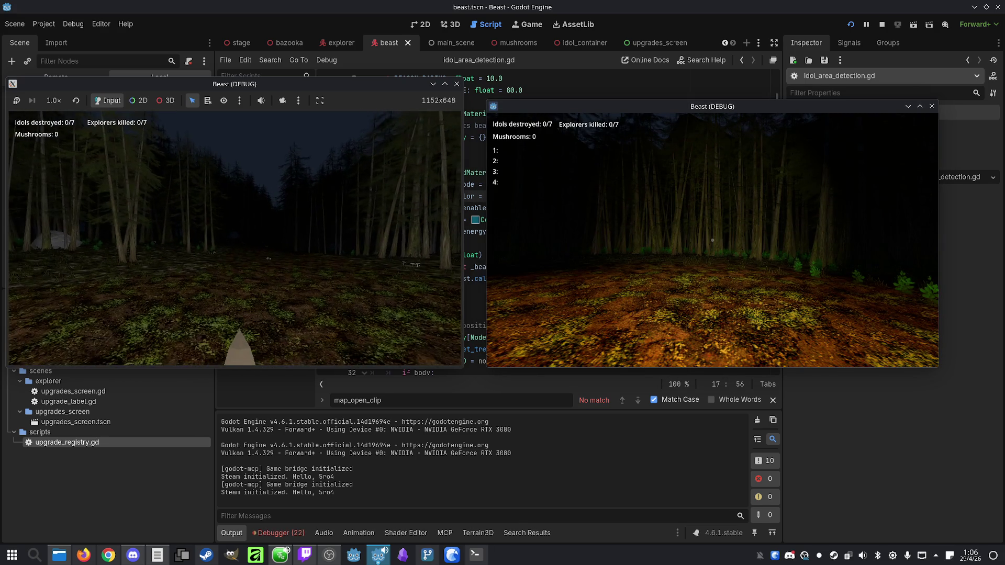
Take LONGER CHARGE, PREY SENSE and IDOL SENSE, view the blue idol beam, then stop
{"action": "key", "text": "space"}
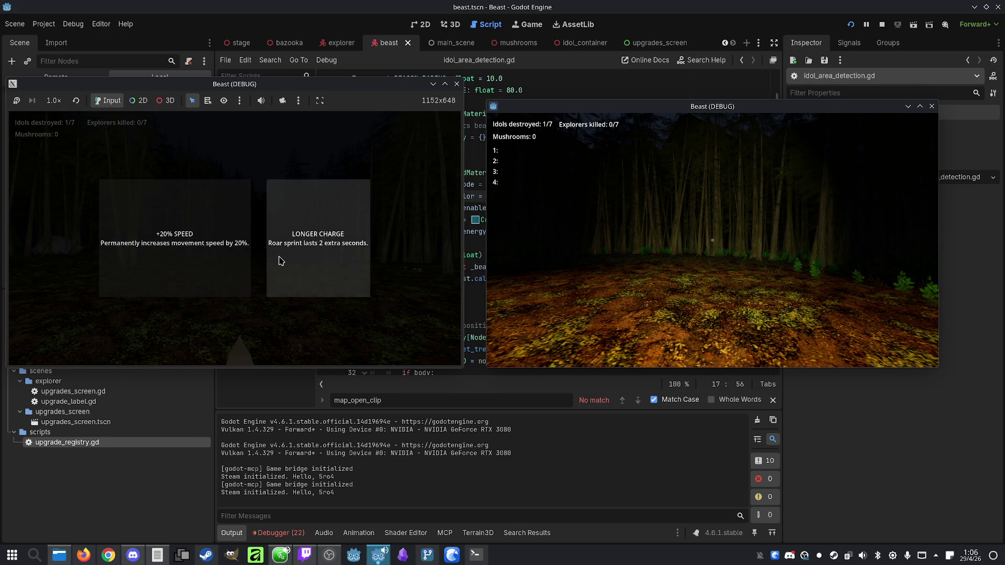
{"action": "left_click", "coordinate": [274, 261]}
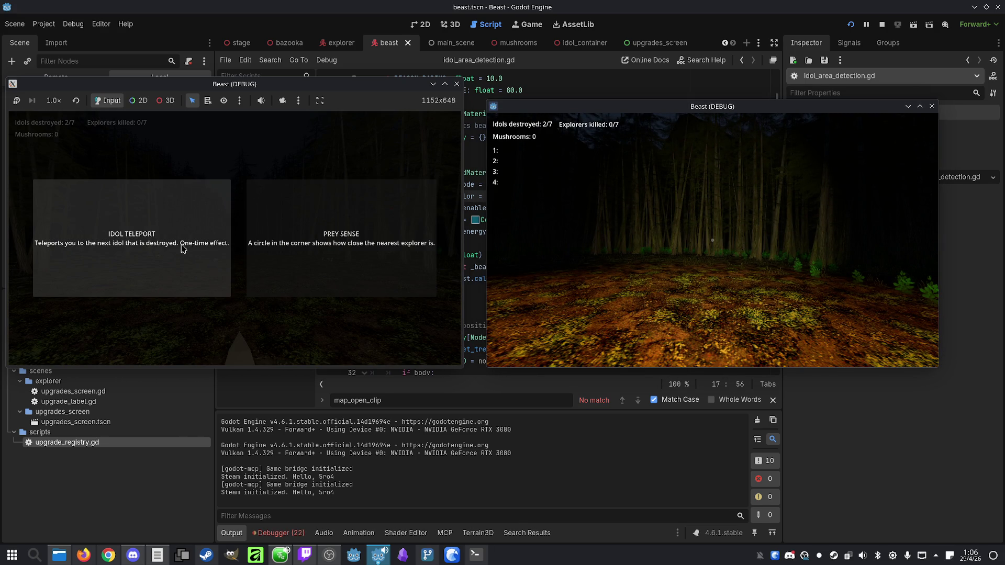
{"action": "left_click", "coordinate": [300, 251]}
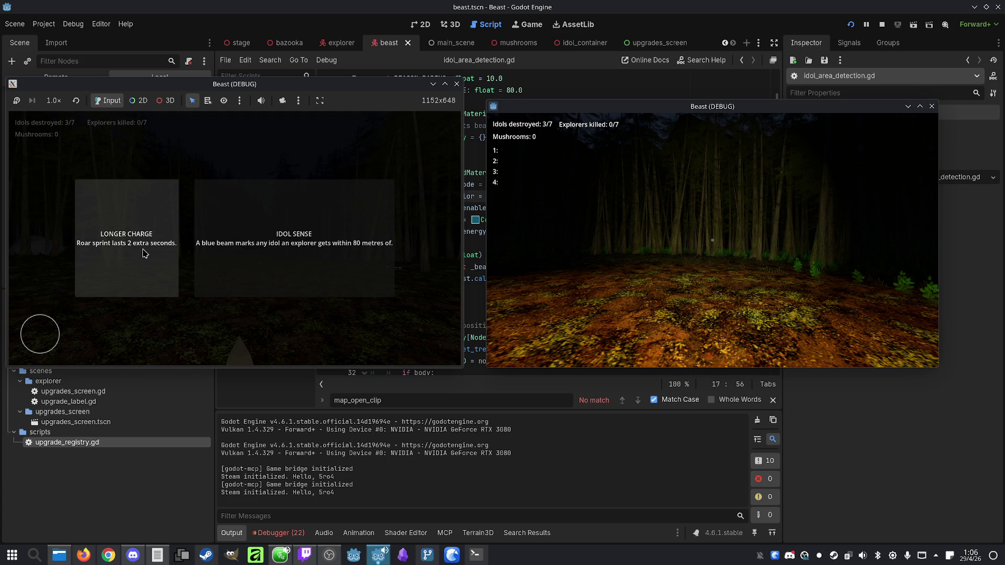
{"action": "left_click", "coordinate": [251, 251]}
{"action": "key", "text": "super"}
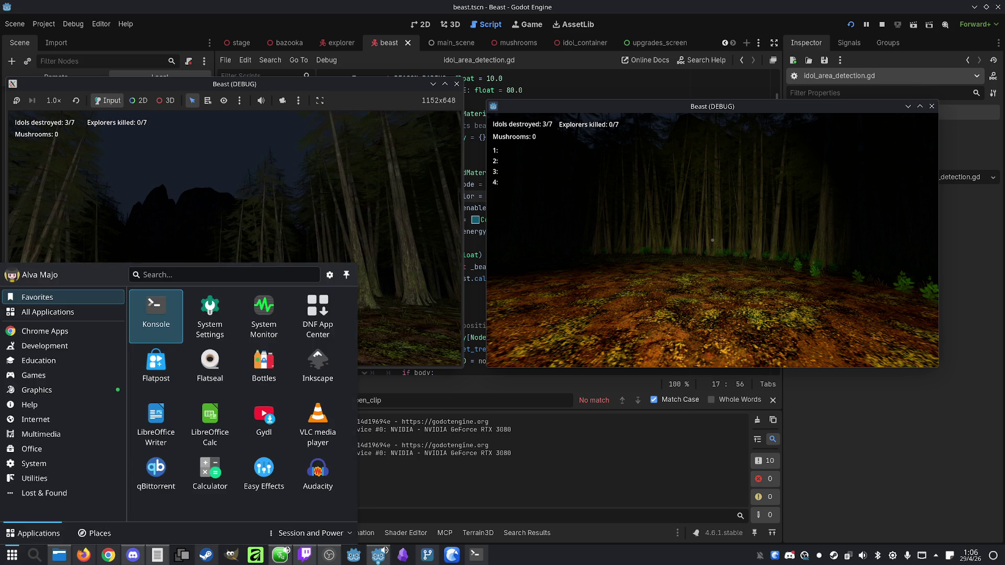
{"action": "key", "text": "super"}
{"action": "key", "text": "super"}
{"action": "key", "text": "super"}
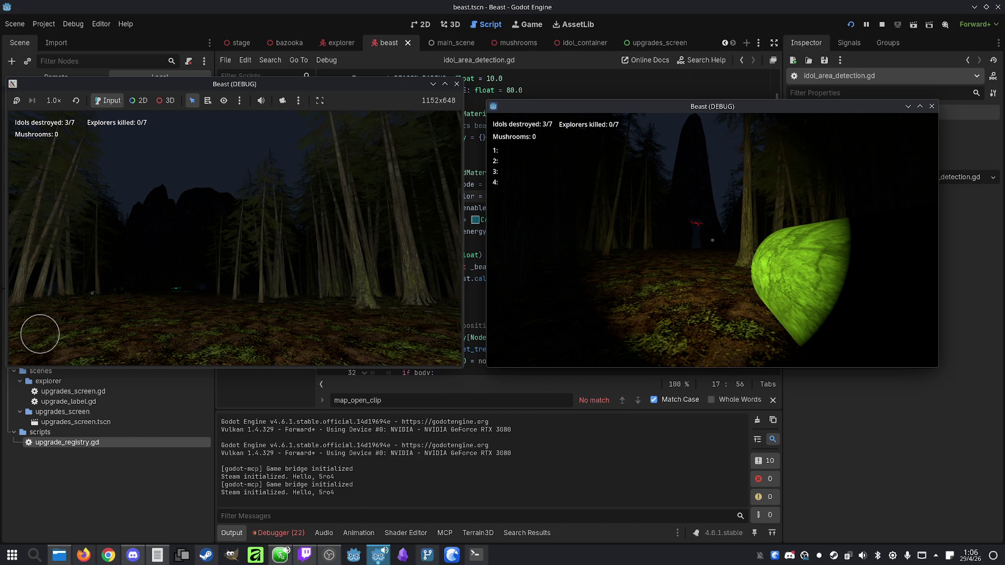
{"action": "key", "text": "super"}
{"action": "key", "text": "super"}
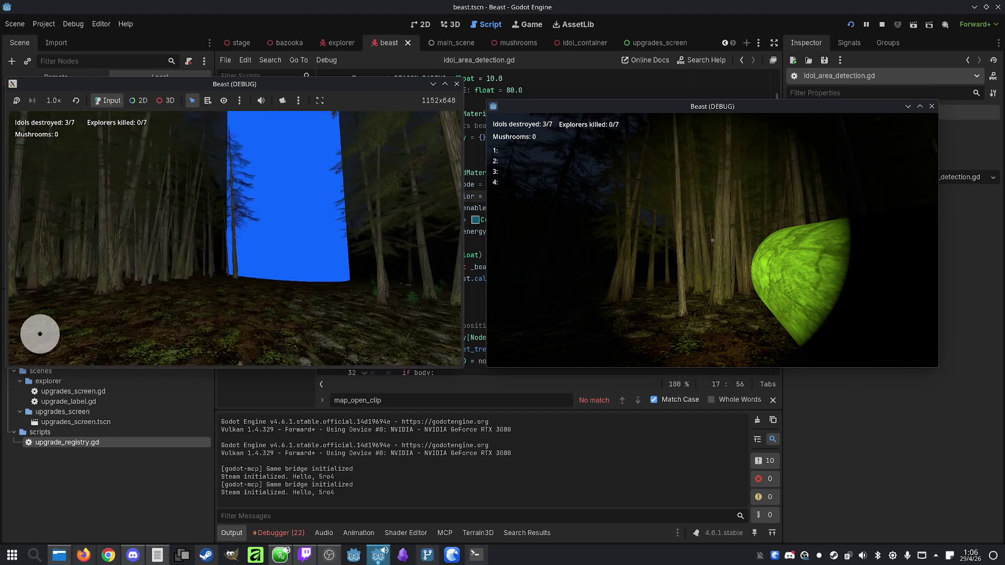
{"action": "key", "text": "super"}
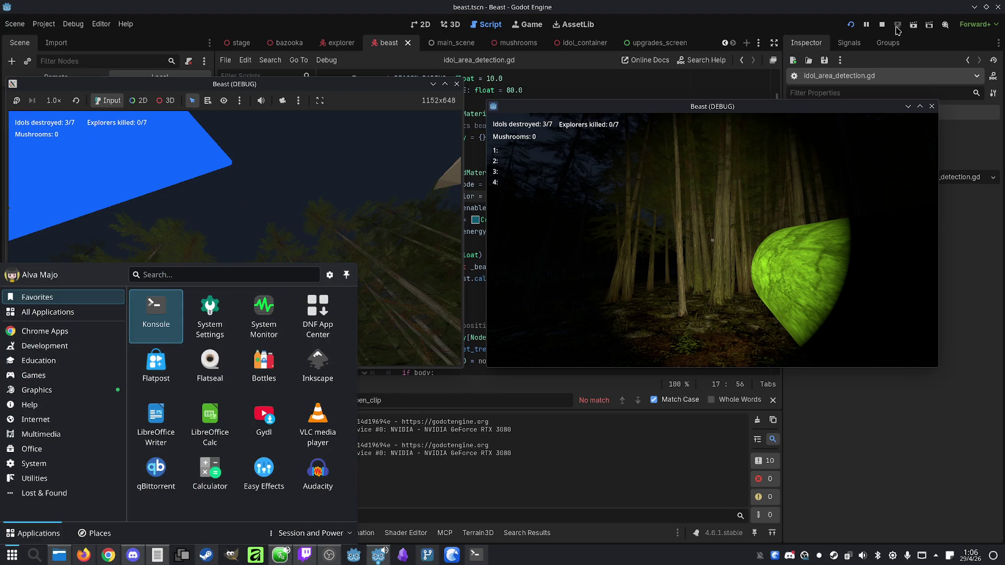
{"action": "left_click", "coordinate": [882, 25]}
Add a new line 18 setting _material.transparency = true in idol_area_detection.gd
{"action": "left_click", "coordinate": [670, 173]}
{"action": "left_click", "coordinate": [598, 219]}
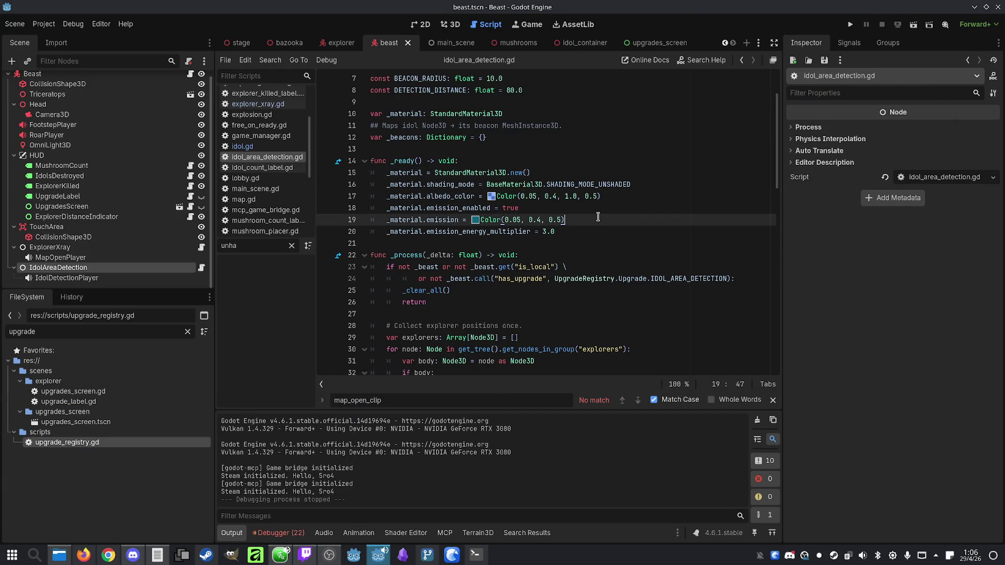
{"action": "double_click", "coordinate": [415, 196]}
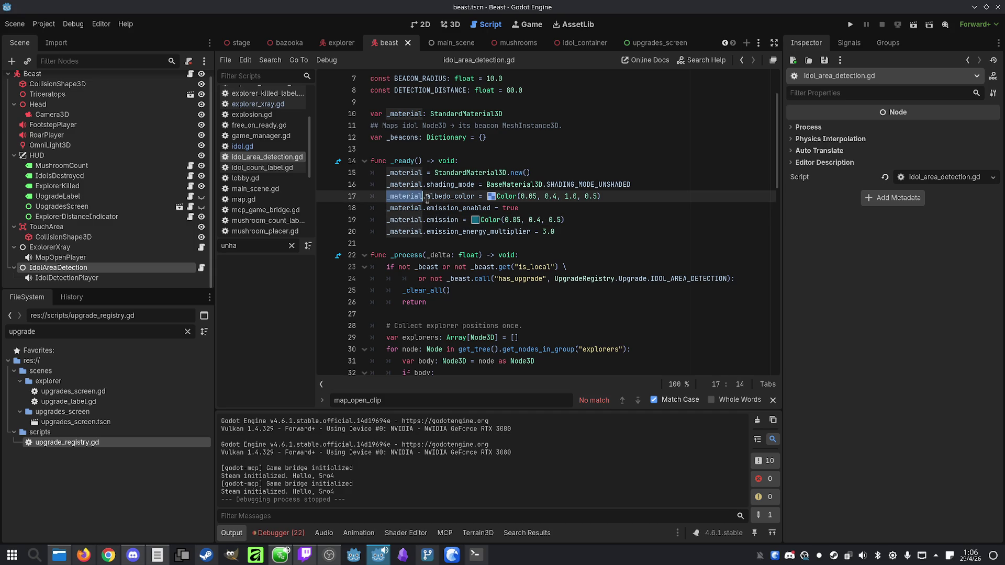
{"action": "key", "text": "ctrl+c"}
{"action": "left_click", "coordinate": [646, 199]}
{"action": "key", "text": "Return"}
{"action": "key", "text": "ctrl+v"}
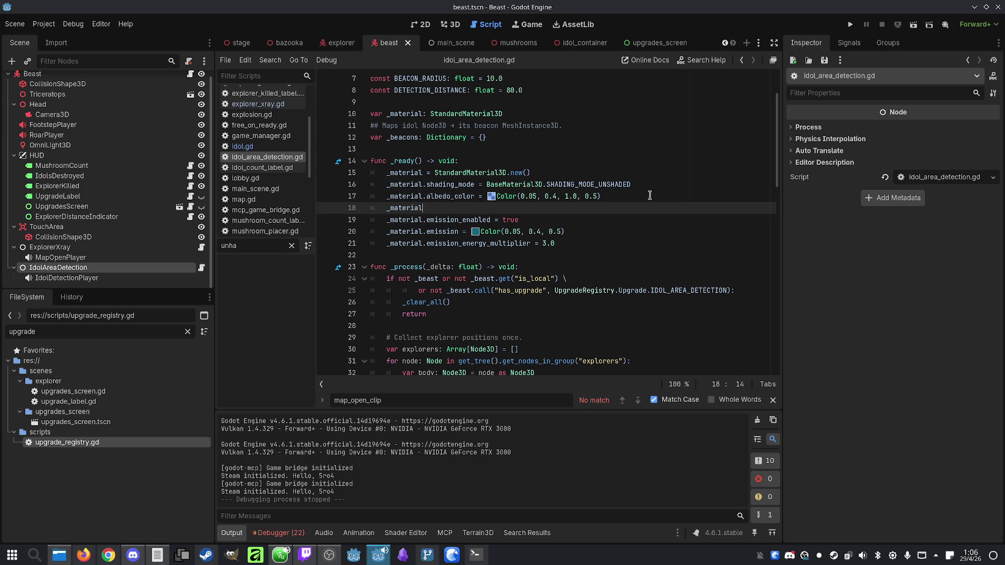
{"action": "type", "text": ".transparency"}
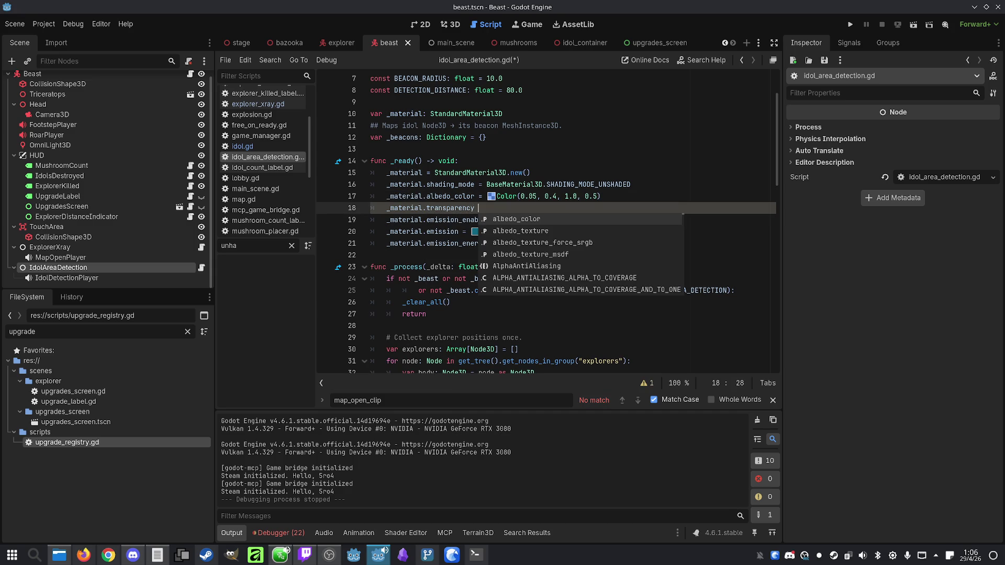
{"action": "type", "text": " = "}
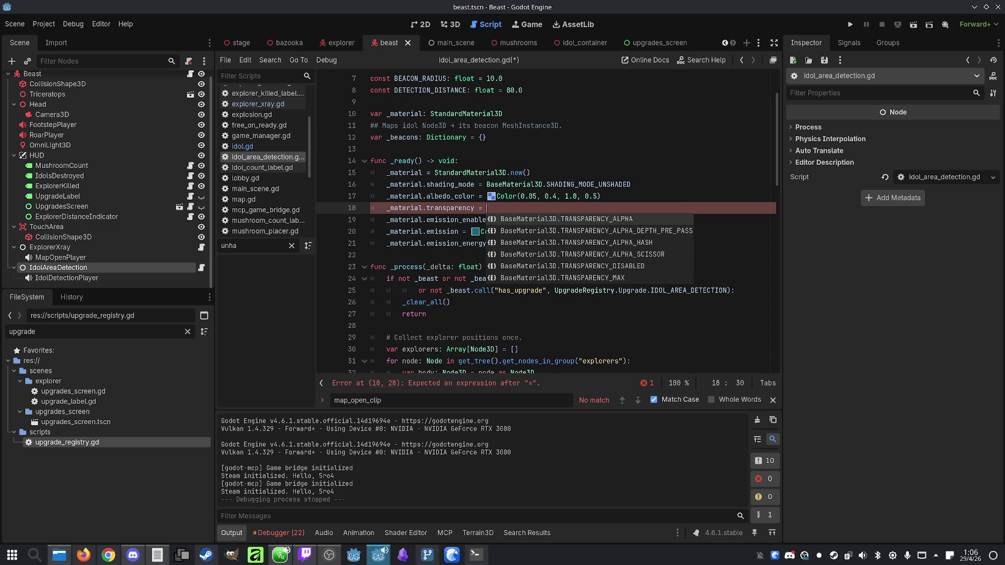
{"action": "type", "text": "true"}
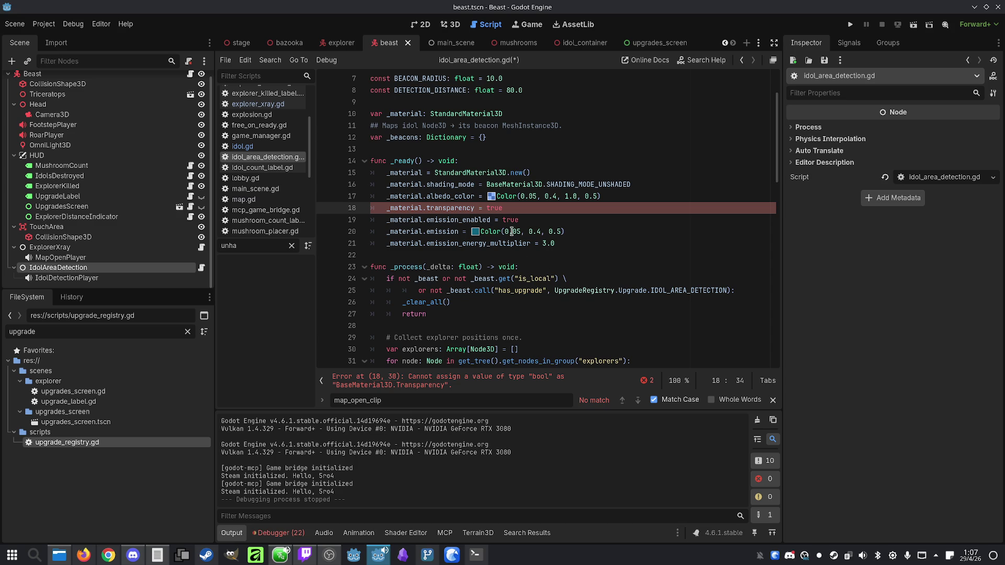
Replace true with BaseMaterial3D.TRANSPARENCY_ALPHA, save the script, and run the game
{"action": "double_click", "coordinate": [489, 208]}
{"action": "type", "text": "b"}
{"action": "key", "text": "BackSpace"}
{"action": "key", "text": "Return"}
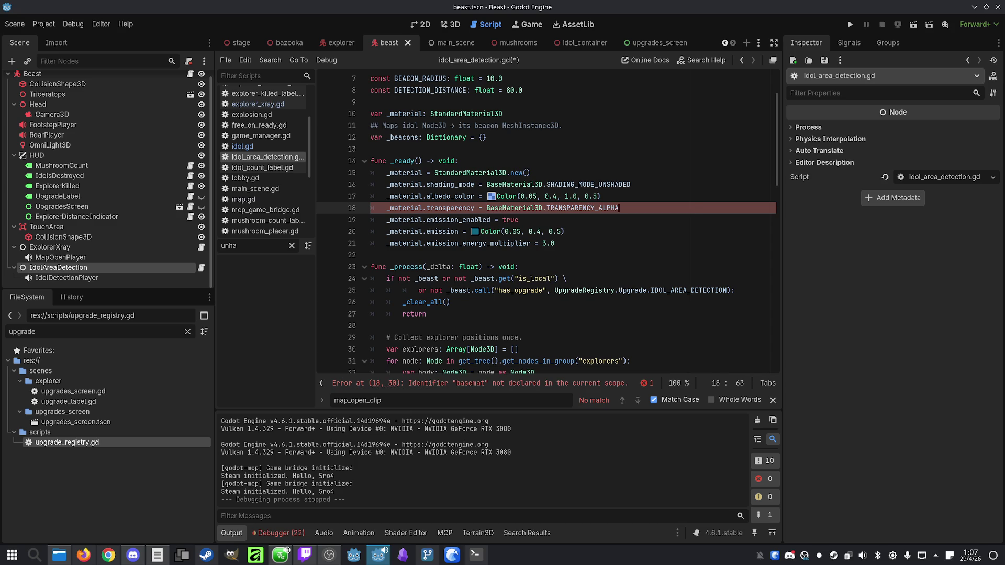
{"action": "key", "text": "ctrl+s"}
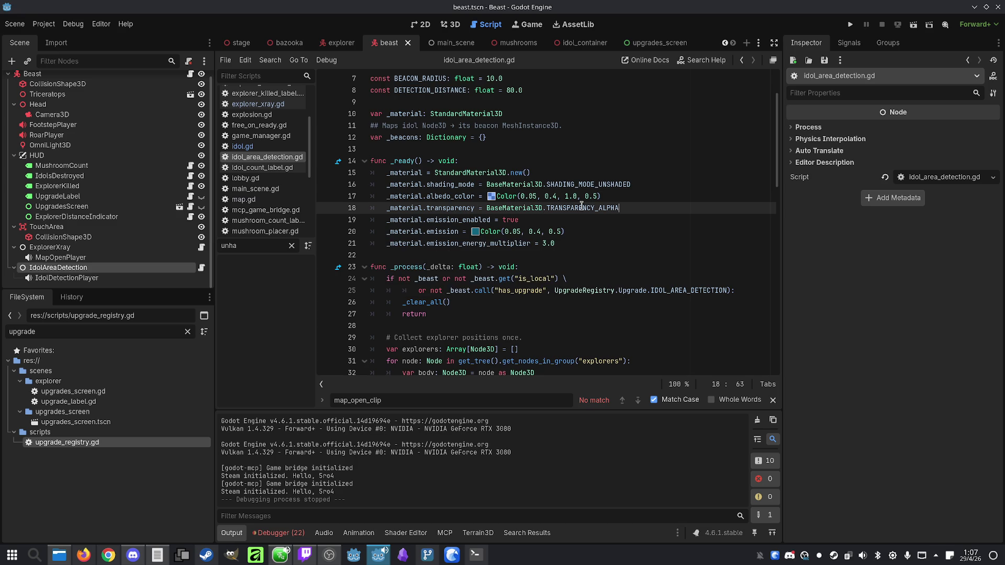
{"action": "left_click", "coordinate": [675, 195]}
{"action": "left_click", "coordinate": [850, 25]}
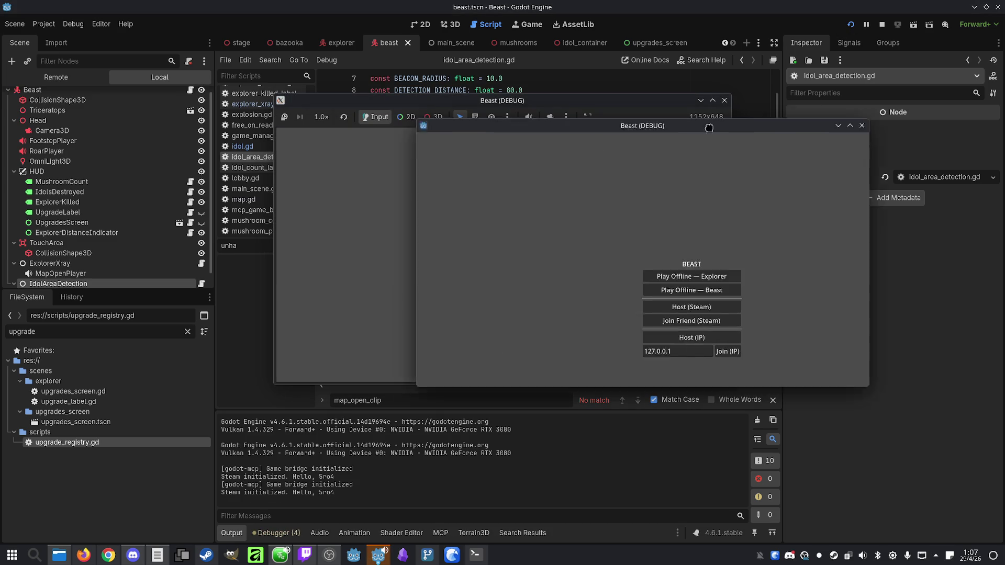
Host and join a match across both game windows with the host playing as Beast
{"action": "left_click_drag", "start_coordinate": [630, 105], "coordinate": [416, 115]}
{"action": "left_click", "coordinate": [345, 348]}
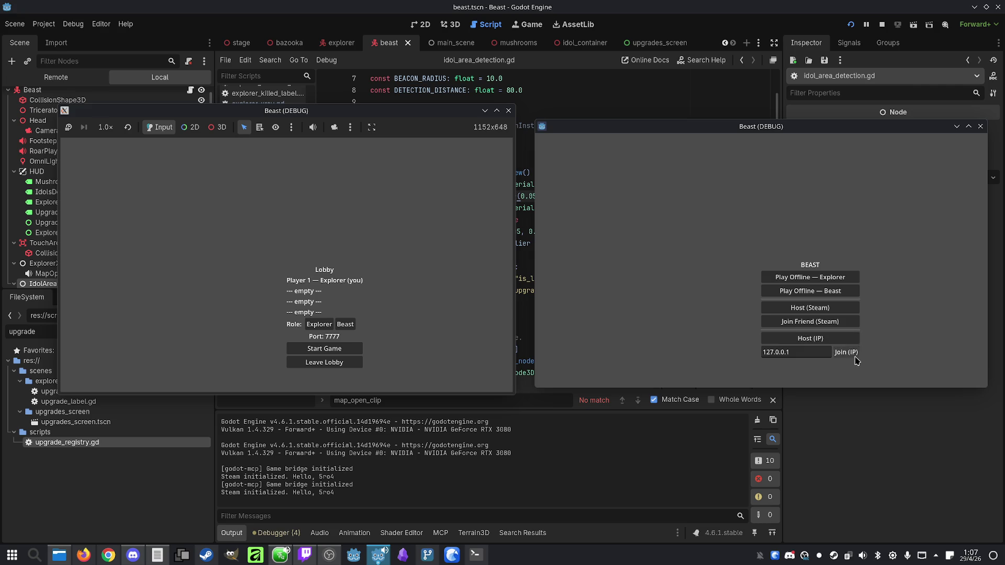
{"action": "left_click", "coordinate": [846, 353]}
{"action": "left_click", "coordinate": [344, 325]}
{"action": "left_click", "coordinate": [332, 348]}
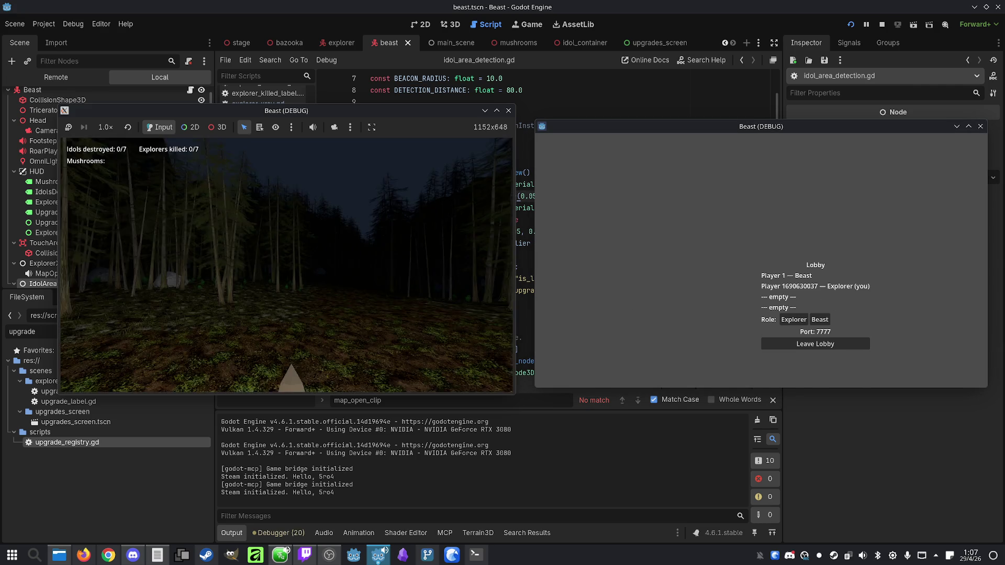
Walk the beast into an idol, then take +20% Speed, Tracker, Prey Sense and Idol Sense
{"action": "key", "text": "w"}
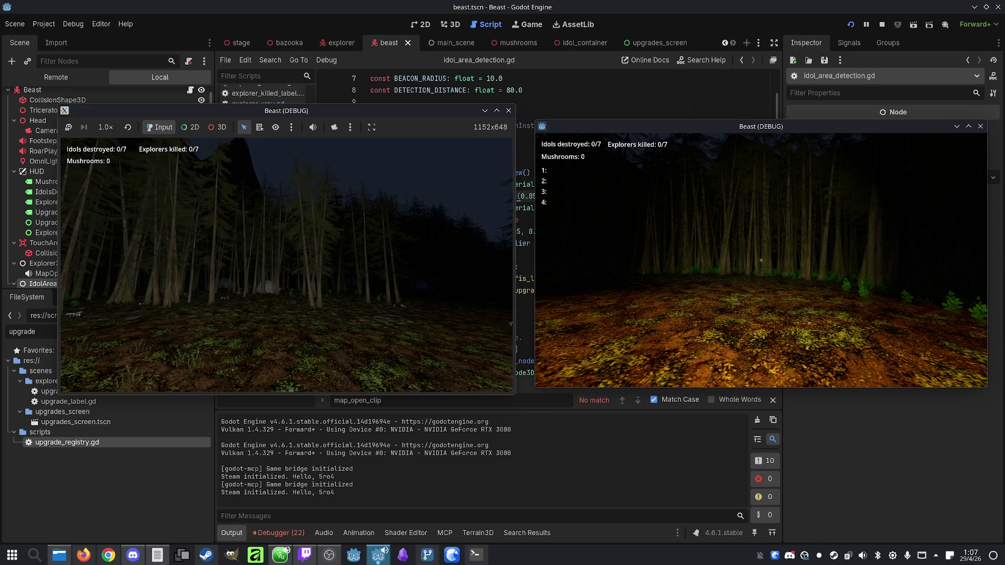
{"action": "key", "text": "w"}
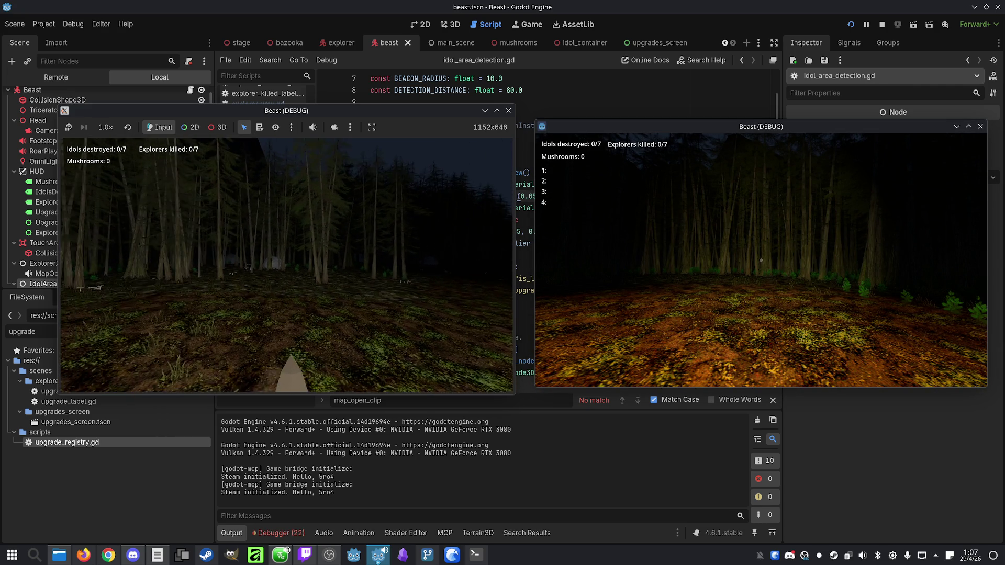
{"action": "key", "text": "w"}
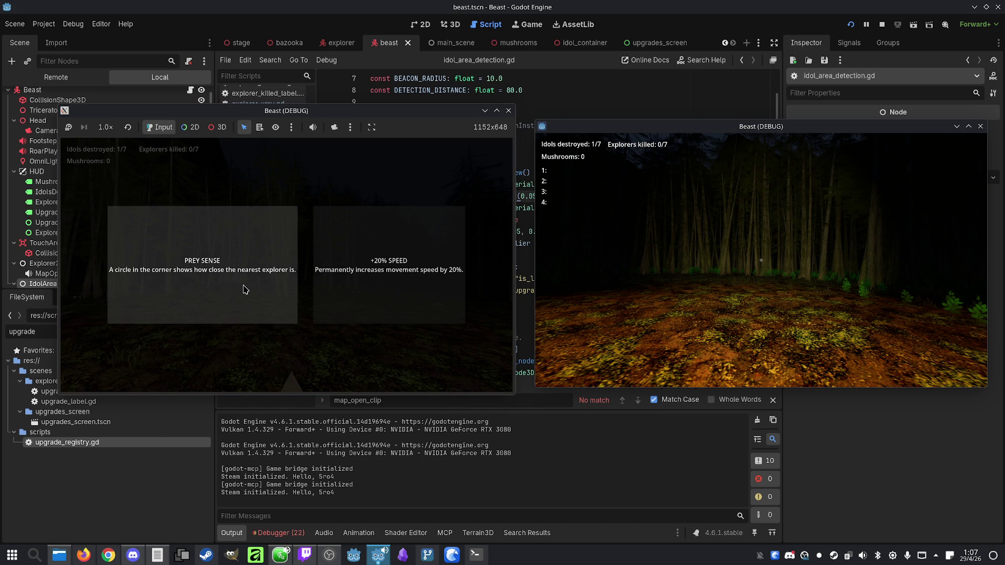
{"action": "left_click", "coordinate": [380, 285]}
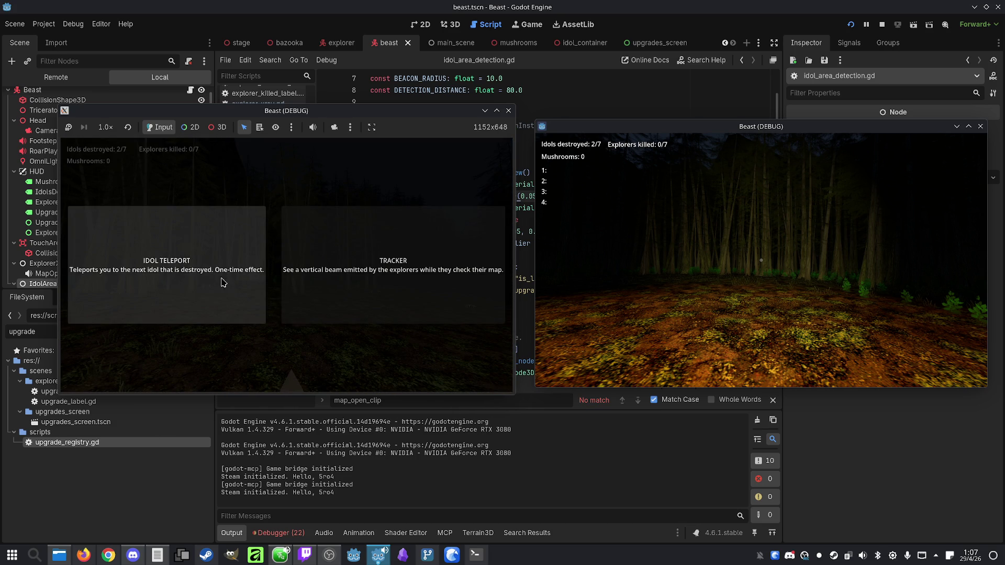
{"action": "left_click", "coordinate": [288, 269]}
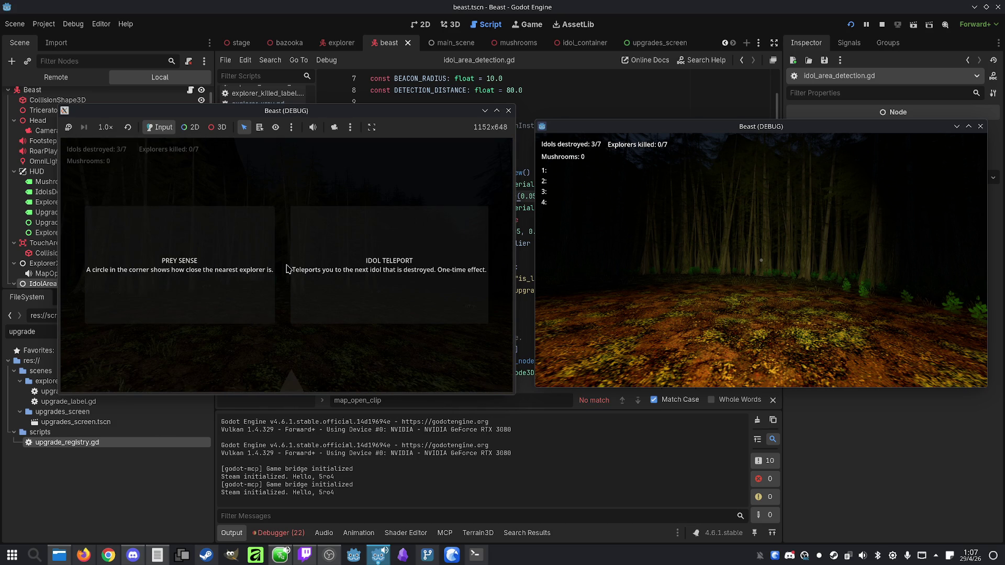
{"action": "left_click", "coordinate": [195, 283]}
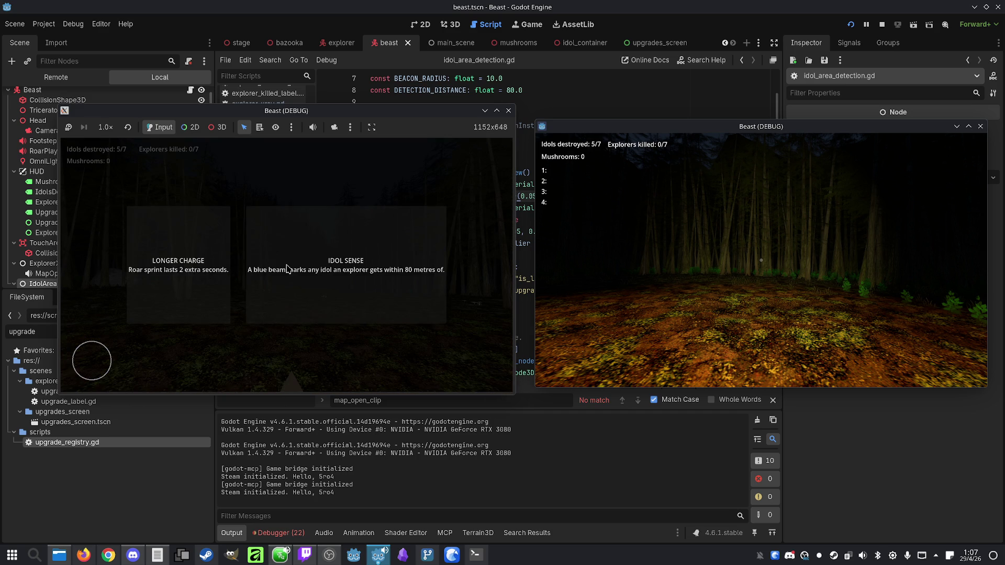
{"action": "left_click", "coordinate": [256, 285]}
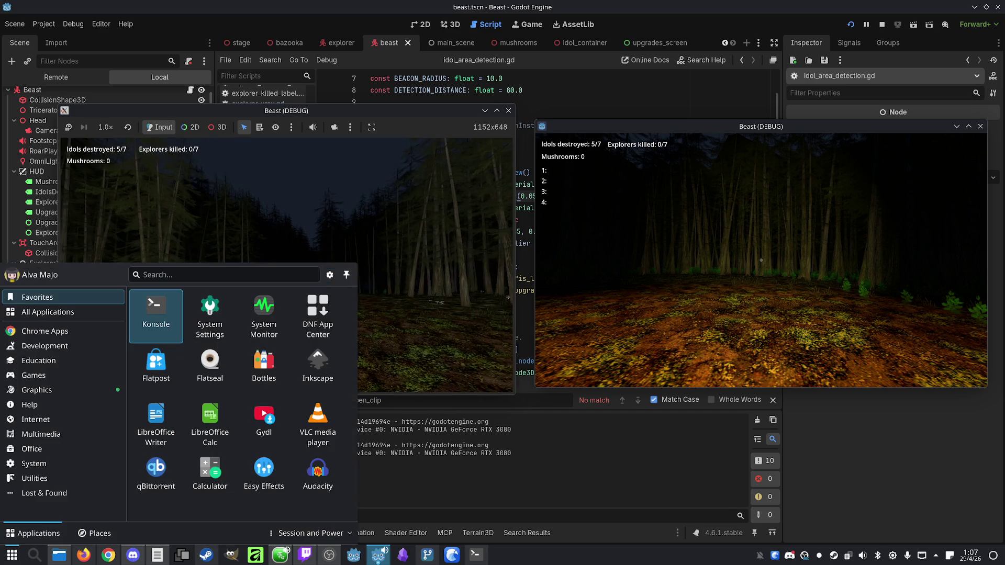
Watch the Idol Sense beam in play, then stop the game
{"action": "key", "text": "super"}
{"action": "key", "text": "Escape"}
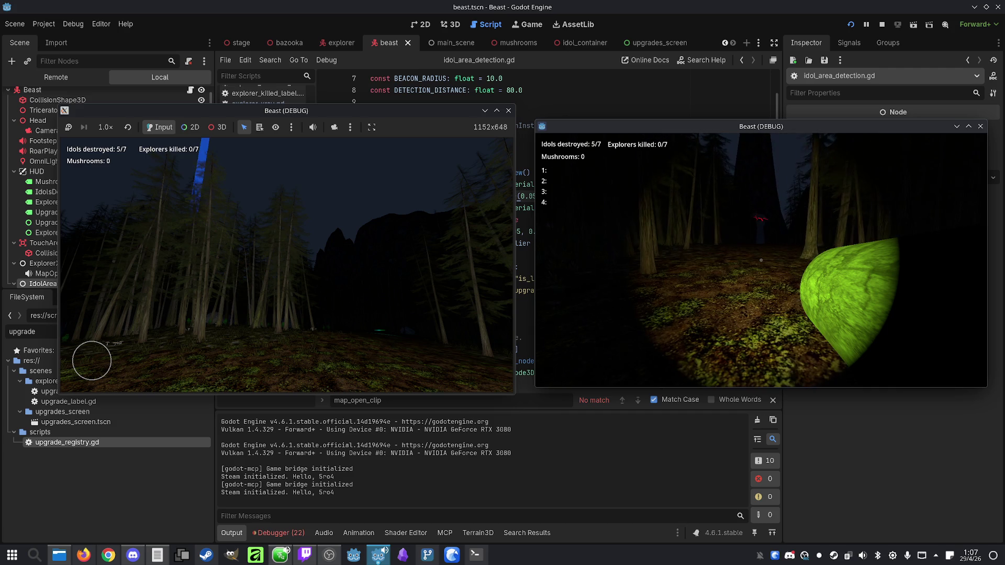
{"action": "key", "text": "super"}
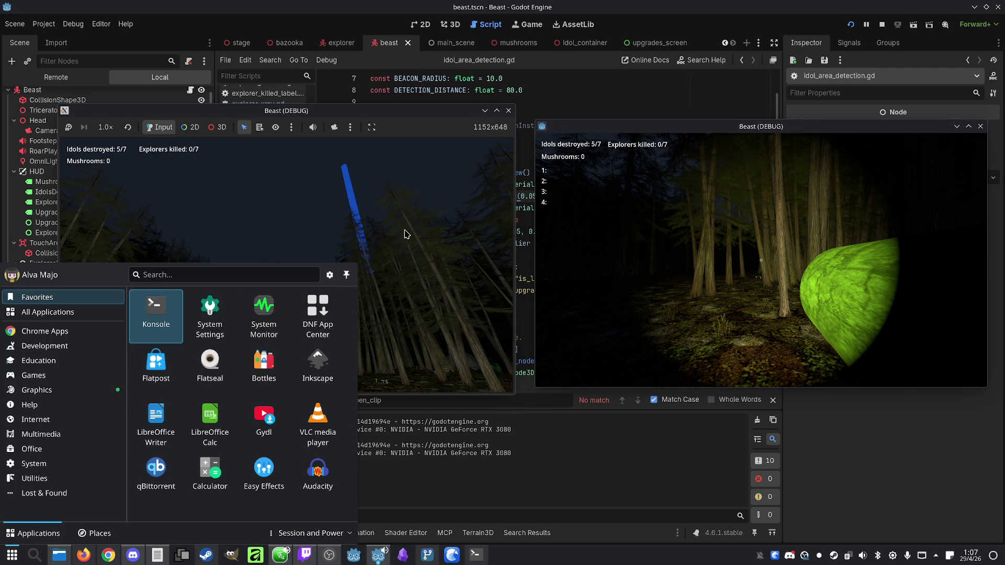
{"action": "left_click", "coordinate": [407, 234]}
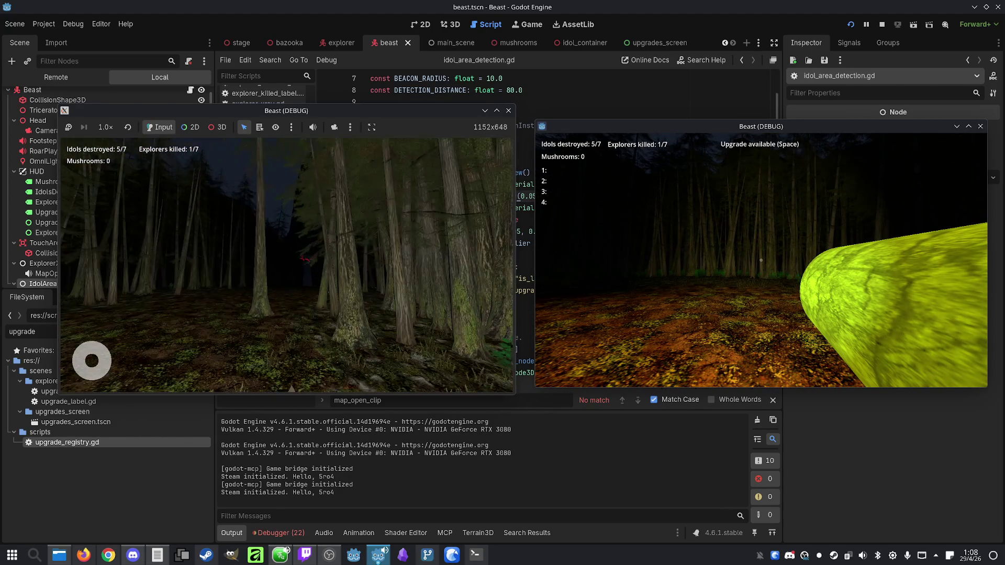
{"action": "key", "text": "super"}
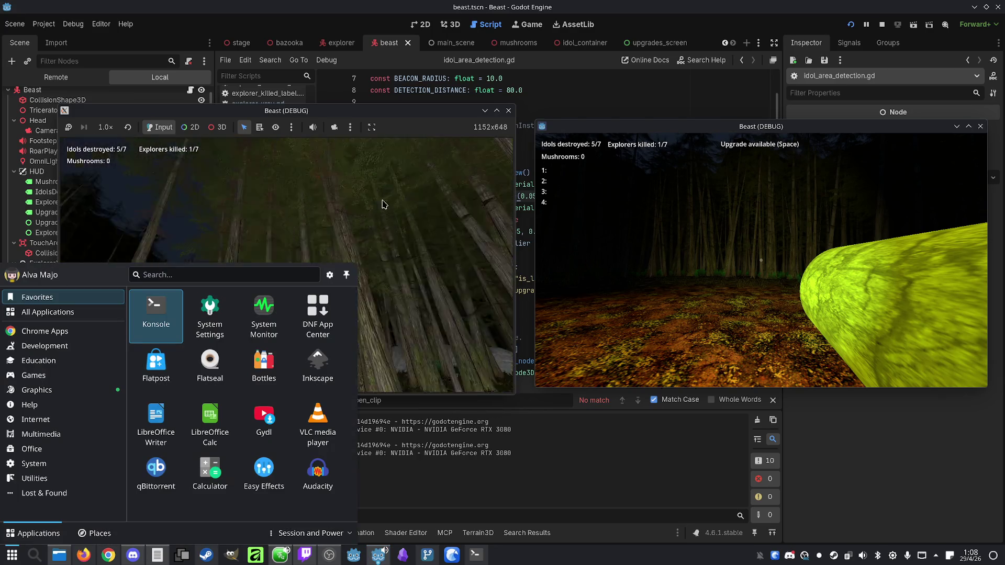
{"action": "left_click", "coordinate": [882, 24]}
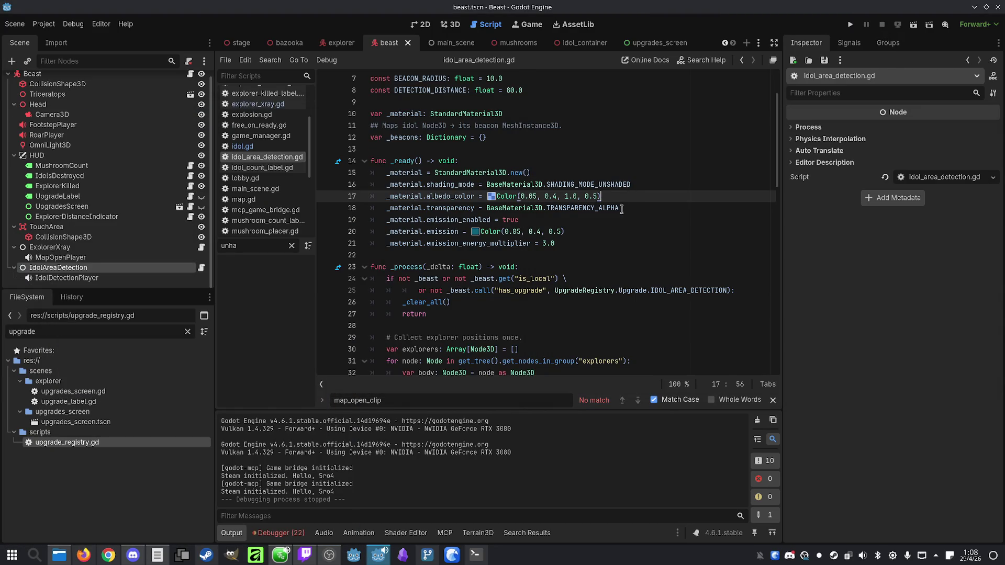
Set DETECTION_DISTANCE to 100.0 and save idol_area_detection.gd
{"action": "left_click", "coordinate": [615, 227]}
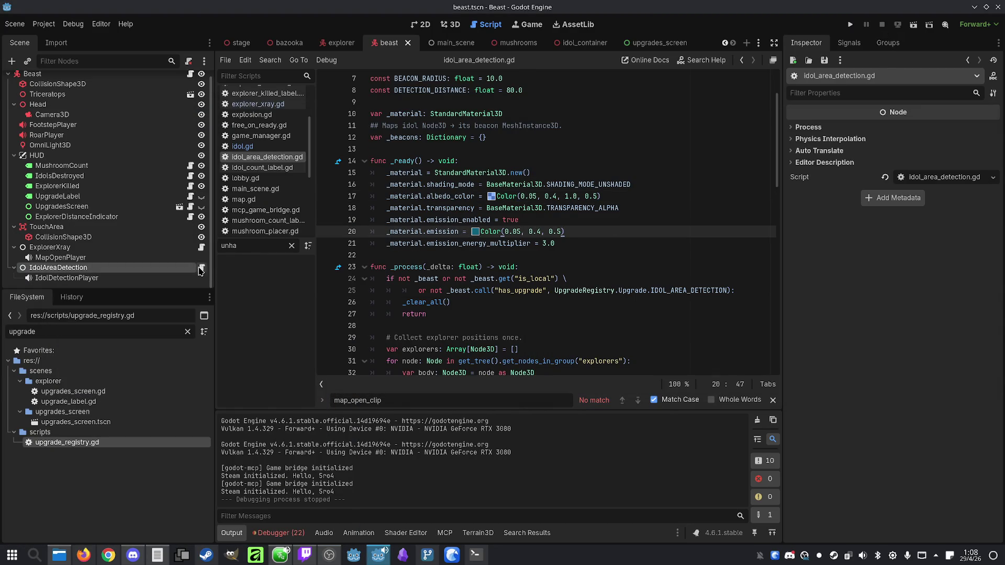
{"action": "scroll", "coordinate": [636, 188], "scroll_direction": "up", "scroll_amount": 2}
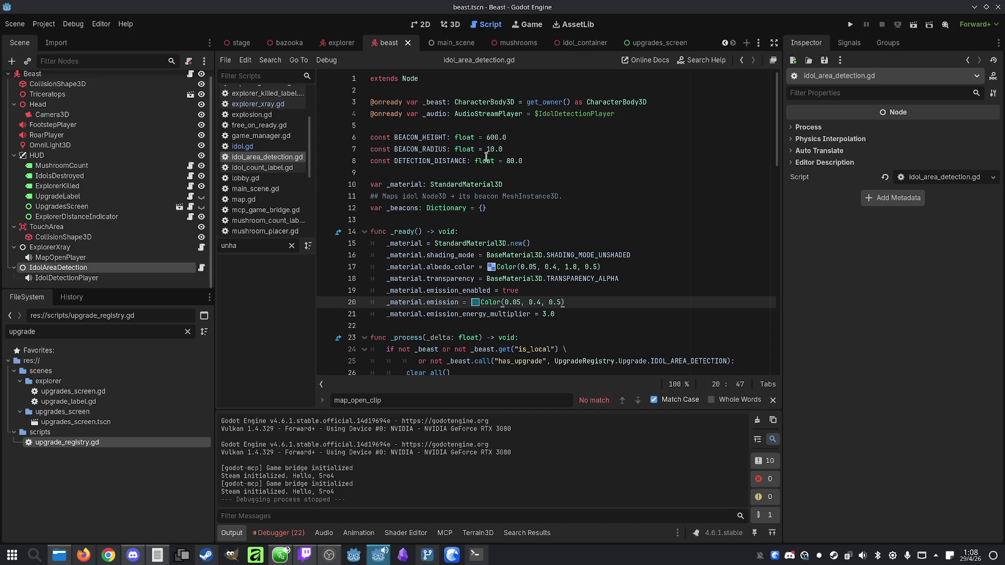
{"action": "left_click", "coordinate": [509, 162]}
{"action": "type", "text": "0"}
{"action": "key", "text": "ctrl+s"}
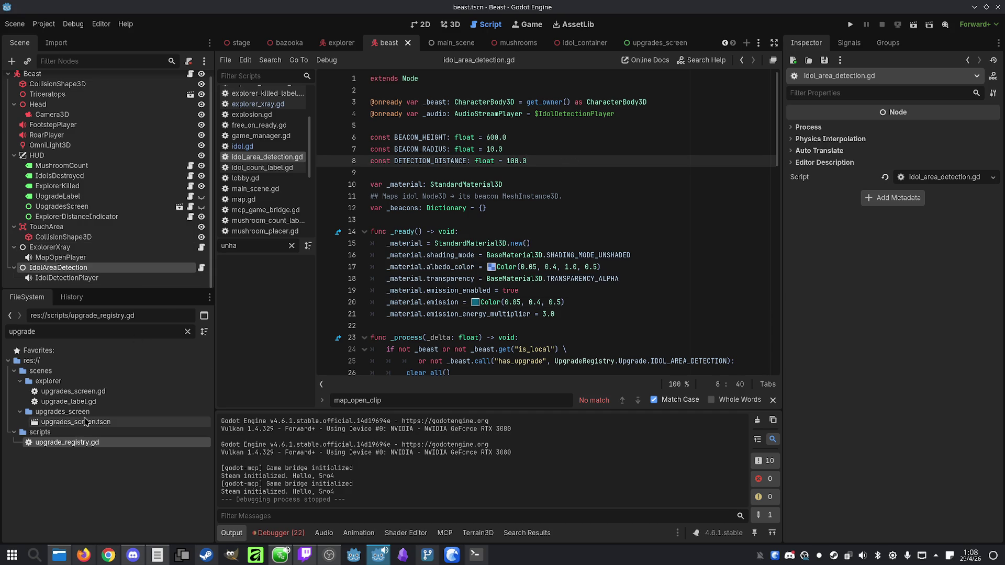
Change the Idol Sense description in upgrade_registry.gd from 80 to 100 metres and save
{"action": "double_click", "coordinate": [81, 444]}
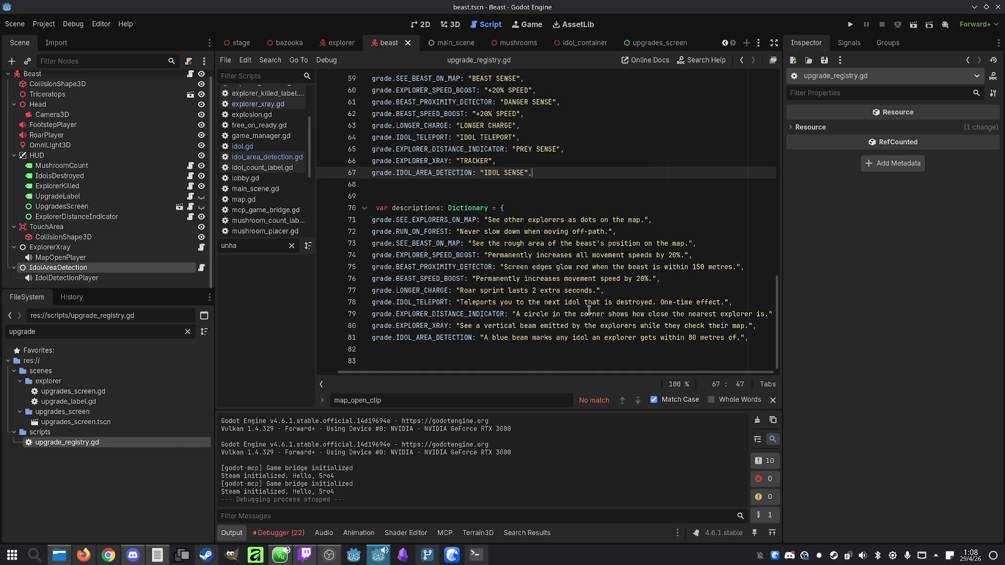
{"action": "left_click", "coordinate": [691, 337]}
{"action": "key", "text": "BackSpace"}
{"action": "type", "text": "10"}
{"action": "key", "text": "End"}
{"action": "key", "text": "ctrl+s"}
{"action": "left_click", "coordinate": [474, 555]}
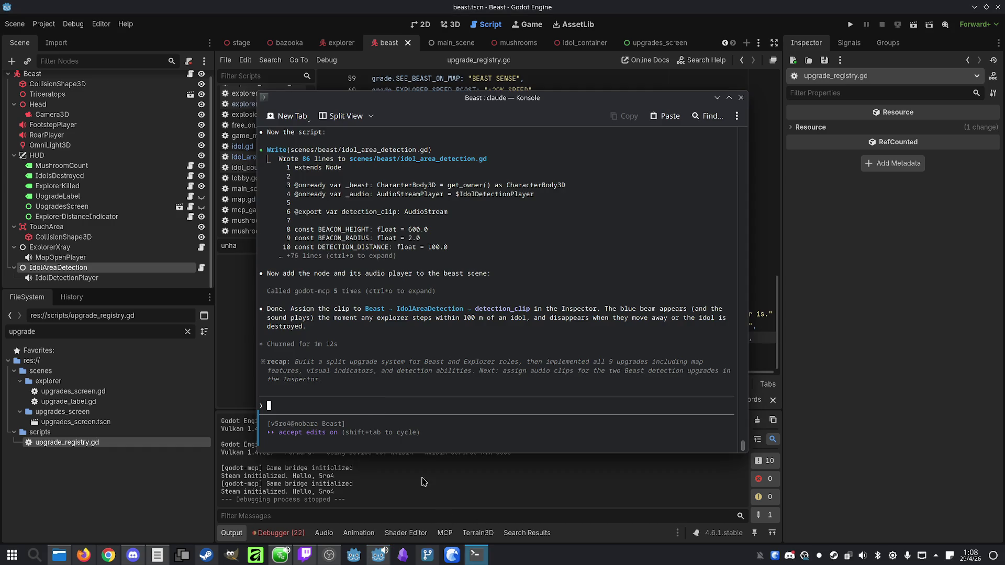
Ask Claude to fix Space toggling the beast's player beams even when the map isn't open
{"action": "type", "text": "Whe"}
{"action": "key", "text": "BackSpace"}
{"action": "key", "text": "BackSpace"}
{"action": "key", "text": "BackSpace"}
{"action": "type", "text": "W"}
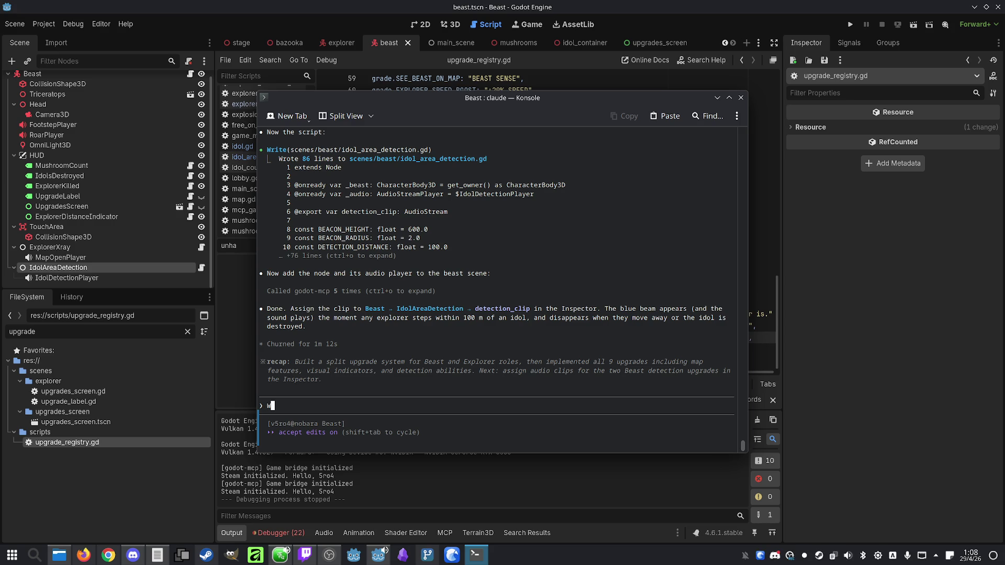
{"action": "type", "text": "hen the beast"}
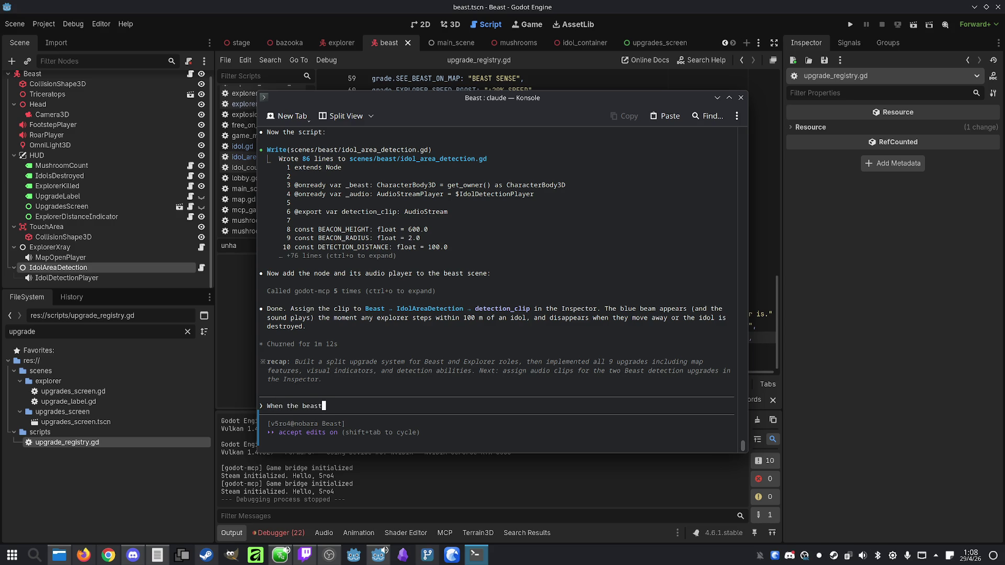
{"action": "type", "text": " player pres"}
{"action": "type", "text": "es "}
{"action": "type", "text": "space, t"}
{"action": "type", "text": "he beams"}
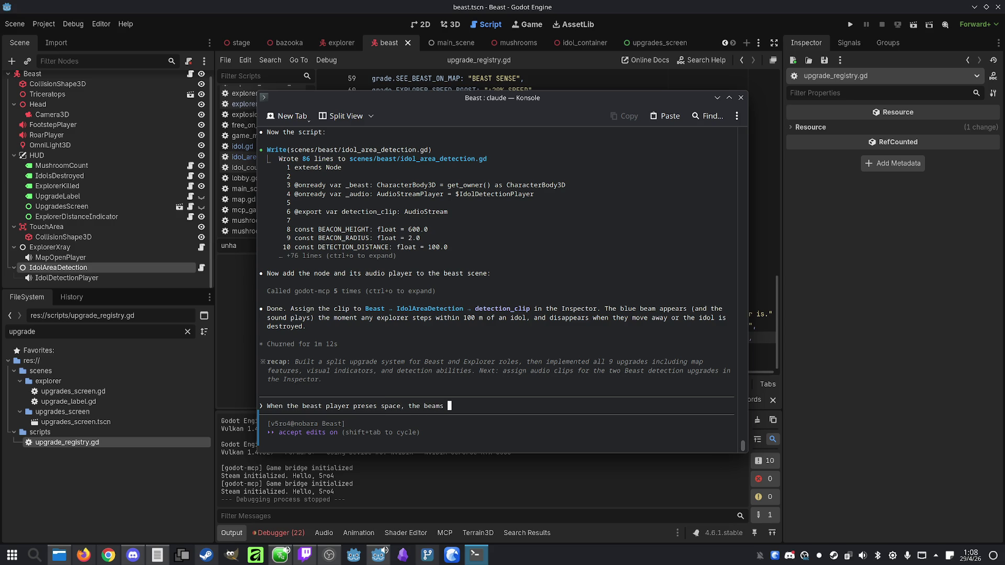
{"action": "key", "text": "BackSpace"}
{"action": "key", "text": "BackSpace"}
{"action": "key", "text": "BackSpace"}
{"action": "type", "text": "player beams t"}
{"action": "type", "text": "oggle on "}
{"action": "type", "text": "off regar"}
{"action": "type", "text": "dless"}
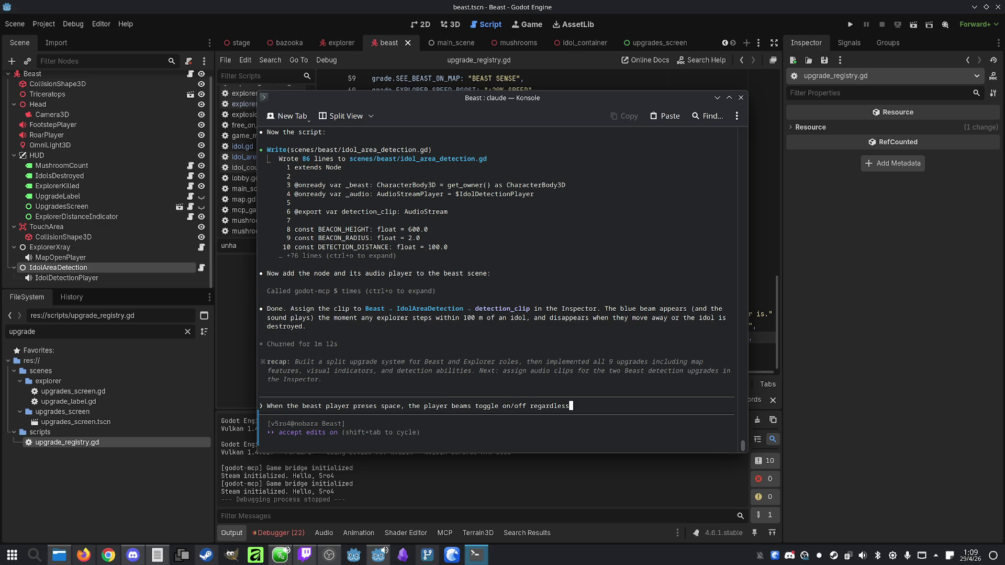
{"action": "type", "text": " of wther "}
{"action": "type", "text": "th"}
{"action": "type", "text": "y are looking at the map. Fix it."}
{"action": "key", "text": "Return"}
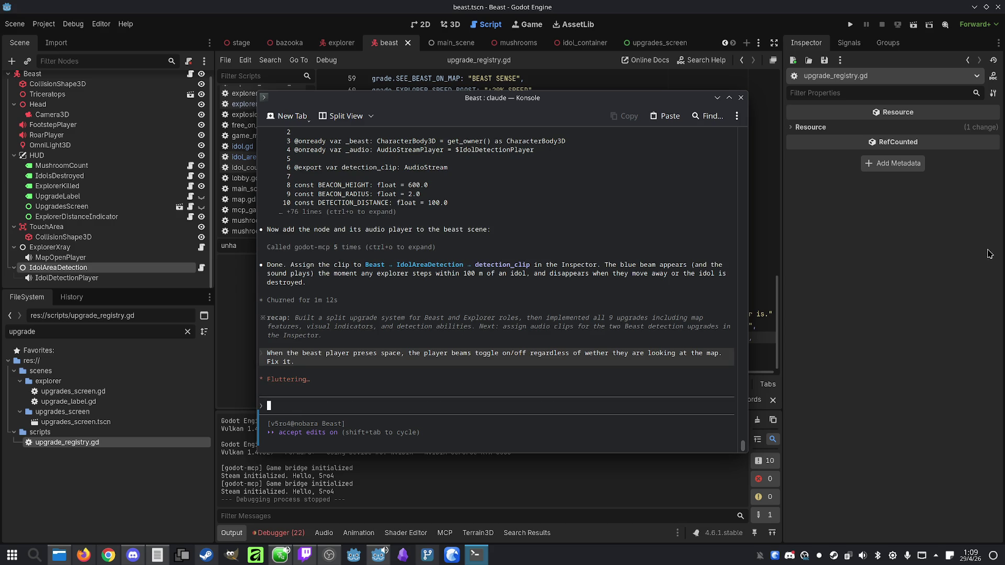
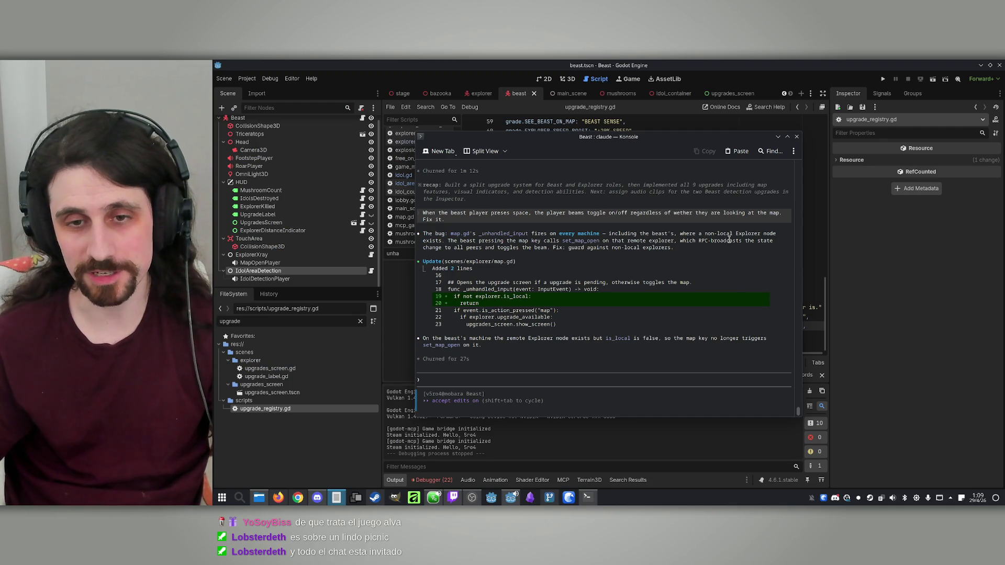
Run the project and start a hosted two-window match with the host playing the Beast
{"action": "left_click", "coordinate": [858, 72]}
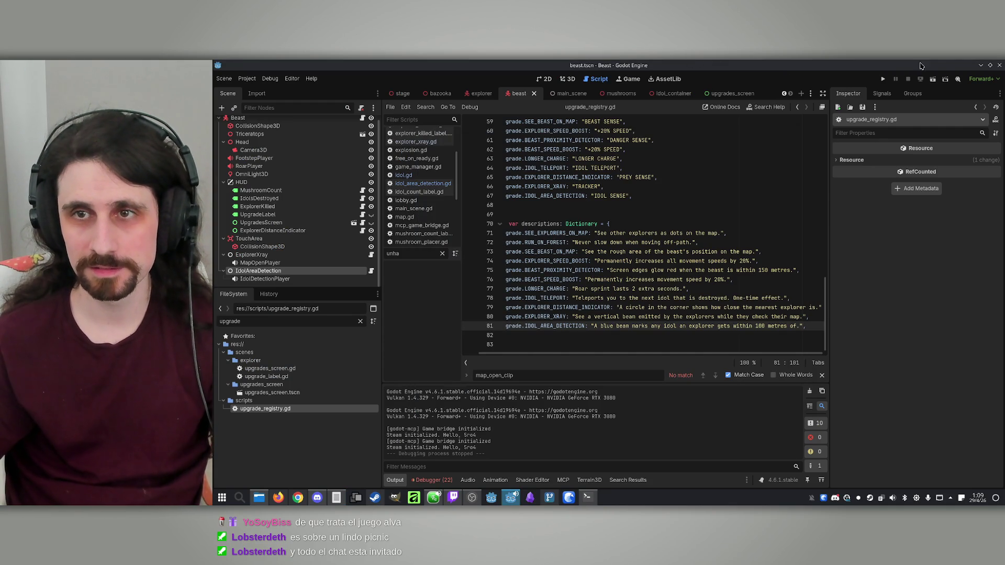
{"action": "left_click", "coordinate": [882, 79]}
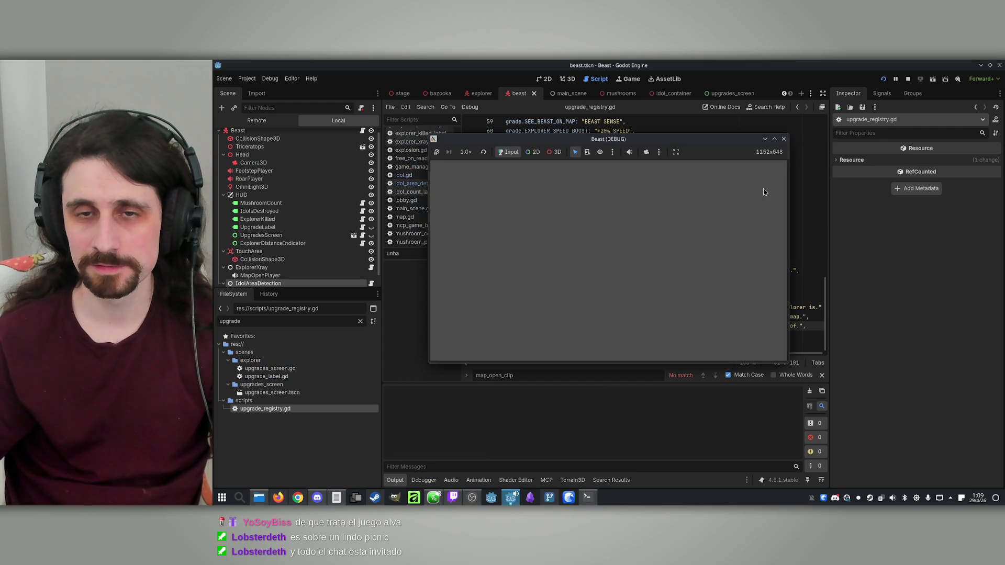
{"action": "left_click_drag", "start_coordinate": [628, 143], "coordinate": [413, 140]}
{"action": "left_click", "coordinate": [530, 497]}
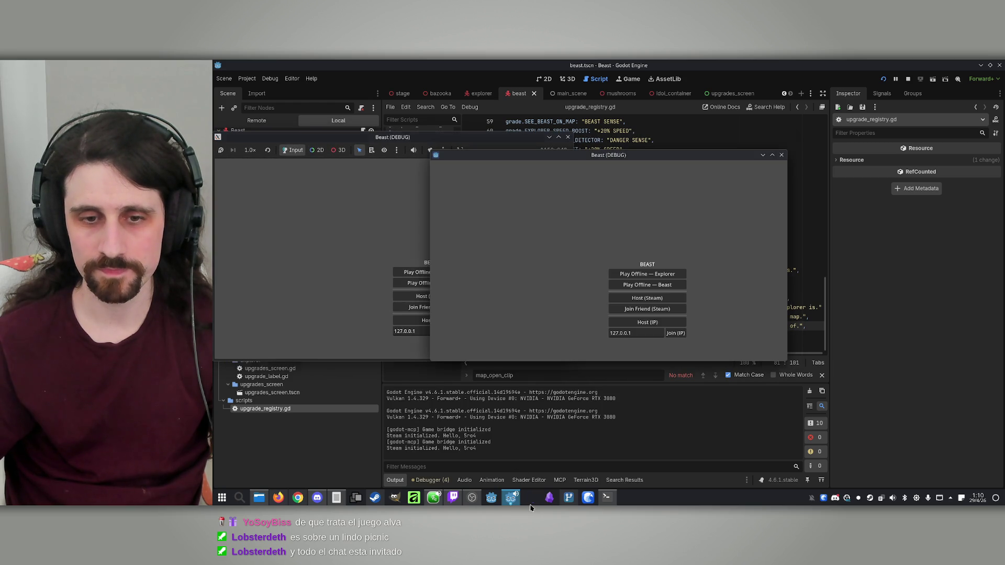
{"action": "mouse_move", "coordinate": [597, 153]}
{"action": "left_mouse_down"}
{"action": "mouse_move", "coordinate": [772, 154]}
{"action": "mouse_move", "coordinate": [762, 153]}
{"action": "left_mouse_up"}
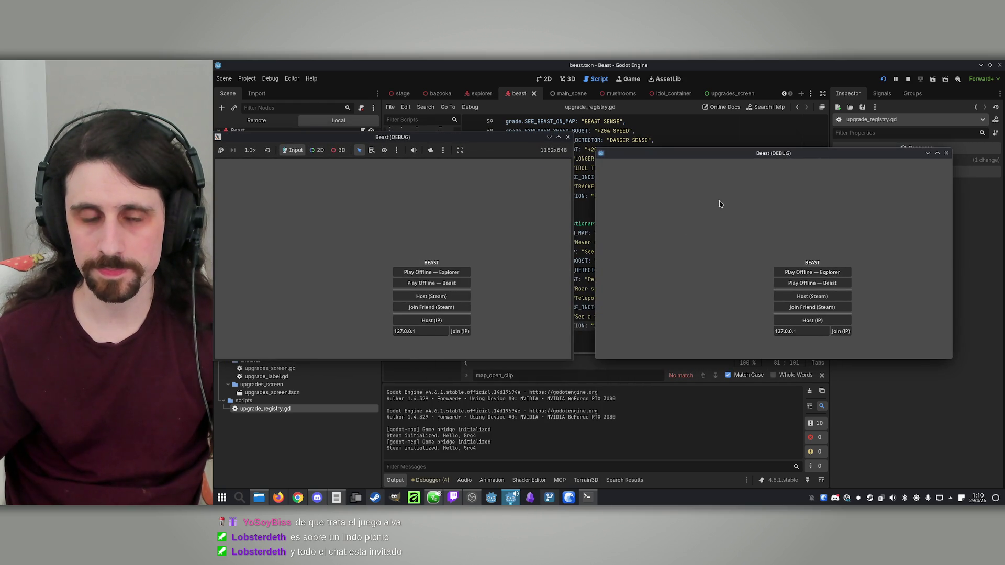
{"action": "left_click", "coordinate": [448, 322]}
{"action": "left_click", "coordinate": [842, 332]}
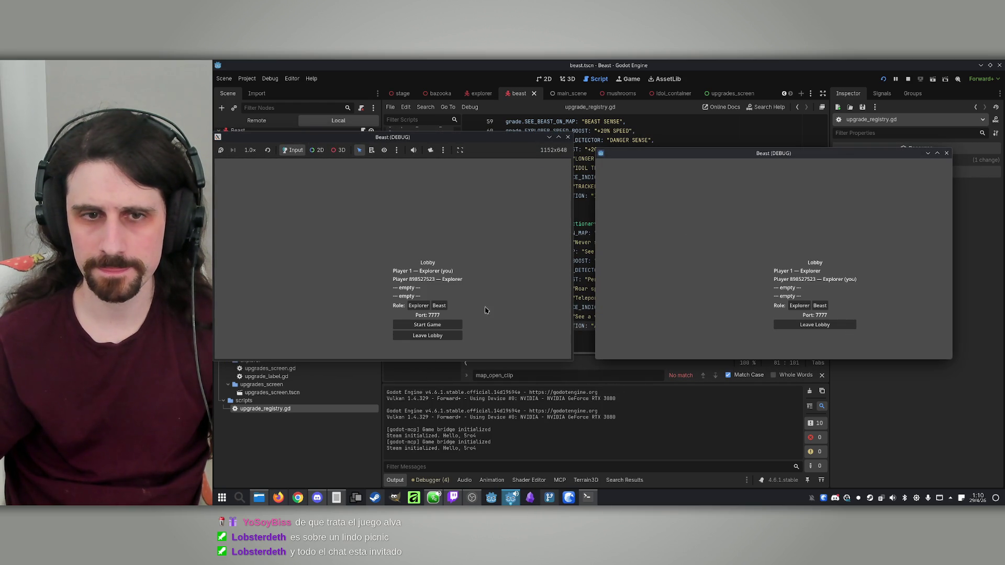
{"action": "left_click", "coordinate": [439, 306]}
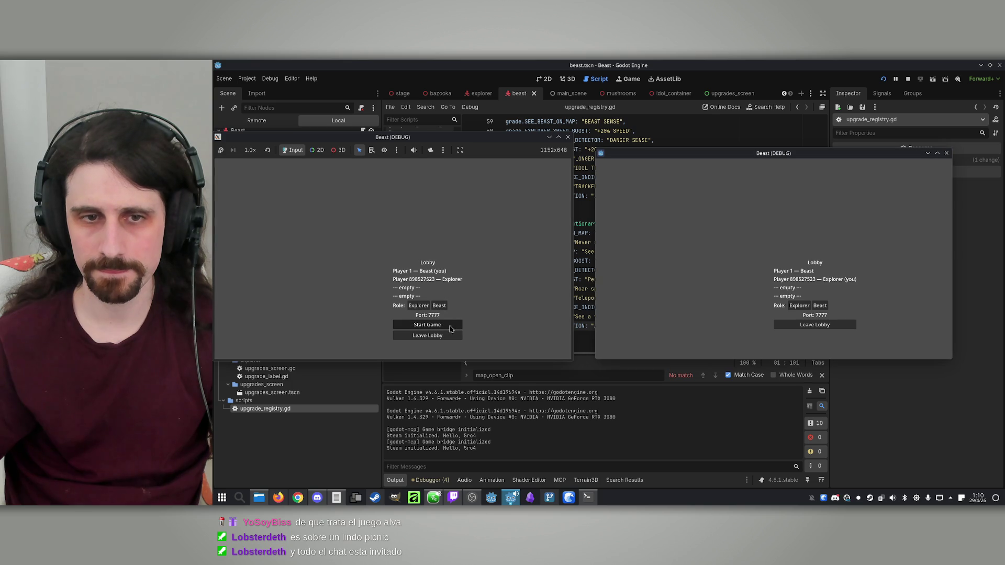
{"action": "left_click", "coordinate": [450, 326]}
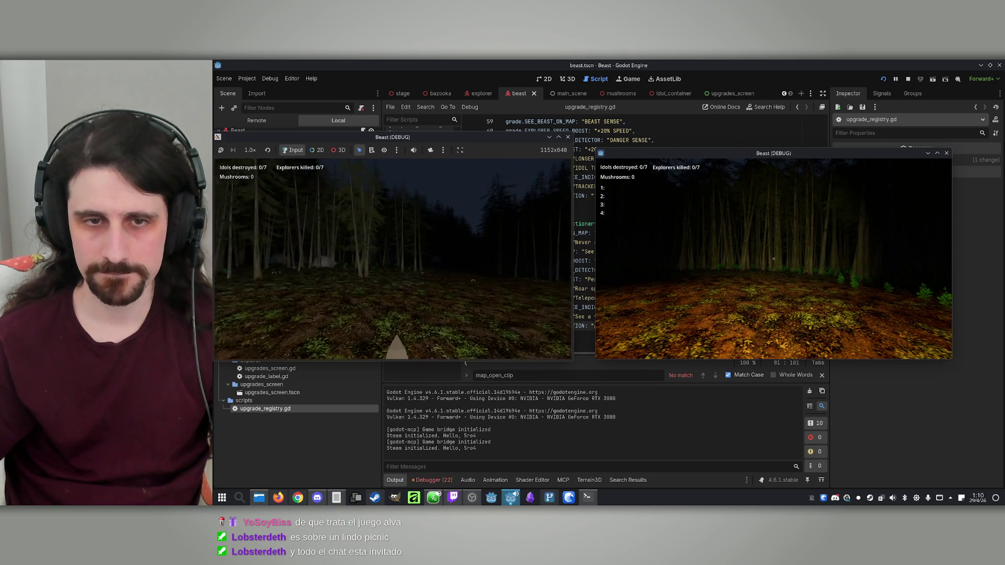
As the Beast, pick the PREY SENSE, IDOL SENSE, LONGER CHARGE and TRACKER upgrades
{"action": "key", "text": "w"}
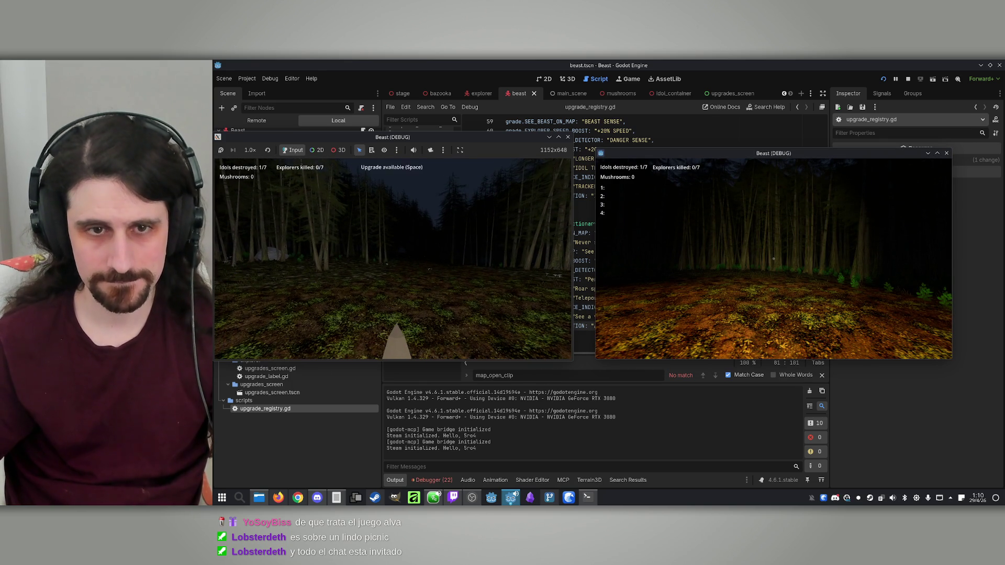
{"action": "key", "text": "space"}
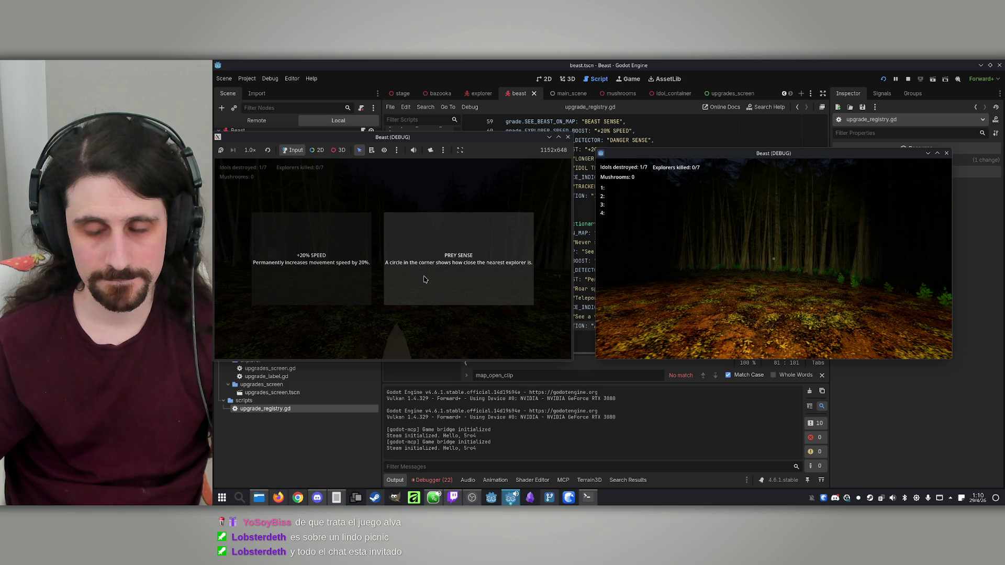
{"action": "left_click", "coordinate": [425, 280]}
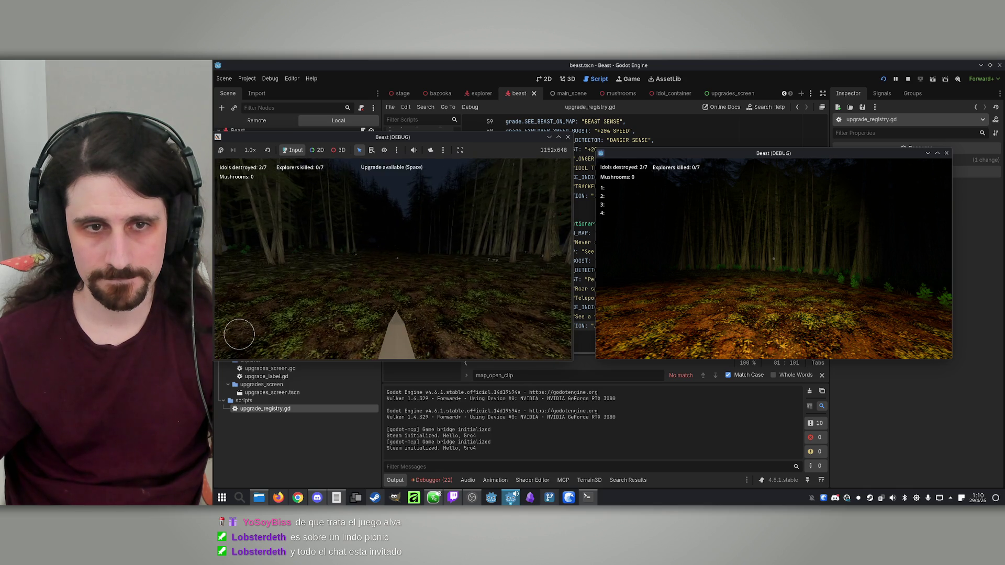
{"action": "key", "text": "space"}
{"action": "left_click", "coordinate": [366, 279]}
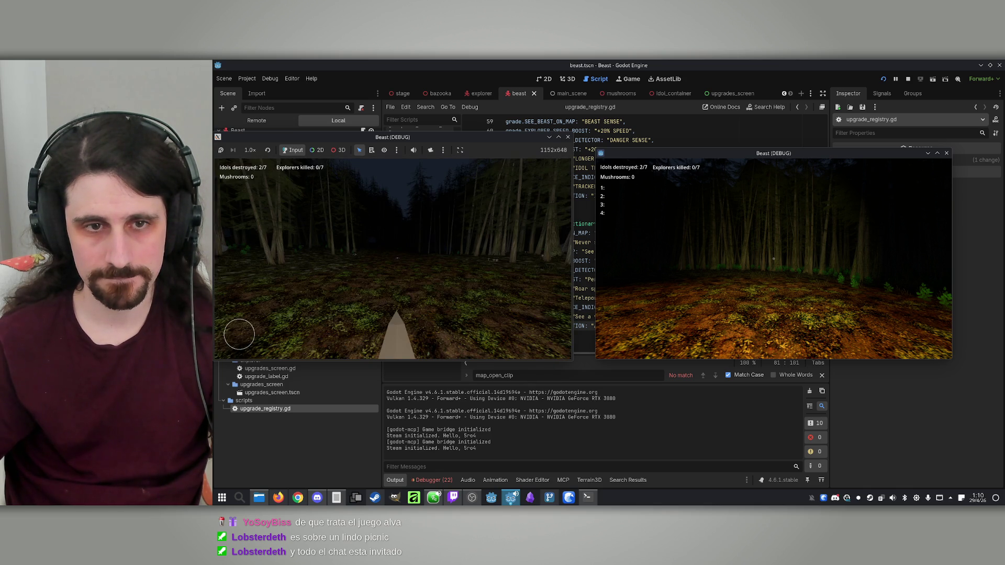
{"action": "key", "text": "space"}
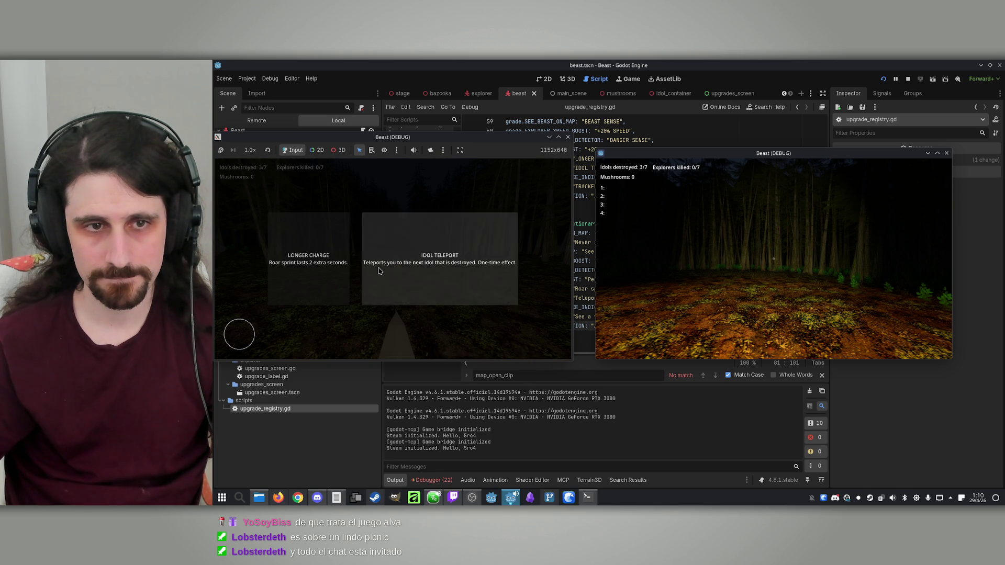
{"action": "left_click", "coordinate": [335, 283]}
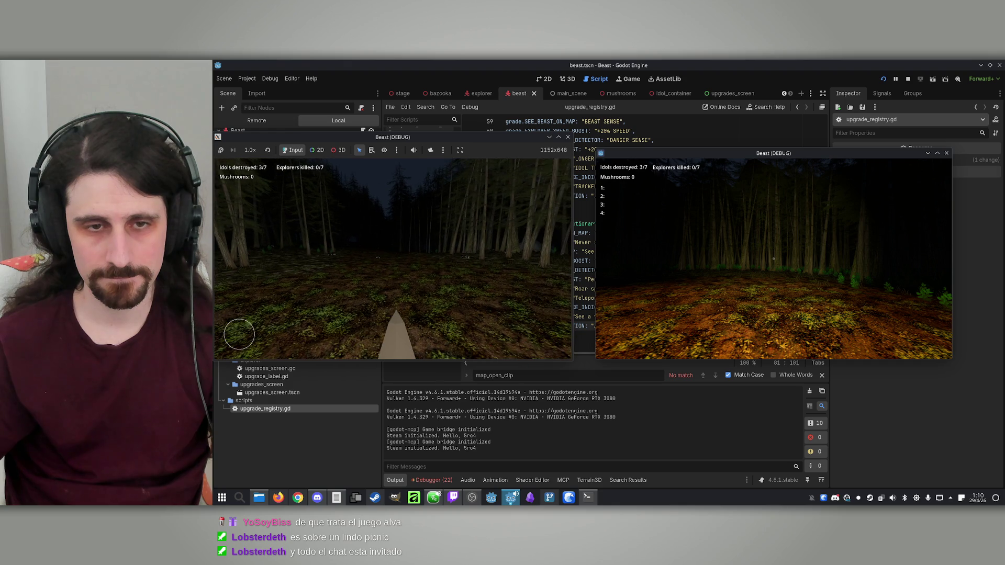
{"action": "key", "text": "space"}
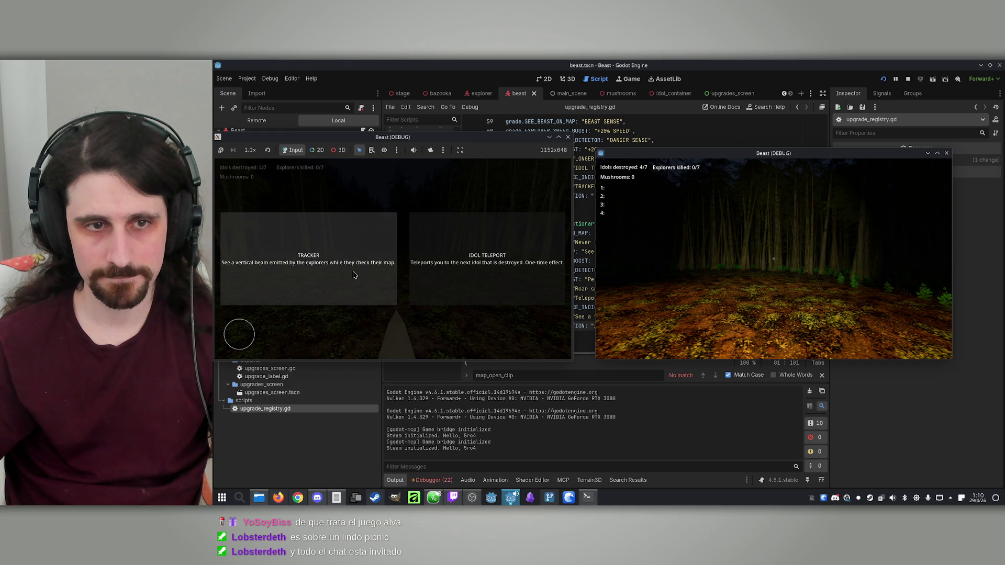
{"action": "left_click", "coordinate": [350, 277]}
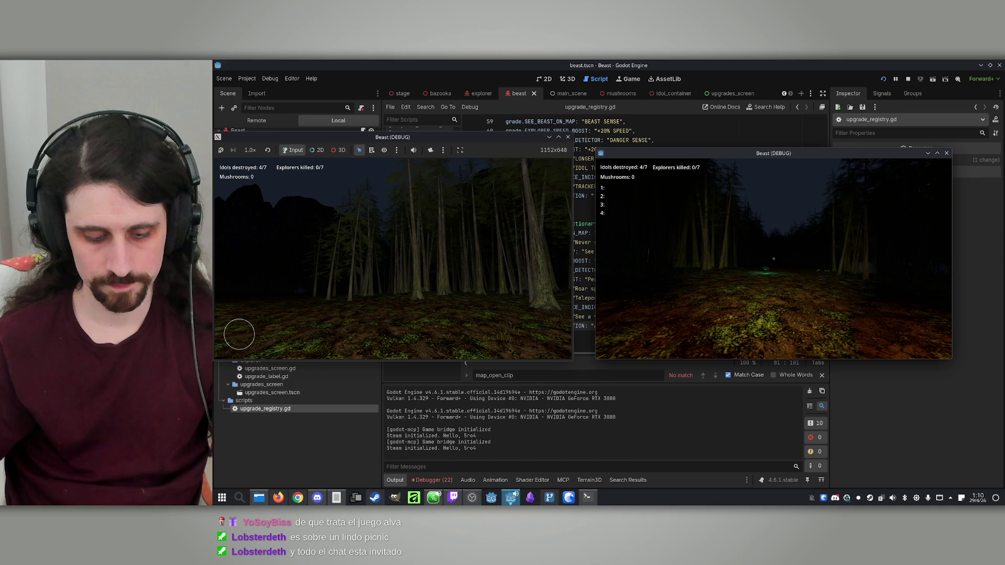
Release the pointer from the game window and stop the running game
{"action": "key", "text": "super"}
{"action": "left_click", "coordinate": [408, 251]}
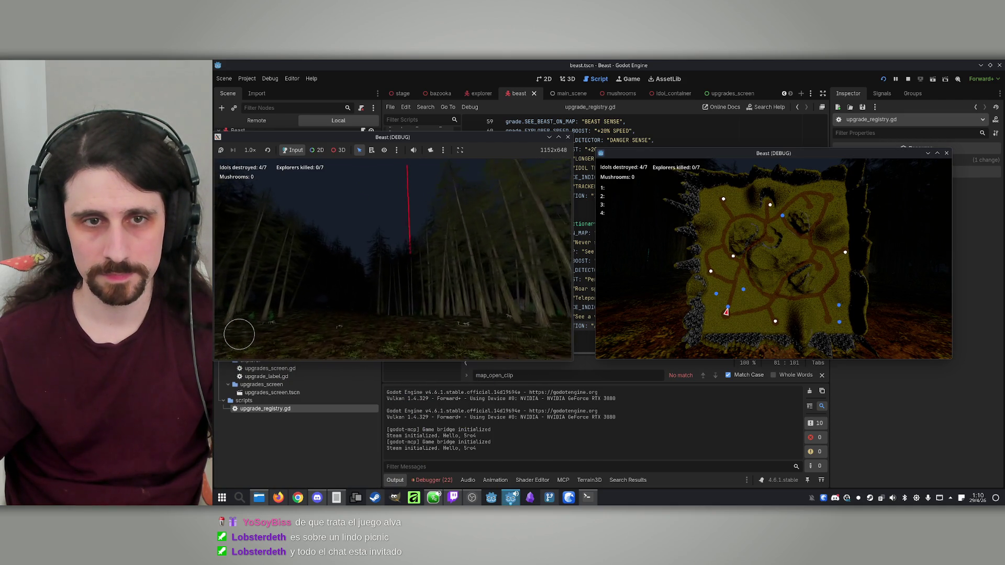
{"action": "key", "text": "super"}
{"action": "left_click", "coordinate": [909, 79]}
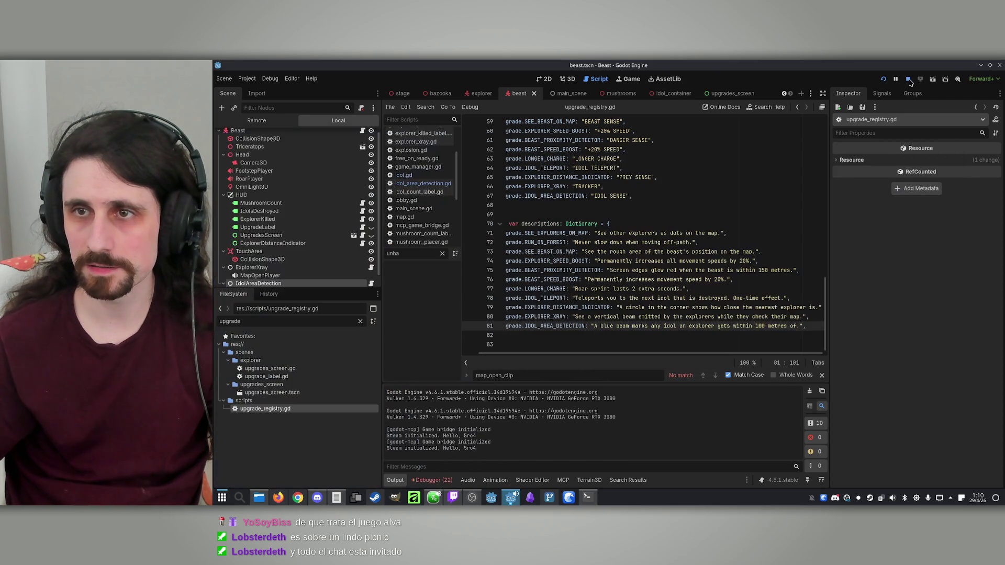
Review the upgrade label and description lines 66–72 in upgrade_registry.gd
{"action": "left_click", "coordinate": [667, 211]}
{"action": "key", "text": "ctrl+z"}
{"action": "key", "text": "ctrl+z"}
{"action": "key", "text": "ctrl+z"}
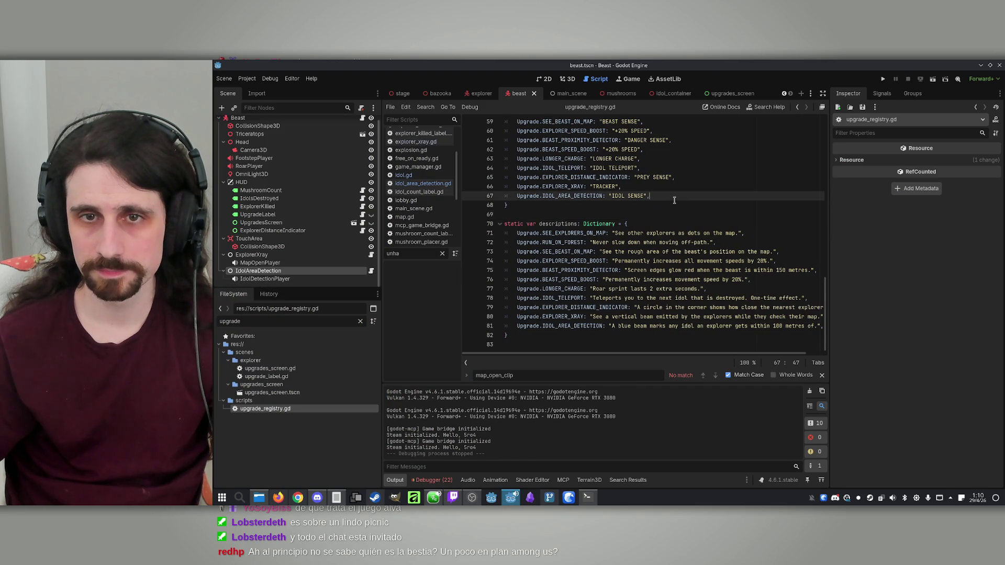
{"action": "left_click", "coordinate": [665, 215]}
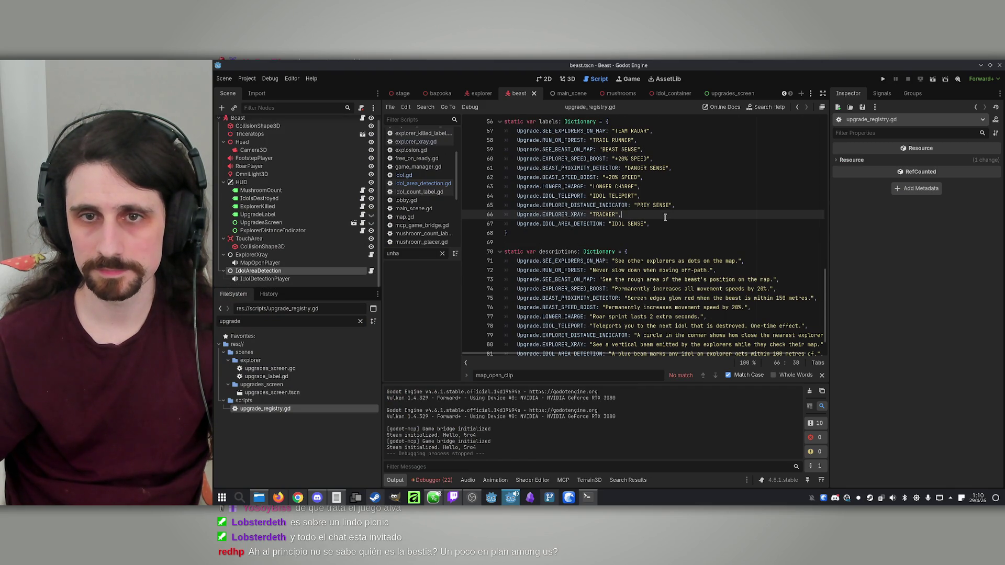
{"action": "left_click", "coordinate": [663, 226]}
{"action": "left_click", "coordinate": [745, 271]}
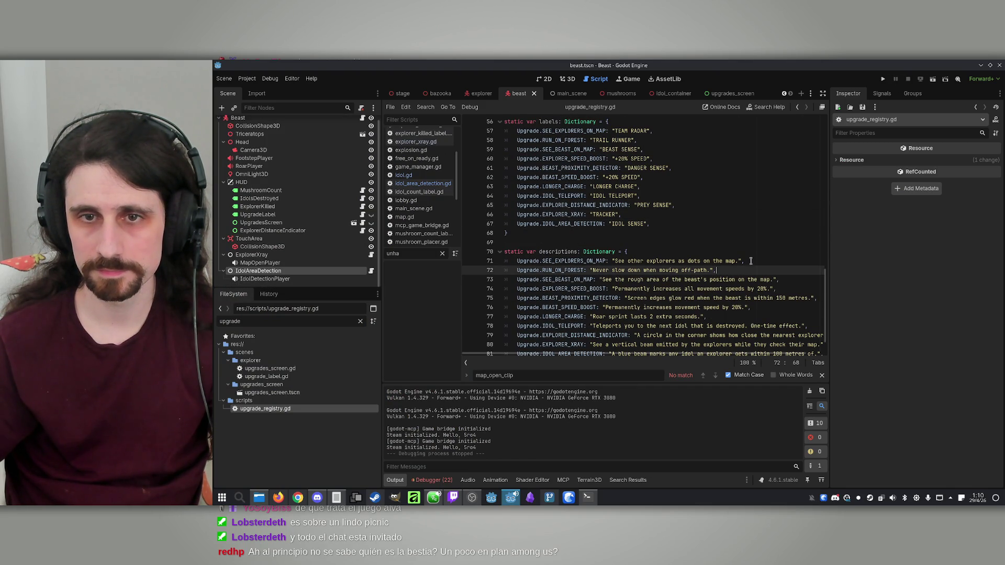
{"action": "scroll", "coordinate": [738, 273], "scroll_direction": "up", "scroll_amount": 1}
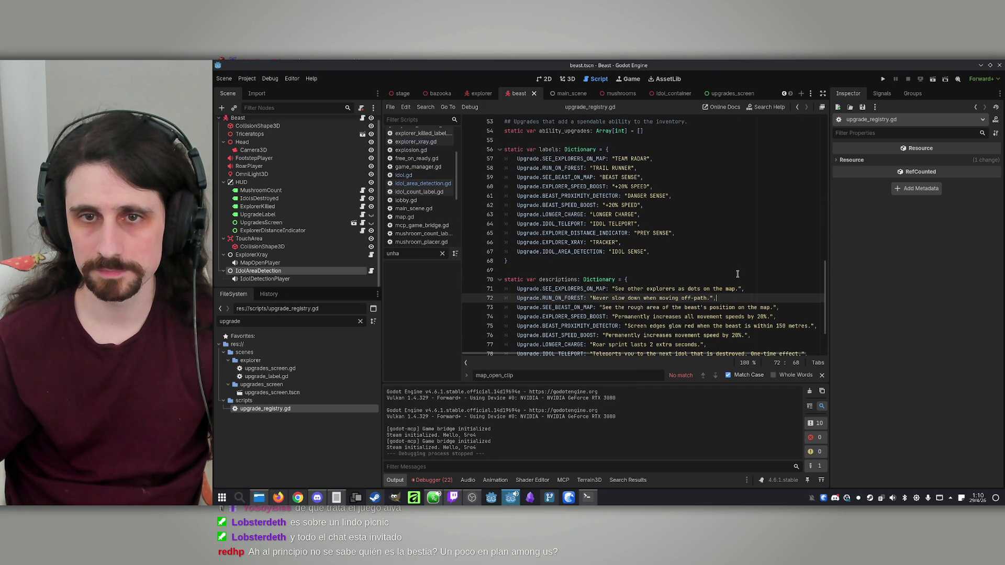
{"action": "left_click", "coordinate": [690, 256]}
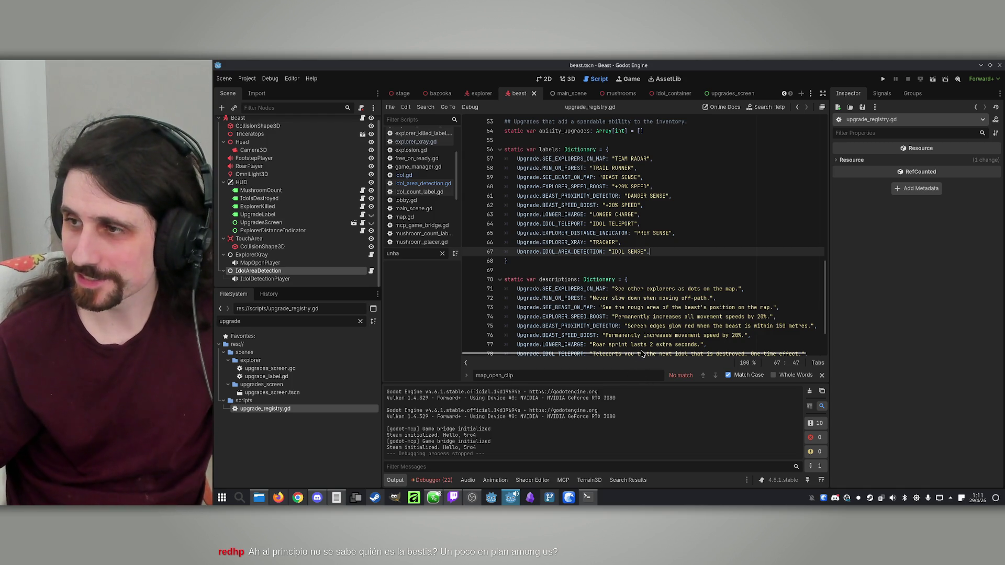
Check the 10 debugger errors, return to Output, and bring up the Claude Code terminal
{"action": "left_click", "coordinate": [430, 481]}
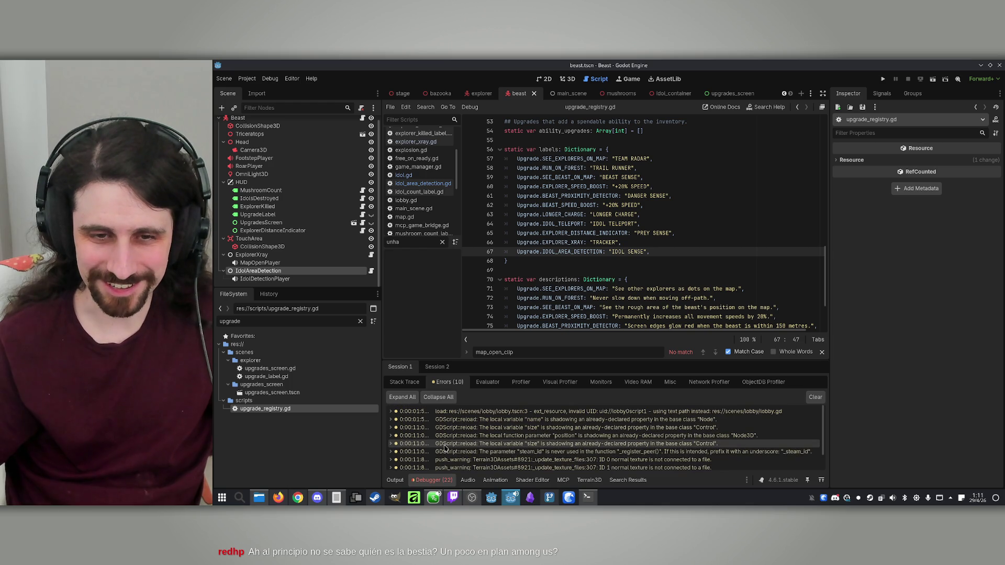
{"action": "left_click", "coordinate": [395, 480]}
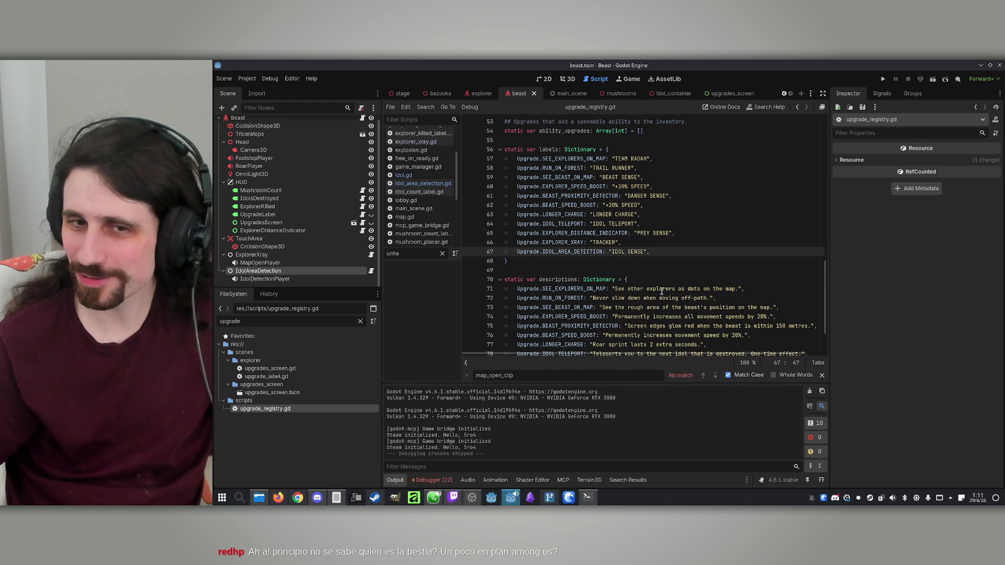
{"action": "scroll", "coordinate": [659, 307], "scroll_direction": "down", "scroll_amount": 2}
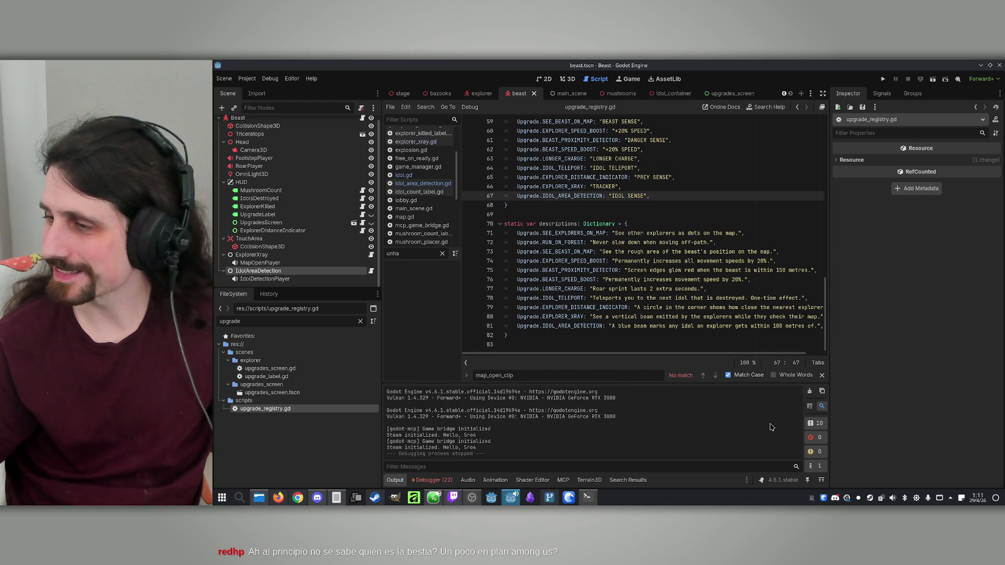
{"action": "left_click", "coordinate": [587, 497]}
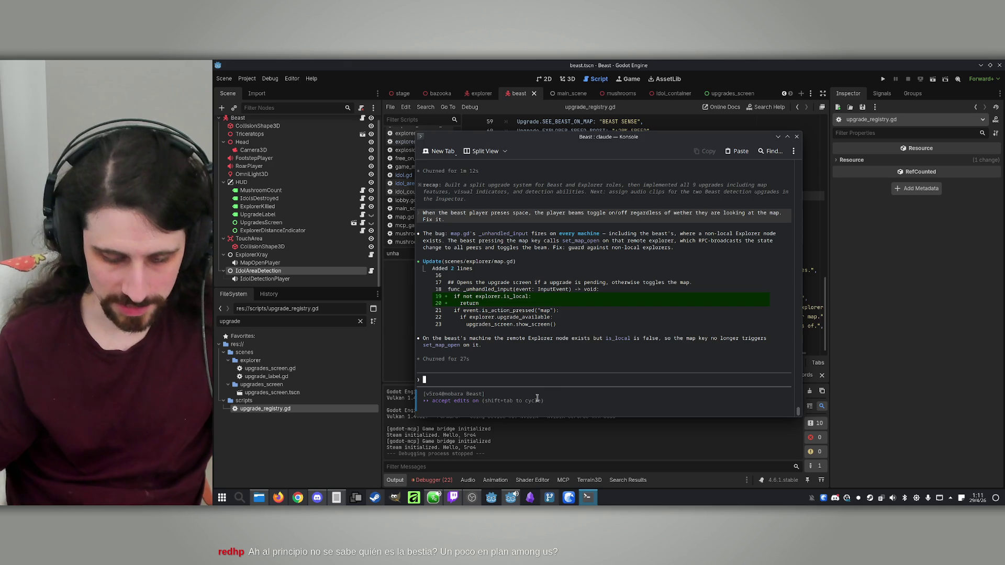
Run /usage in Claude Code to view usage limits, then close the report
{"action": "type", "text": "/usage"}
{"action": "key", "text": "Return"}
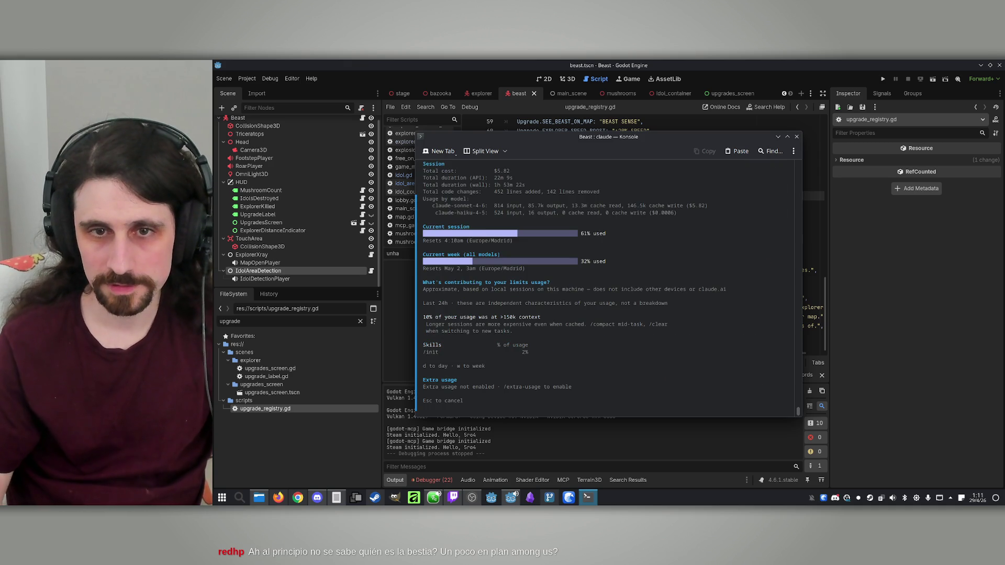
{"action": "key", "text": "Escape"}
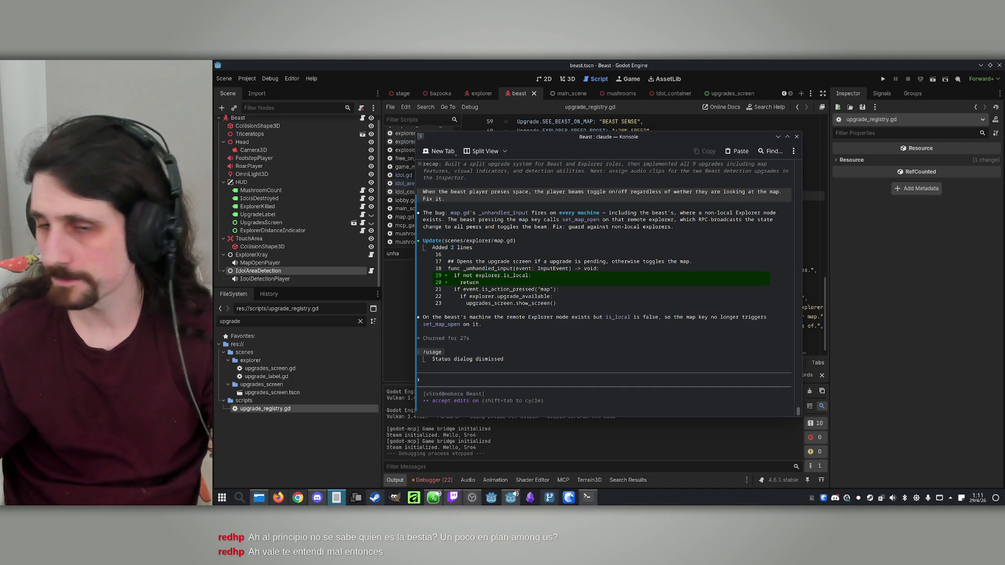
{"action": "left_click", "coordinate": [689, 381]}
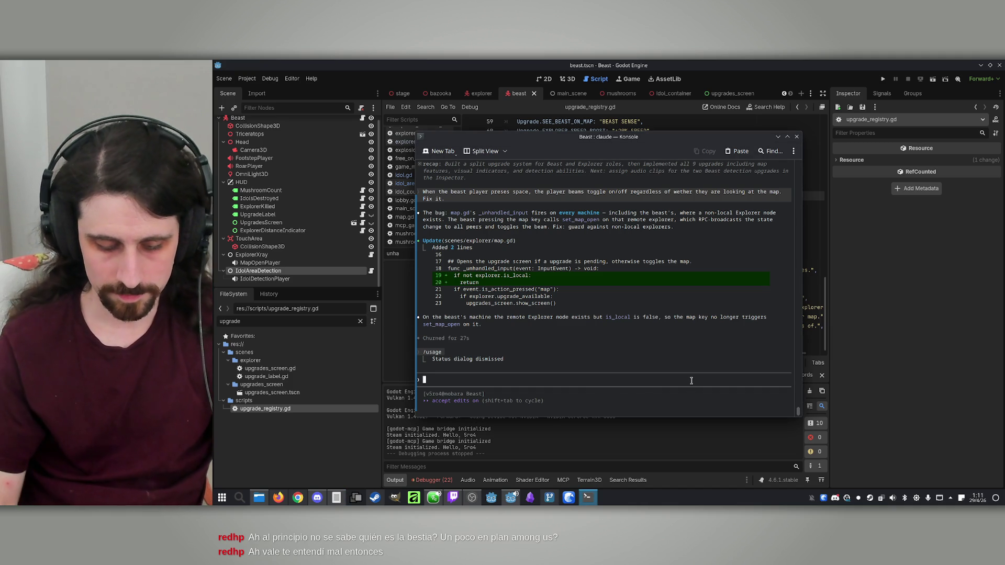
Start a Claude prompt asking for beast HP with a top-right bar, drained by explorers' flashlights
{"action": "type", "text": "Add a"}
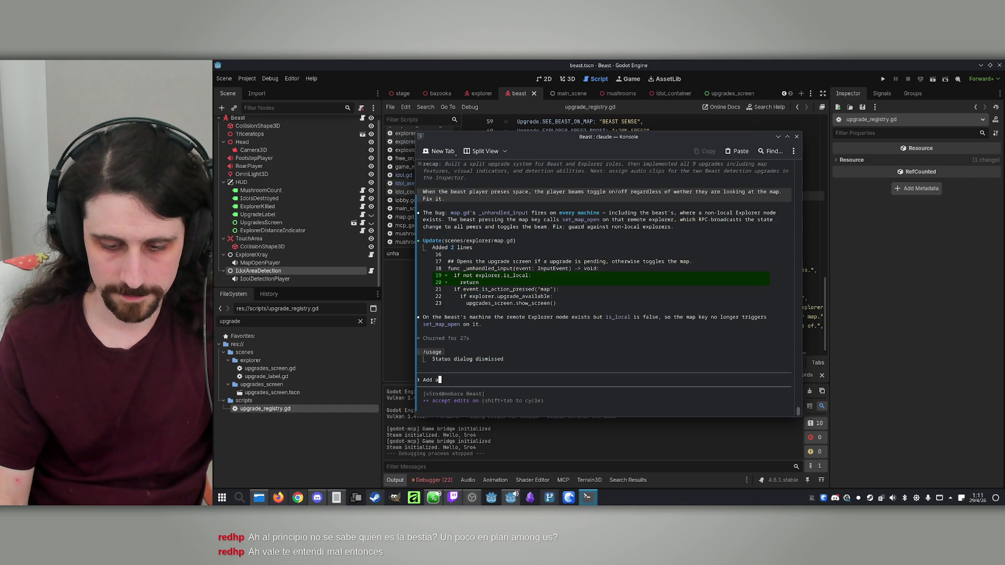
{"action": "key", "text": "BackSpace"}
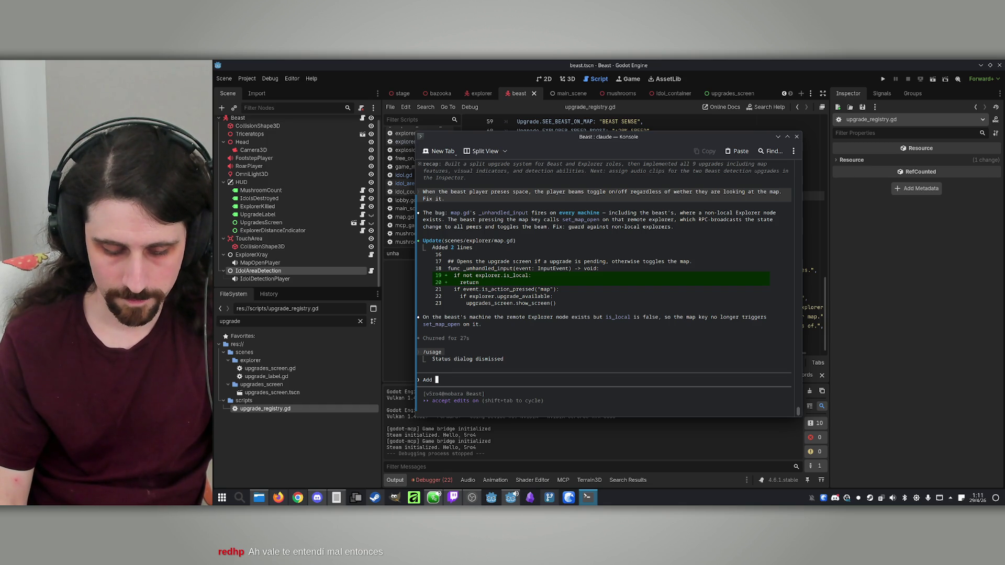
{"action": "type", "text": "HP for the beast"}
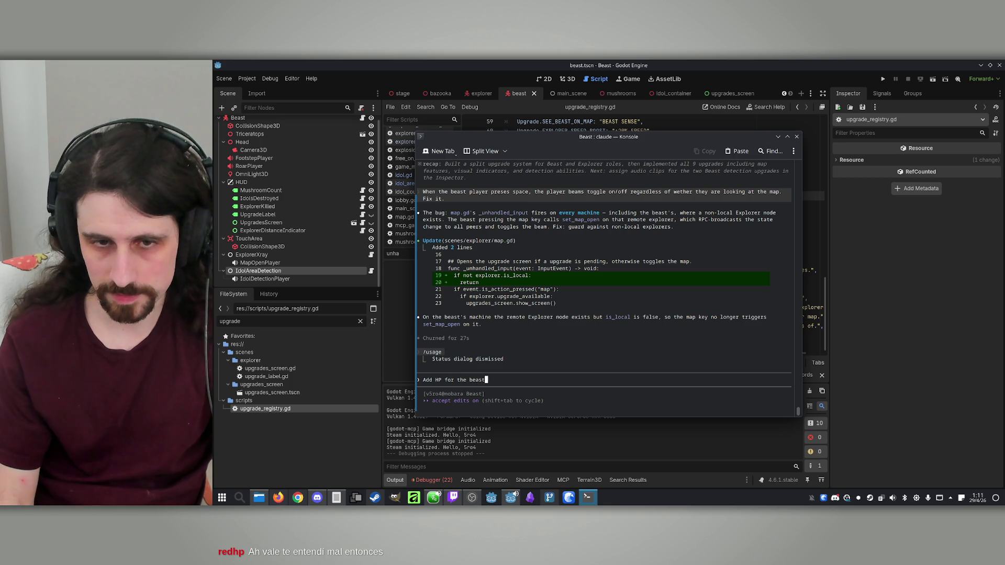
{"action": "type", "text": ", with a visual bar"}
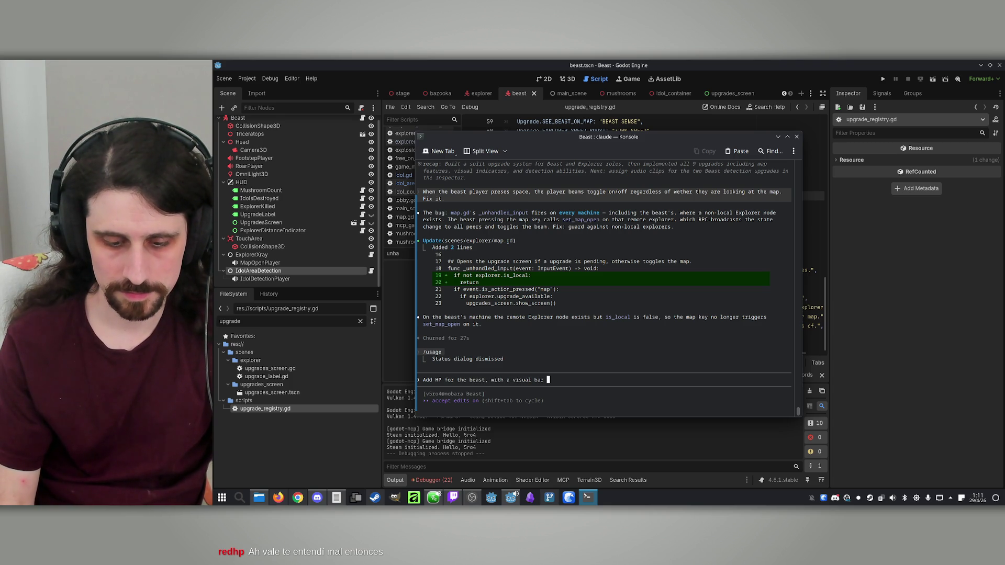
{"action": "type", "text": " on the "}
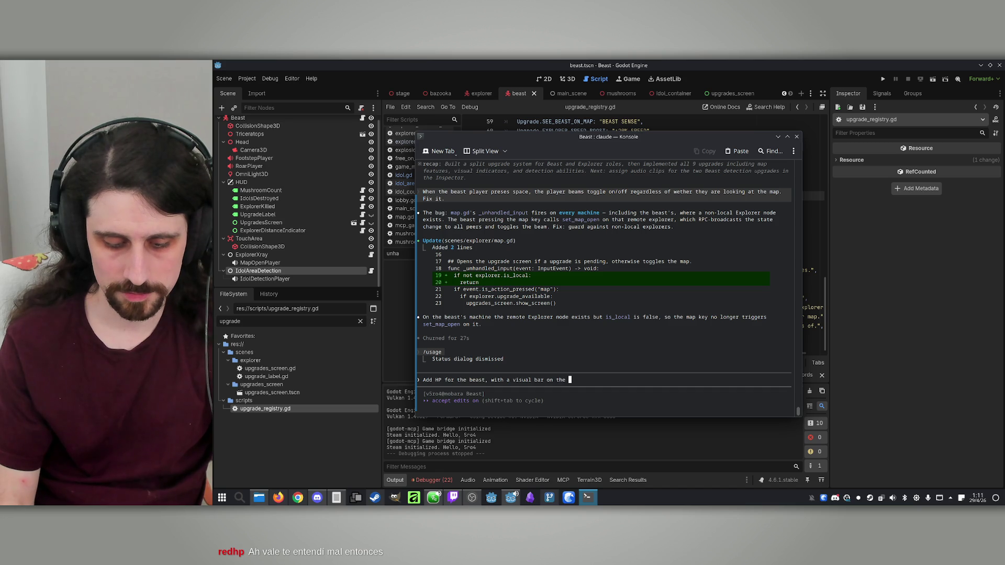
{"action": "type", "text": "top"}
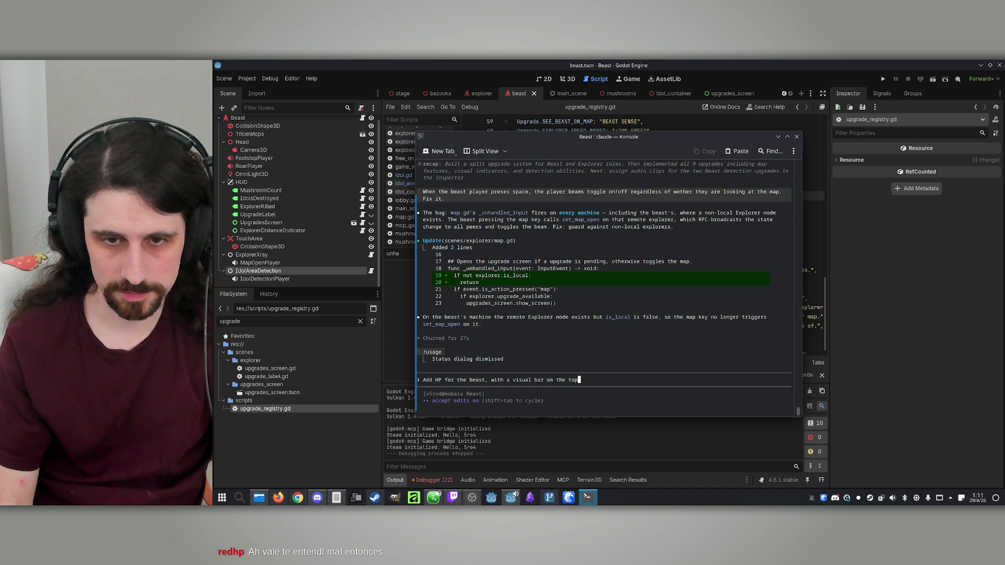
{"action": "type", "text": "-right"}
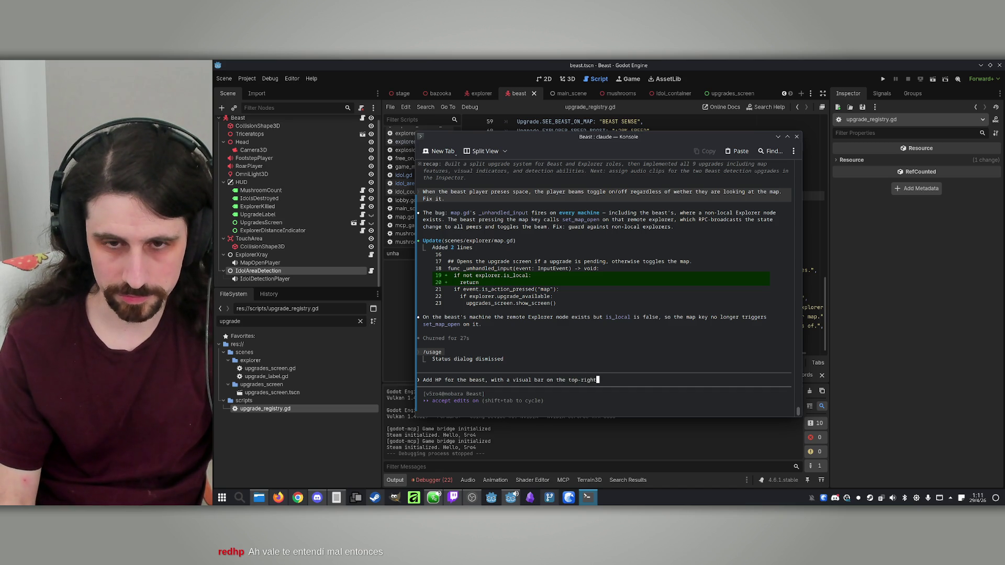
{"action": "type", "text": " of the beast's screen. "}
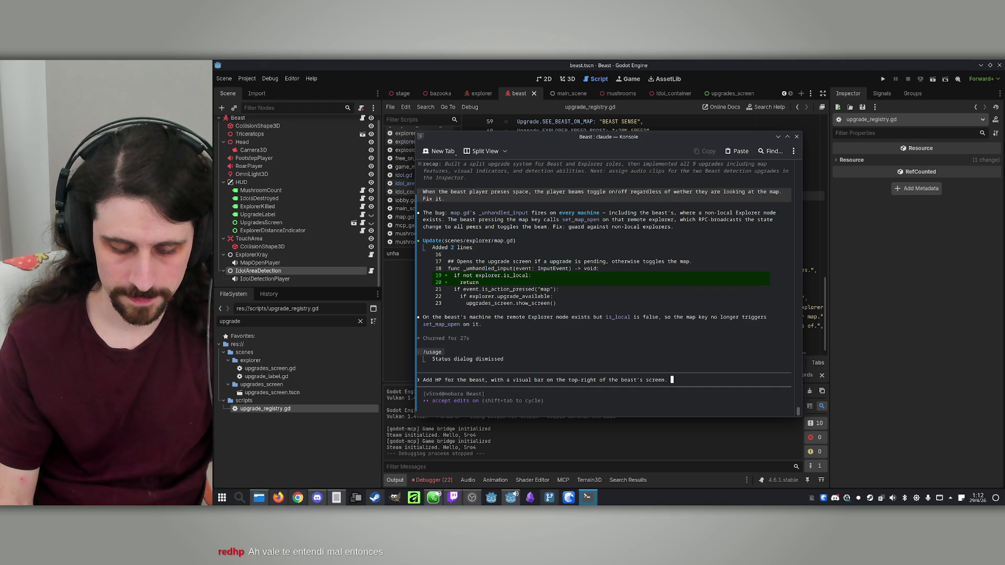
{"action": "type", "text": "The beast "}
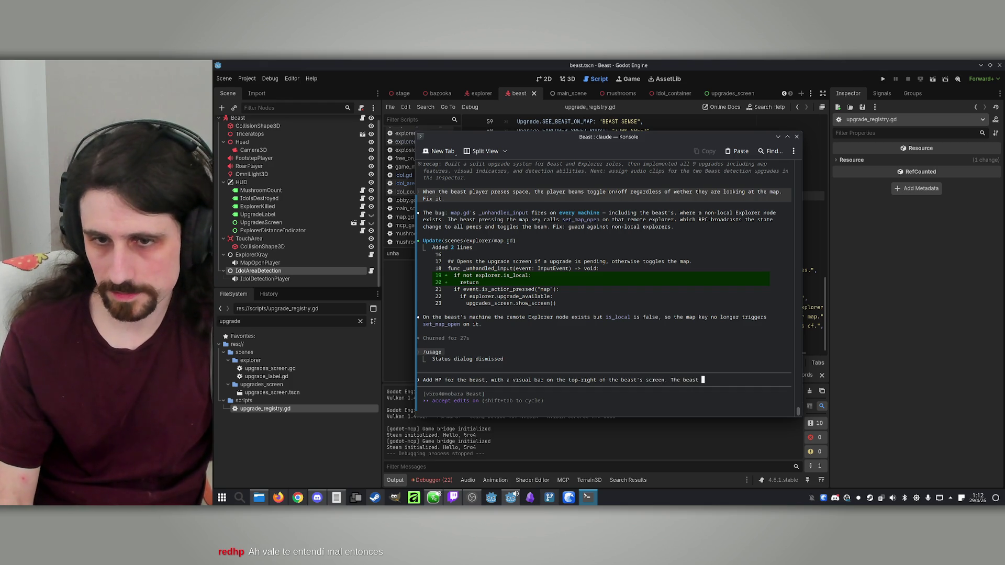
{"action": "type", "text": "loses H"}
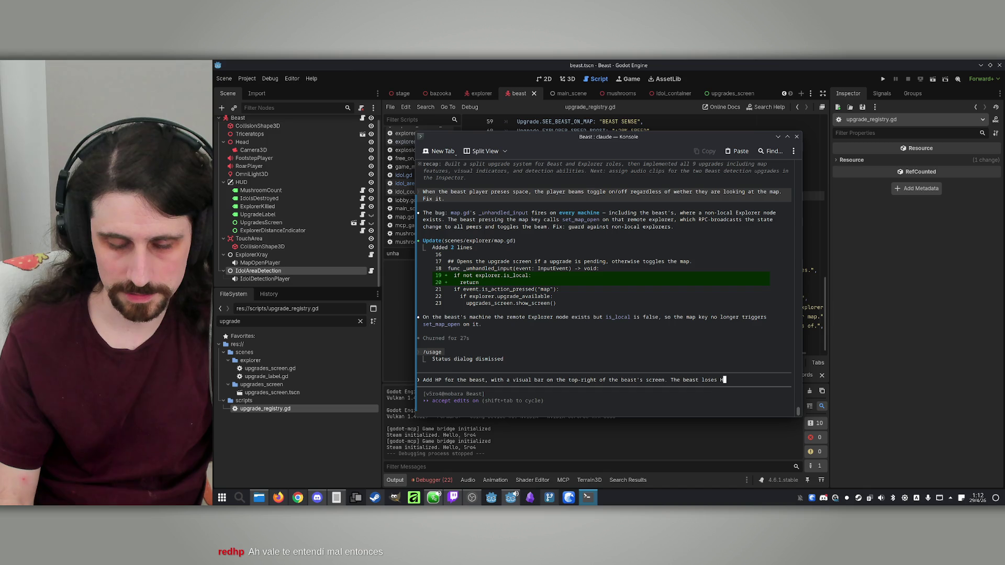
{"action": "type", "text": "P whenever"}
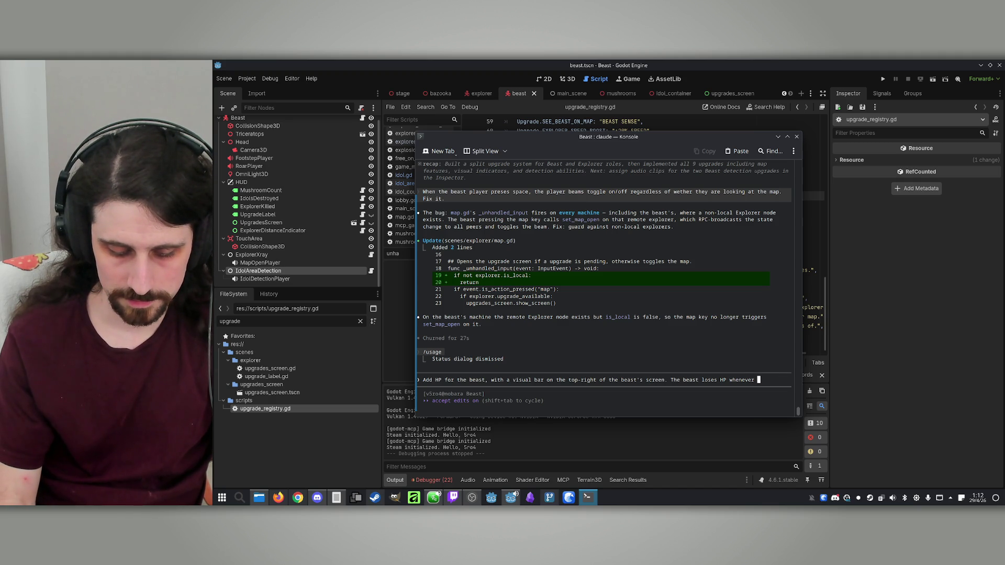
{"action": "type", "text": "in inge "}
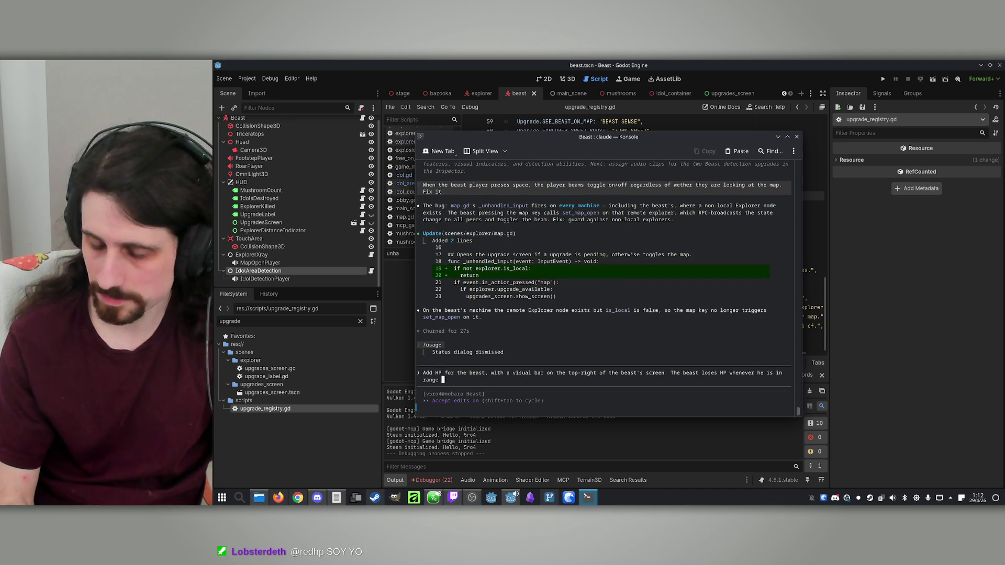
{"action": "type", "text": "of the"}
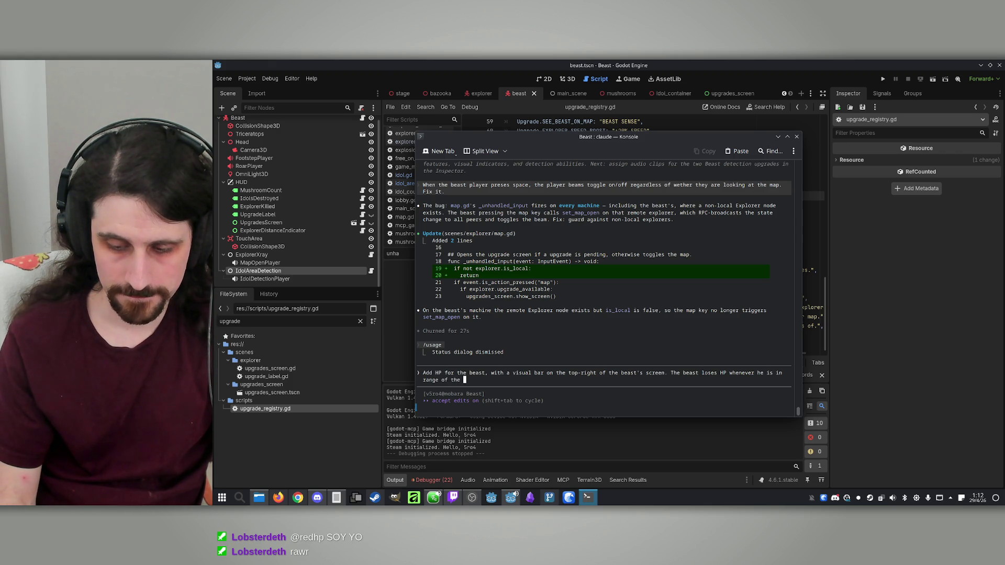
{"action": "type", "text": "flash"}
{"action": "key", "text": "BackSpace"}
{"action": "key", "text": "BackSpace"}
{"action": "key", "text": "BackSpace"}
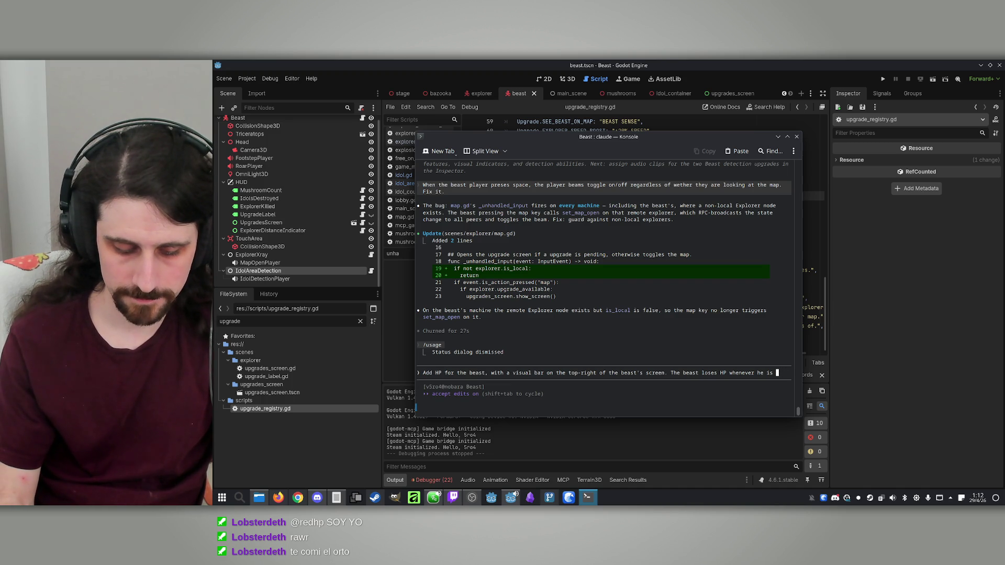
{"action": "type", "text": "ng touc"}
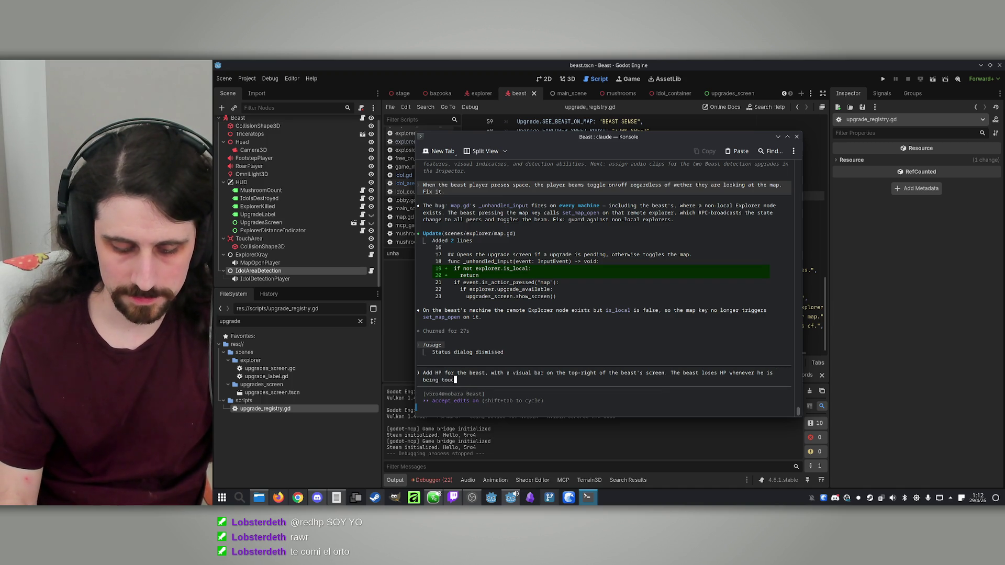
{"action": "type", "text": "hed by the "}
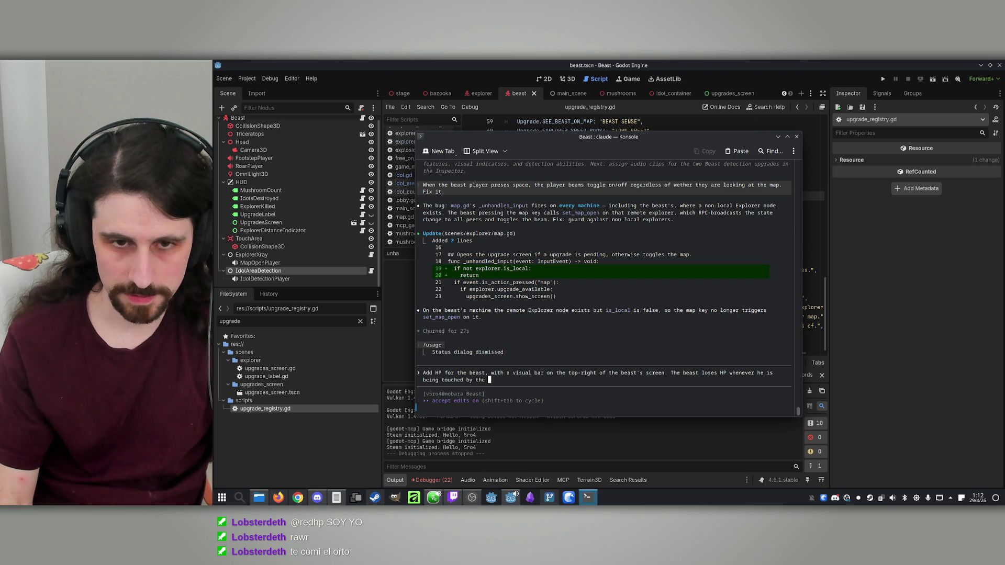
{"action": "type", "text": "light of a flash"}
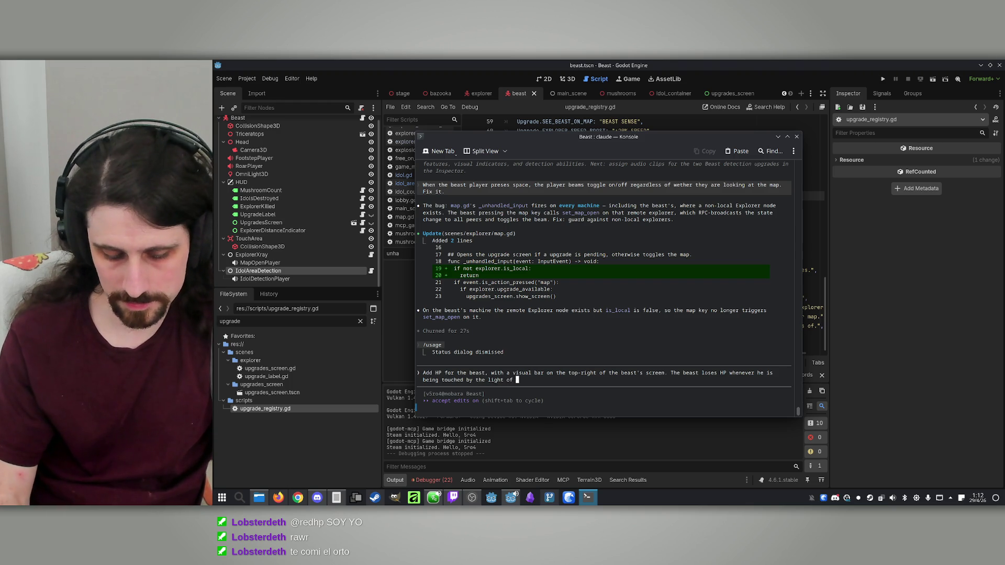
{"action": "type", "text": "light"}
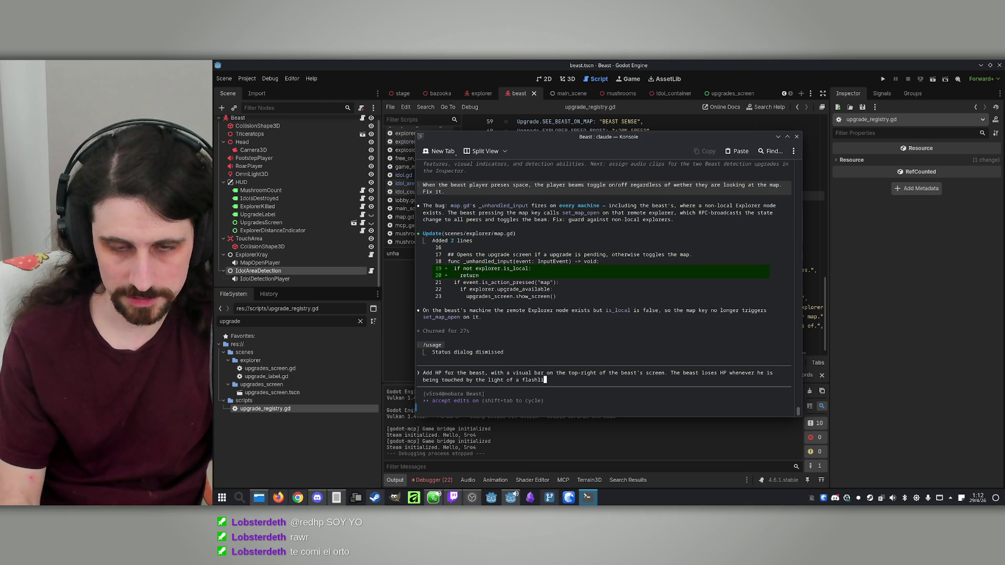
{"action": "key", "text": "BackSpace"}
{"action": "key", "text": "BackSpace"}
{"action": "key", "text": "BackSpace"}
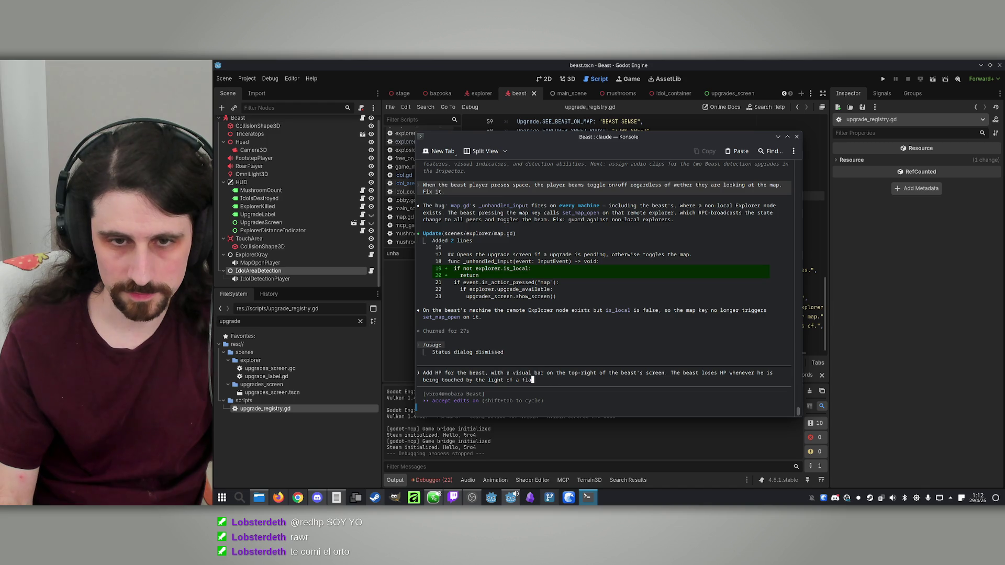
{"action": "type", "text": "nexplorer"}
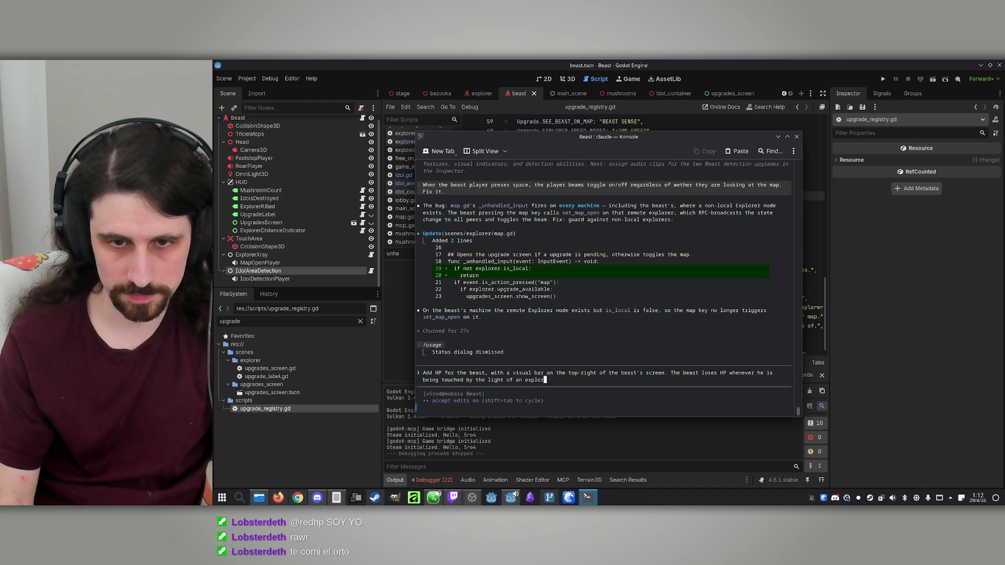
{"action": "type", "text": "'s flashlight. "}
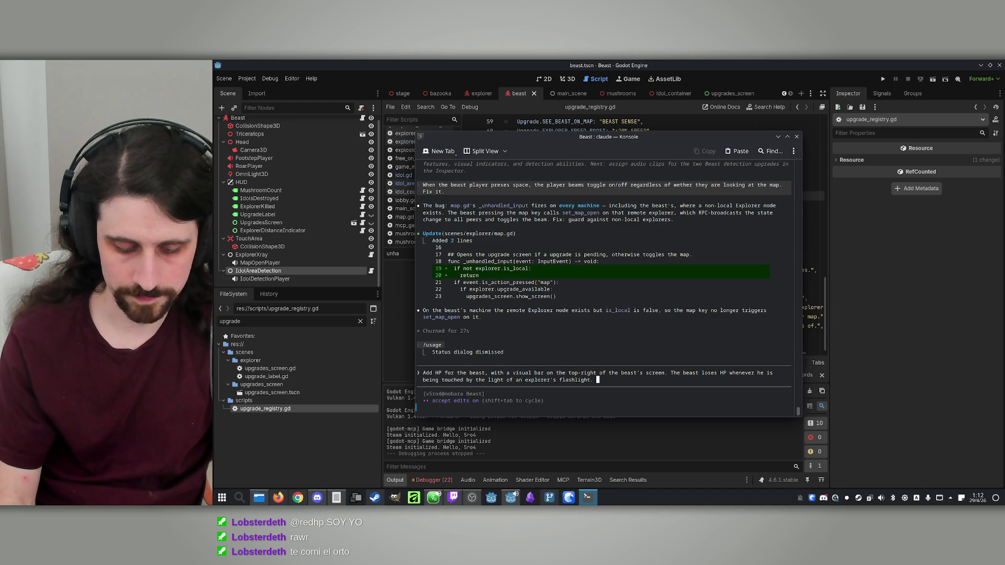
{"action": "type", "text": "If"}
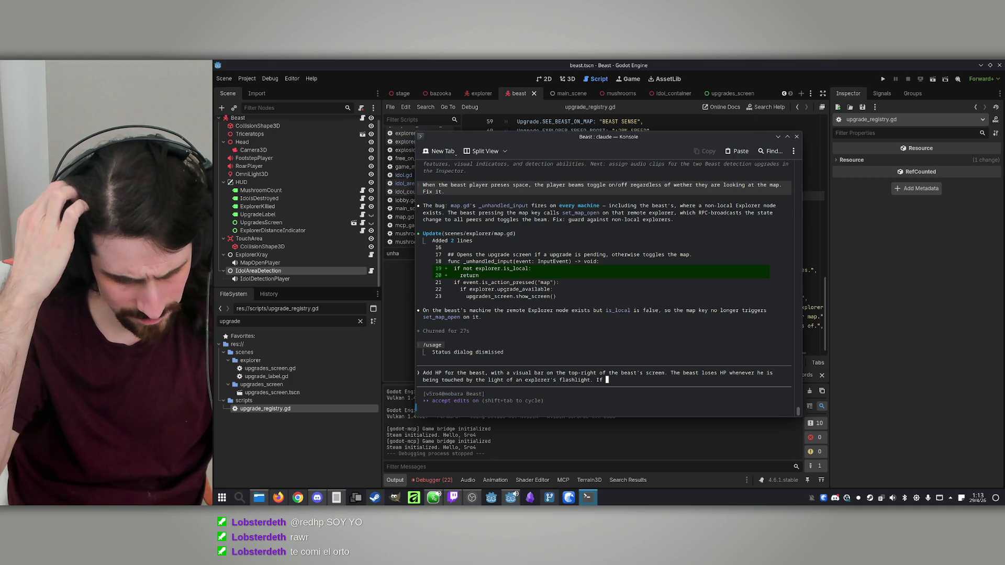
{"action": "key", "text": "BackSpace"}
{"action": "key", "text": "BackSpace"}
{"action": "key", "text": "BackSpace"}
Add that HP lasts about 5 seconds in light, with full-HP respawn at start, and submit
{"action": "type", "text": "H"}
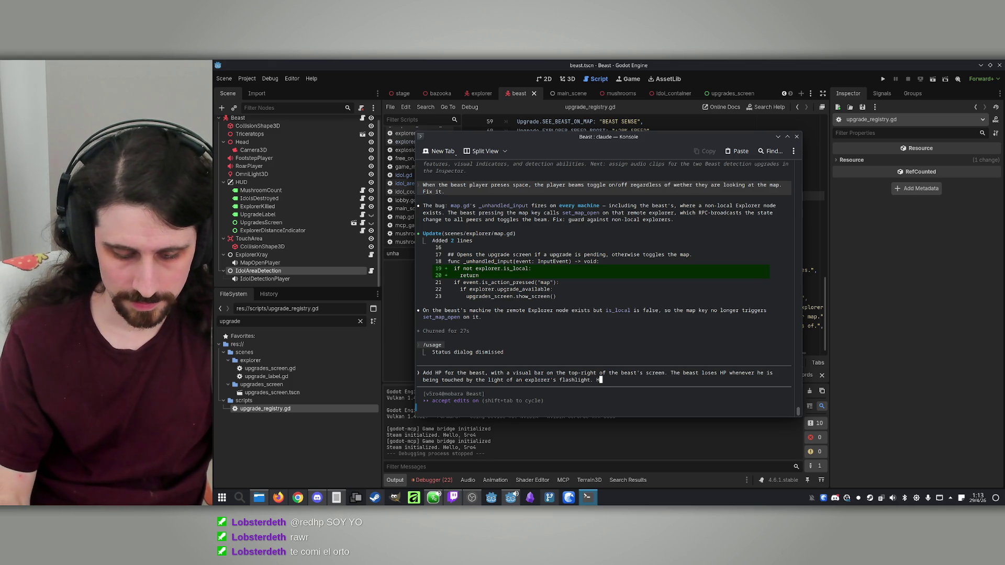
{"action": "type", "text": "e has enough H"}
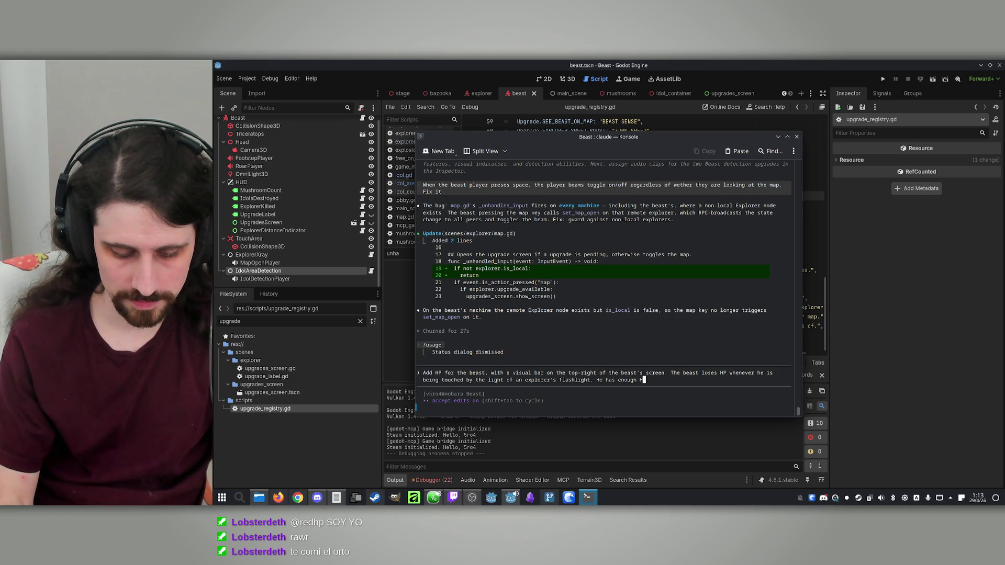
{"action": "type", "text": "P to endure about"}
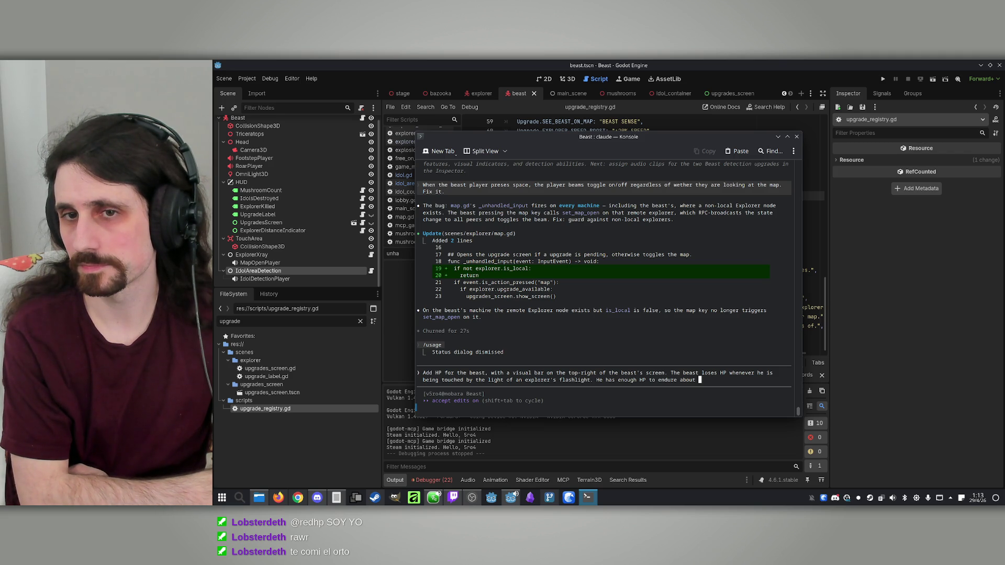
{"action": "type", "text": "5 "}
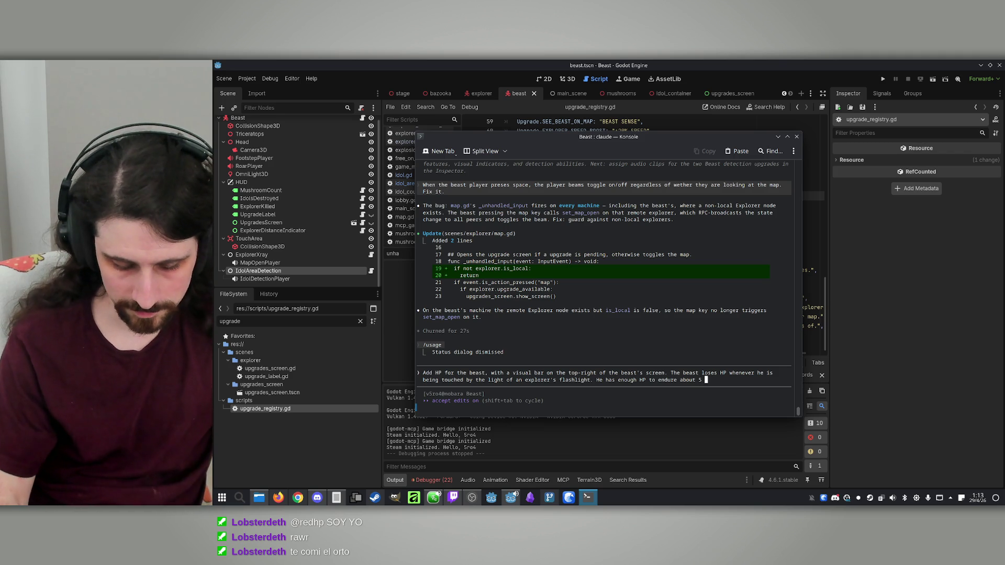
{"action": "type", "text": "seconds"}
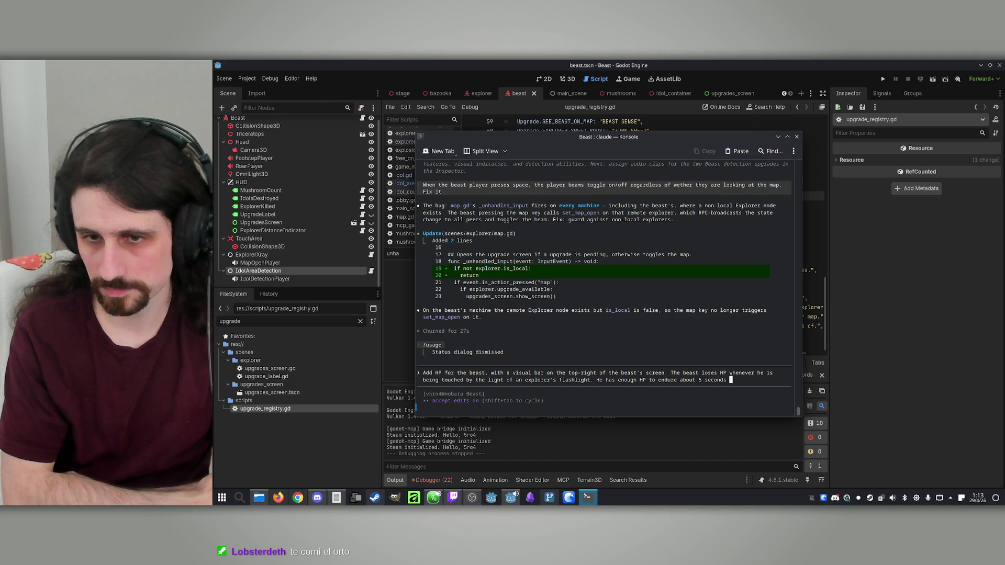
{"action": "type", "text": "inside t"}
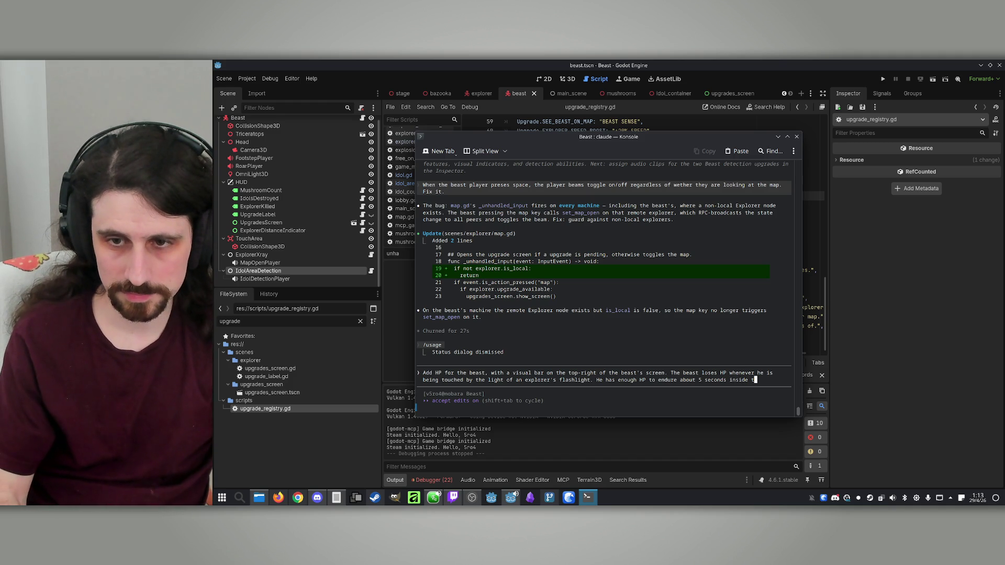
{"action": "type", "text": "he light. "}
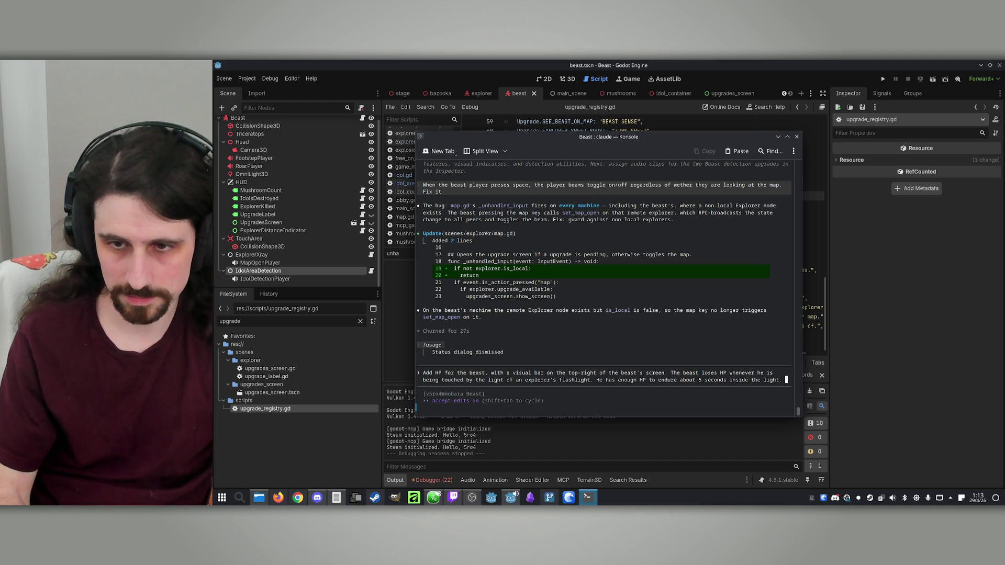
{"action": "type", "text": "If the "}
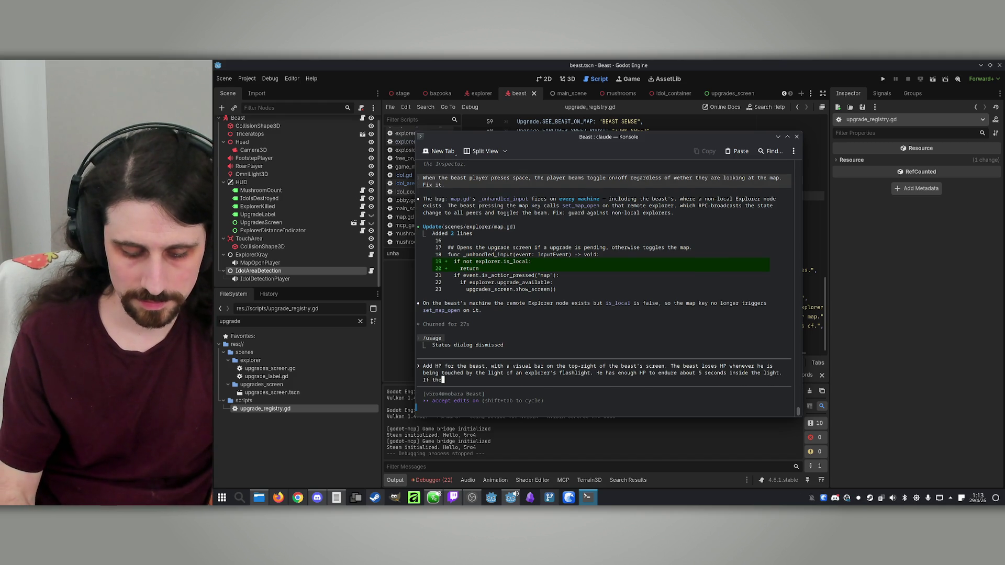
{"action": "type", "text": "HOP"}
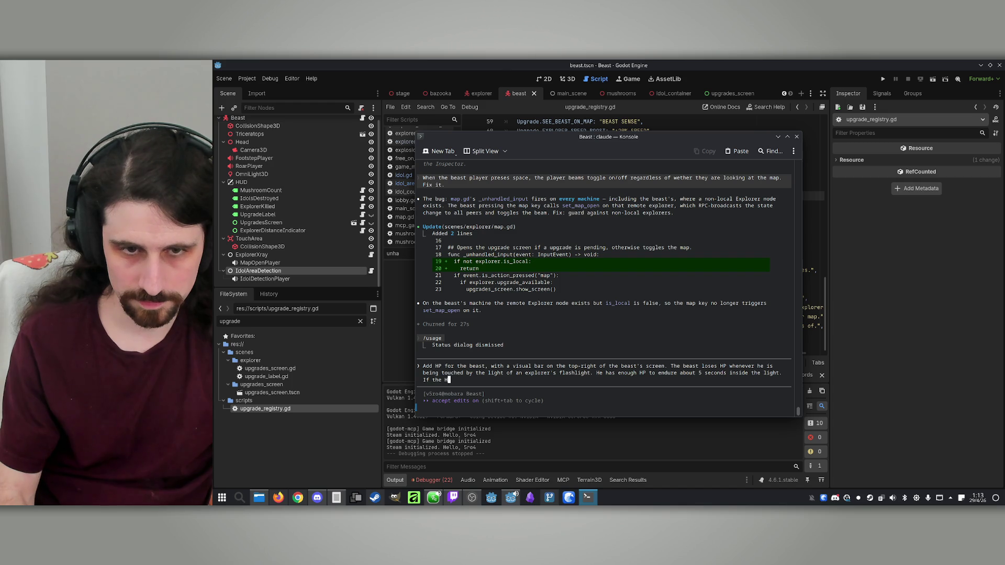
{"action": "key", "text": "BackSpace"}
{"action": "type", "text": "P gets to '"}
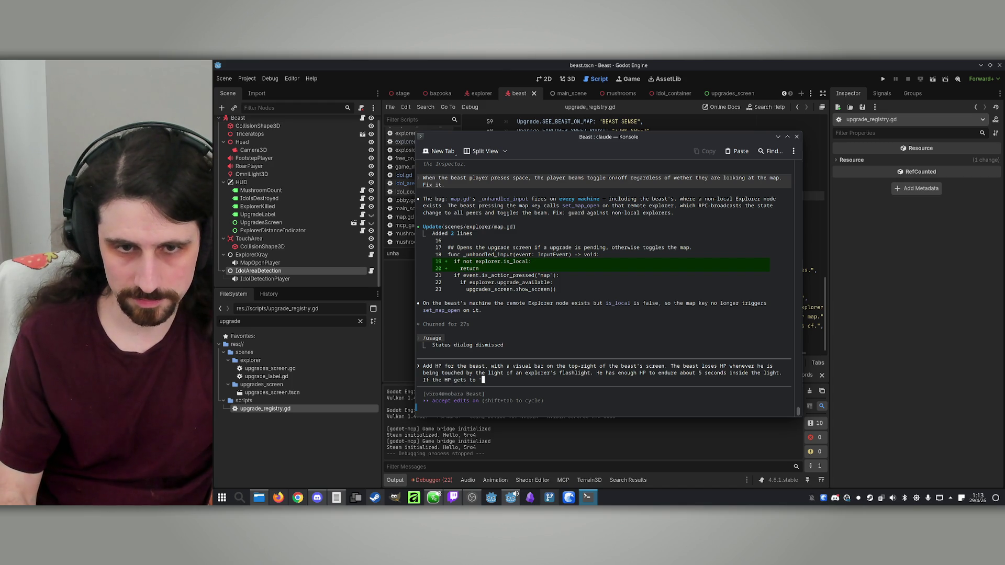
{"action": "key", "text": "BackSpace"}
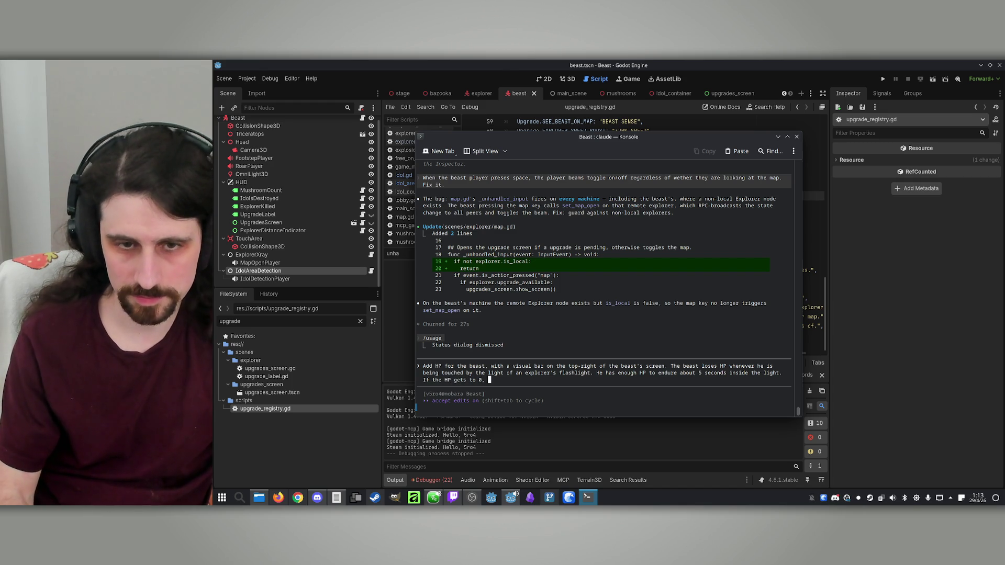
{"action": "type", "text": "the beast res"}
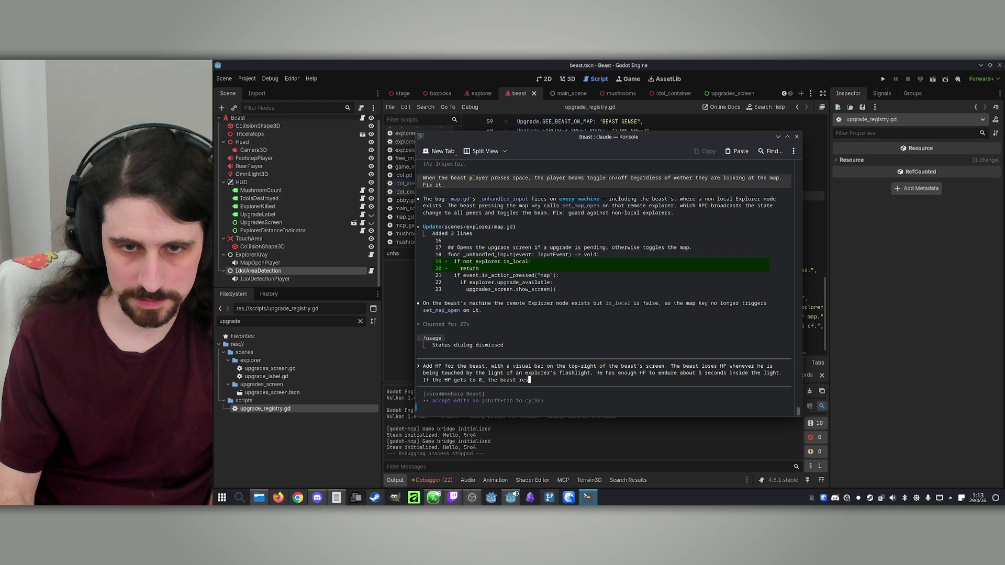
{"action": "type", "text": "pawns a"}
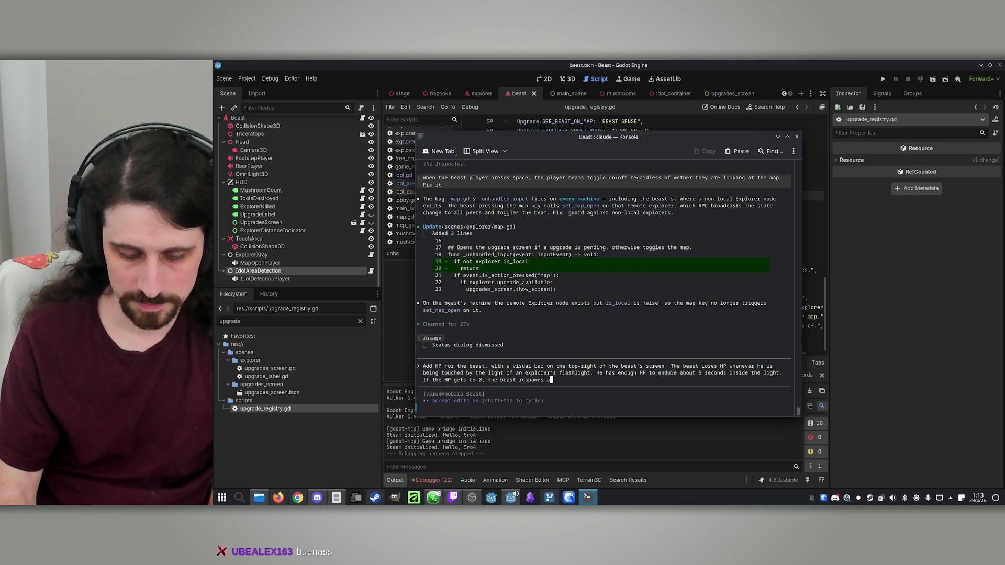
{"action": "type", "text": "t its initial position"}
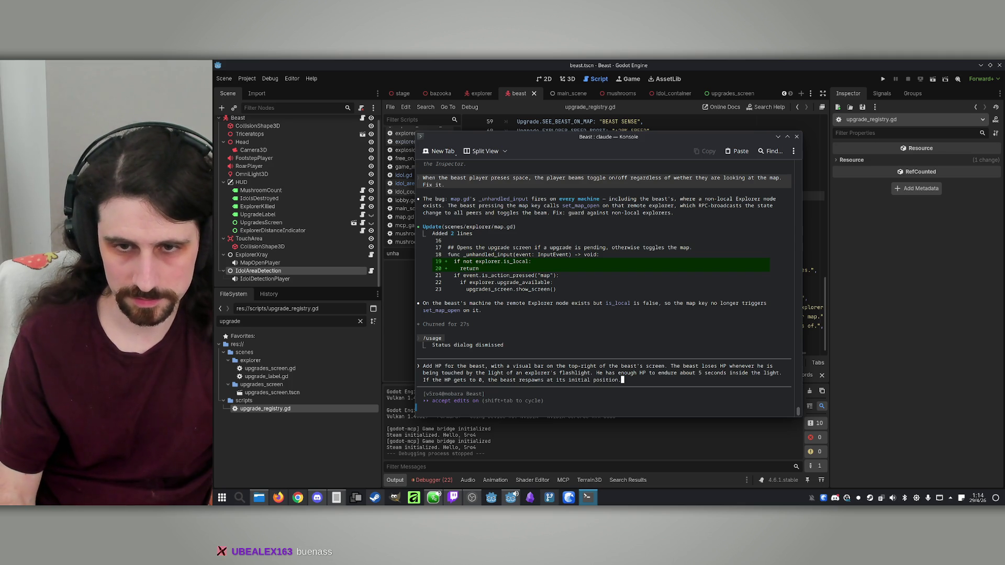
{"action": "key", "text": "BackSpace"}
{"action": "type", "text": "with "}
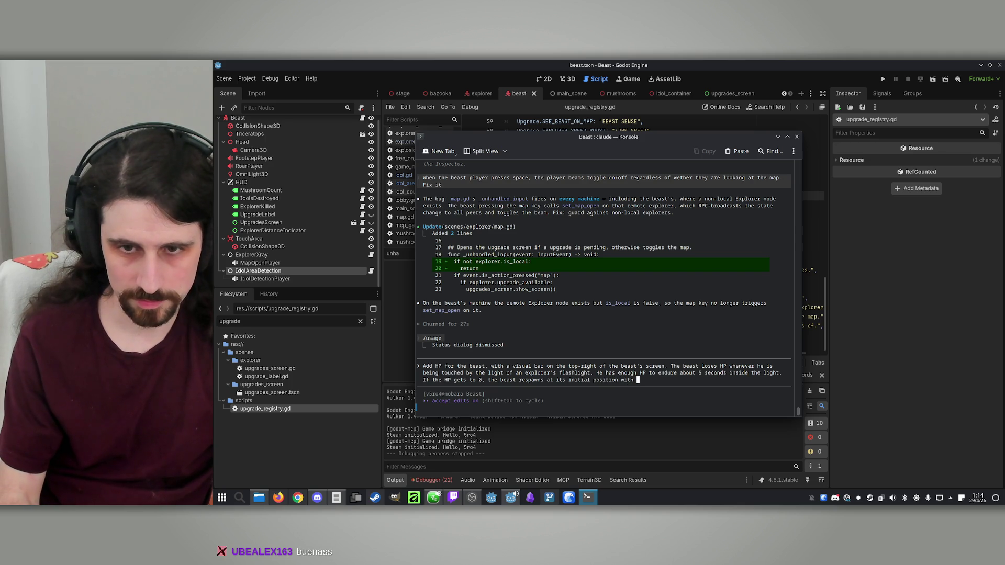
{"action": "type", "text": "full HP."}
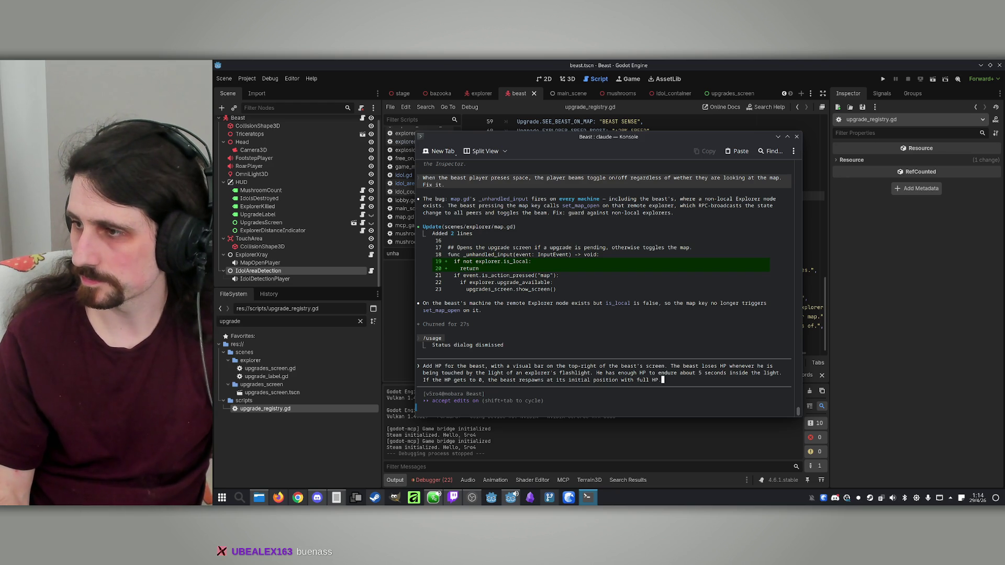
{"action": "key", "text": "Return"}
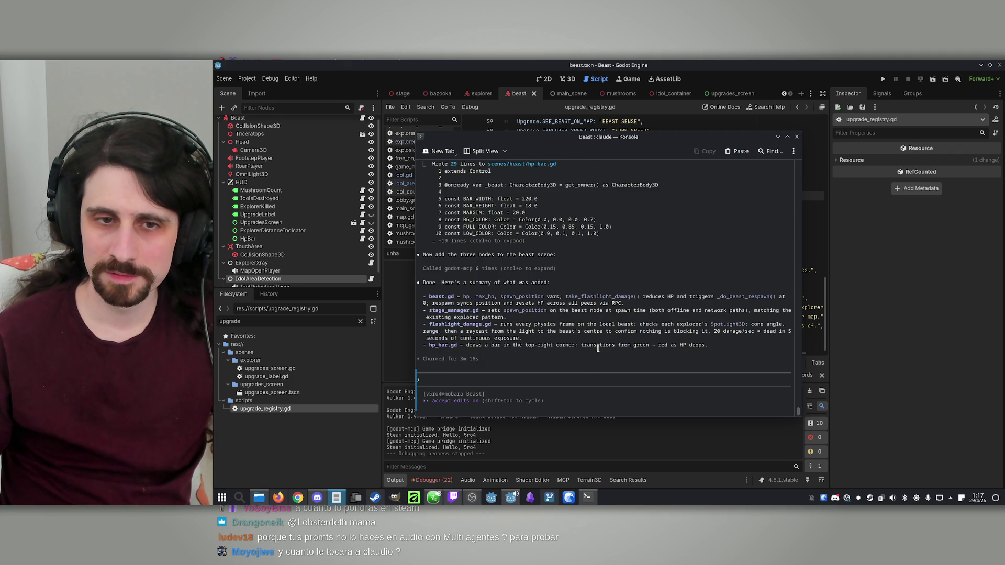
Reload the modified beast scene from disk, run the project, and start a match with the host as Beast
{"action": "left_click", "coordinate": [810, 89]}
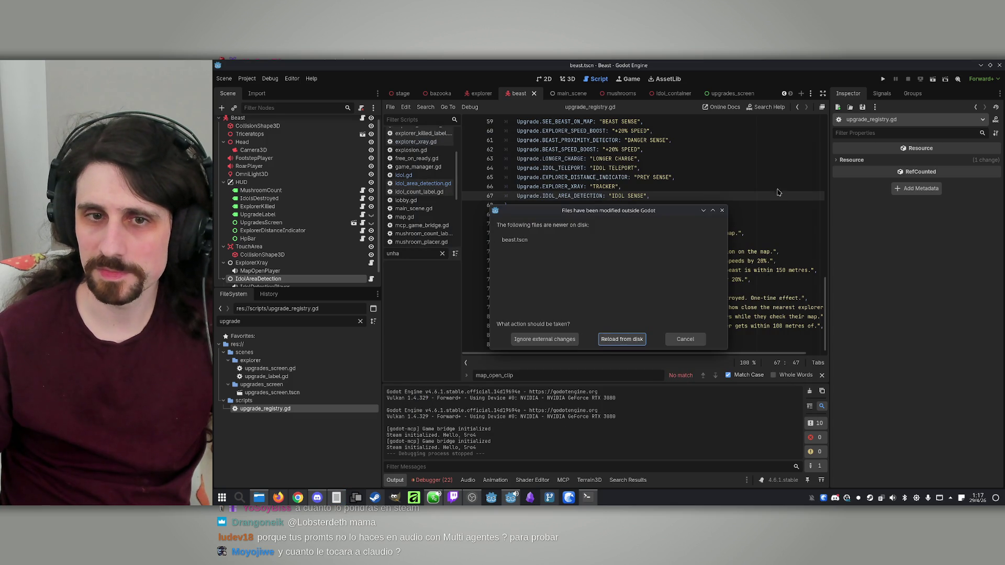
{"action": "key", "text": "Return"}
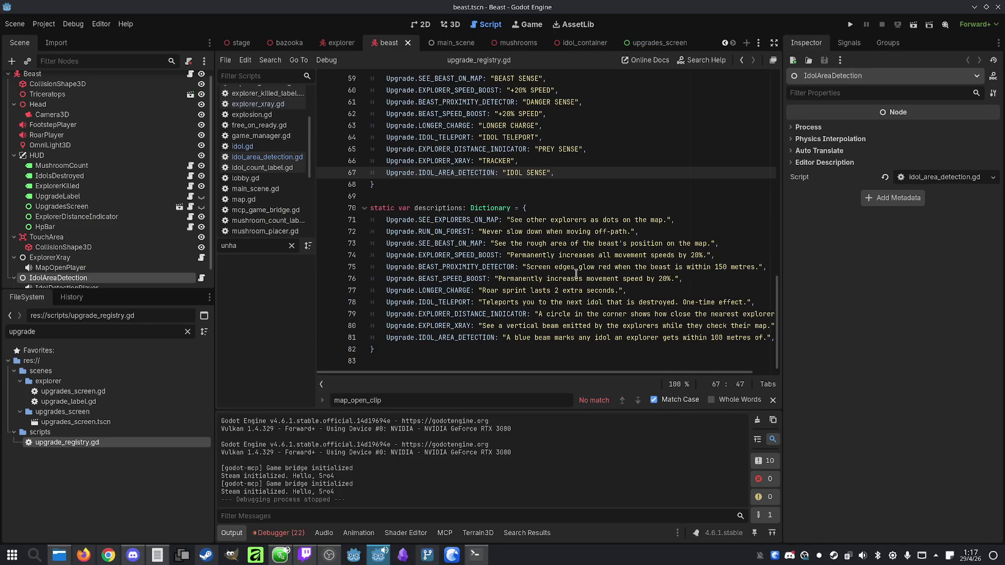
{"action": "left_click", "coordinate": [850, 24]}
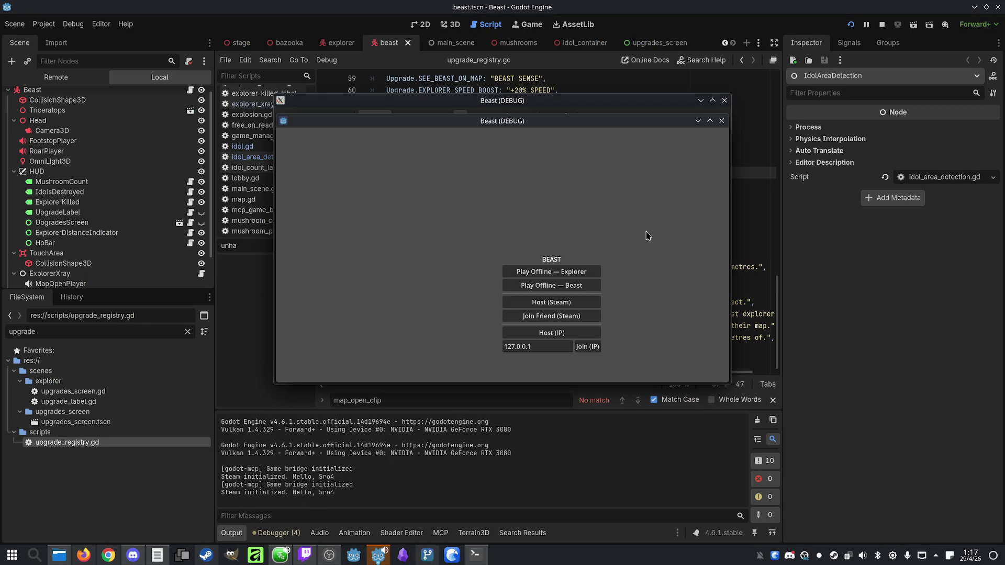
{"action": "left_click_drag", "start_coordinate": [785, 131], "coordinate": [813, 127]}
{"action": "left_click_drag", "start_coordinate": [471, 100], "coordinate": [238, 106]}
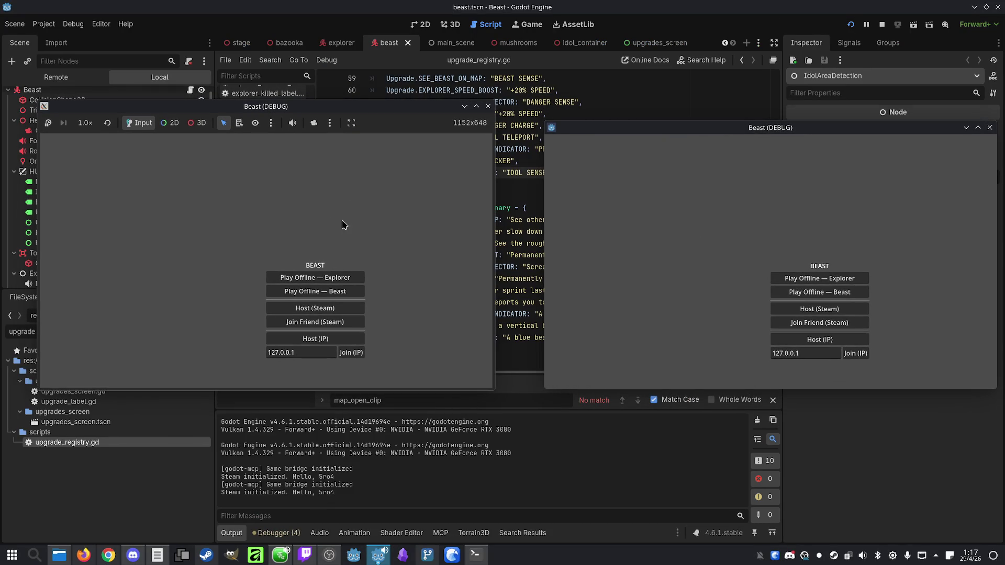
{"action": "left_click", "coordinate": [340, 341]}
{"action": "left_click", "coordinate": [857, 354]}
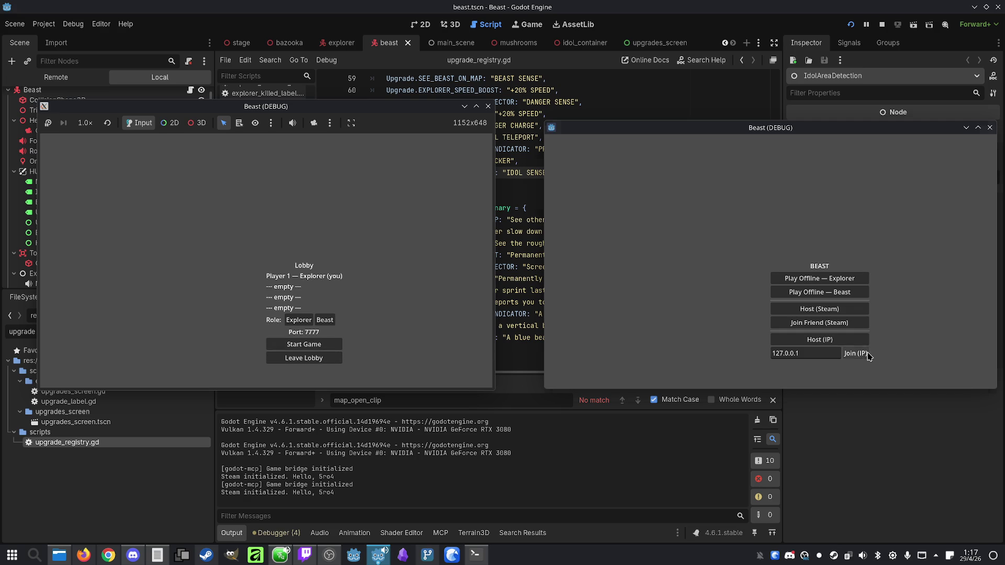
{"action": "left_click", "coordinate": [326, 320]}
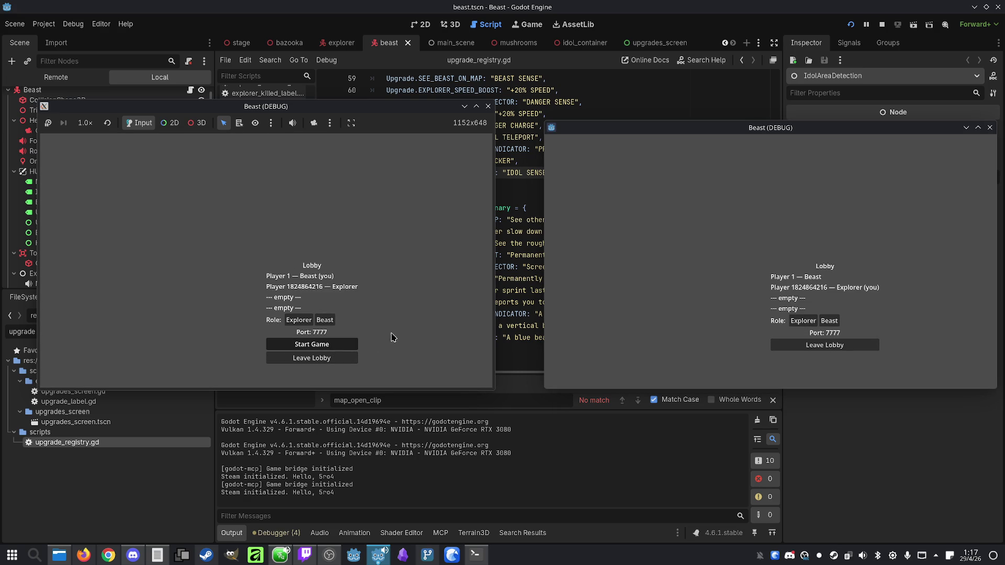
{"action": "left_click", "coordinate": [335, 344]}
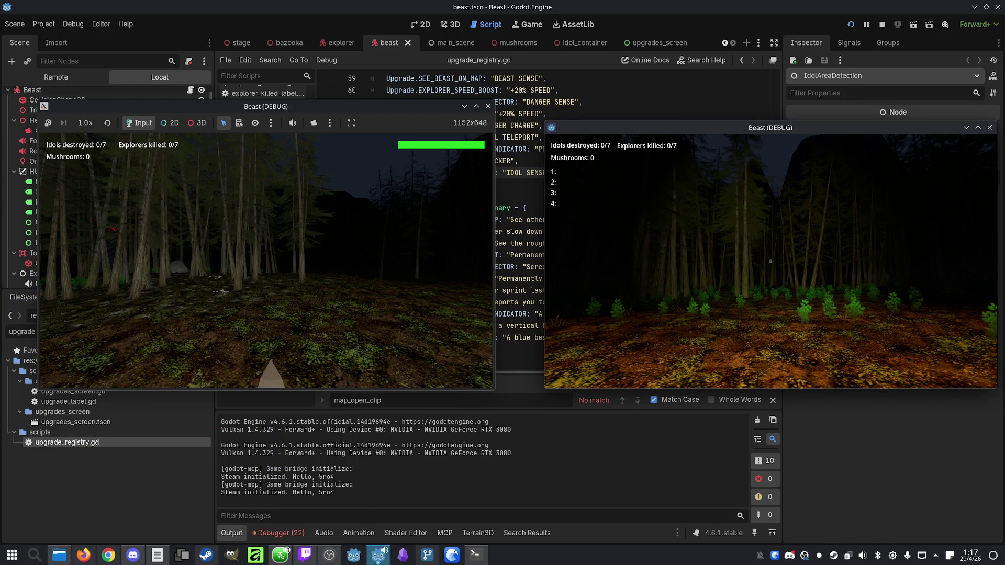
Play as the explorer, toggling the overhead map with M while lighting the beast
{"action": "key", "text": "m"}
{"action": "key", "text": "m"}
{"action": "key", "text": "m"}
{"action": "key", "text": "m"}
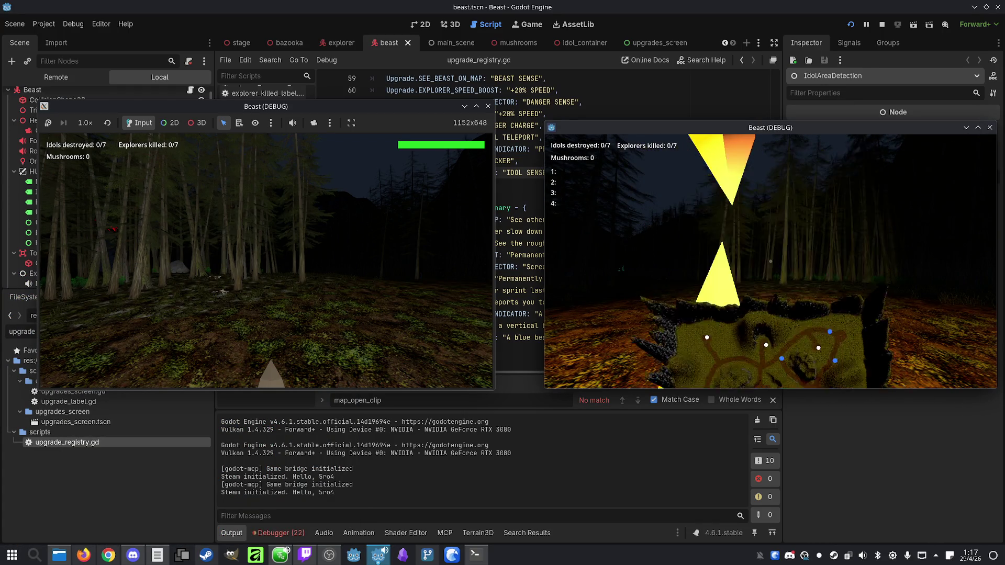
{"action": "key", "text": "m"}
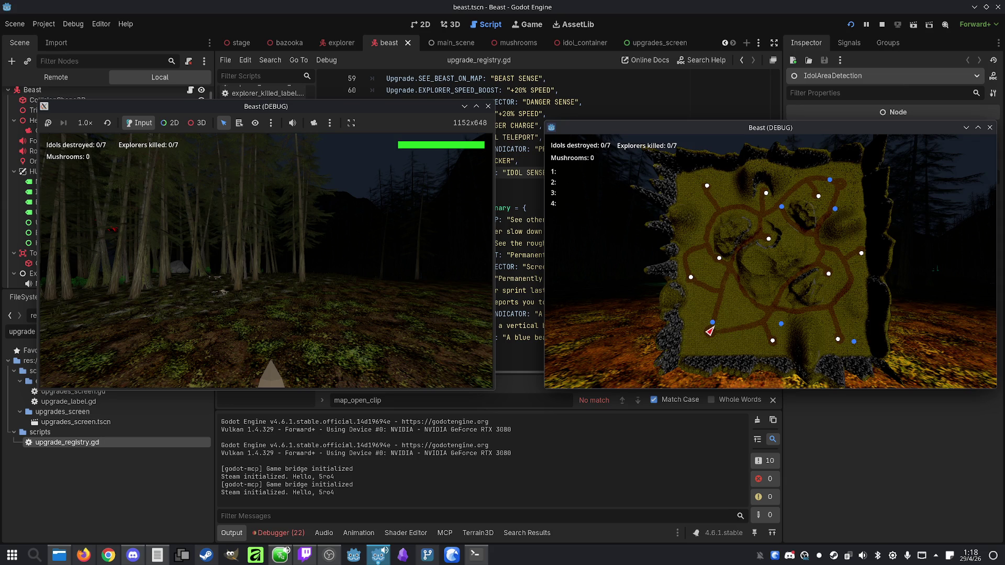
{"action": "key", "text": "m"}
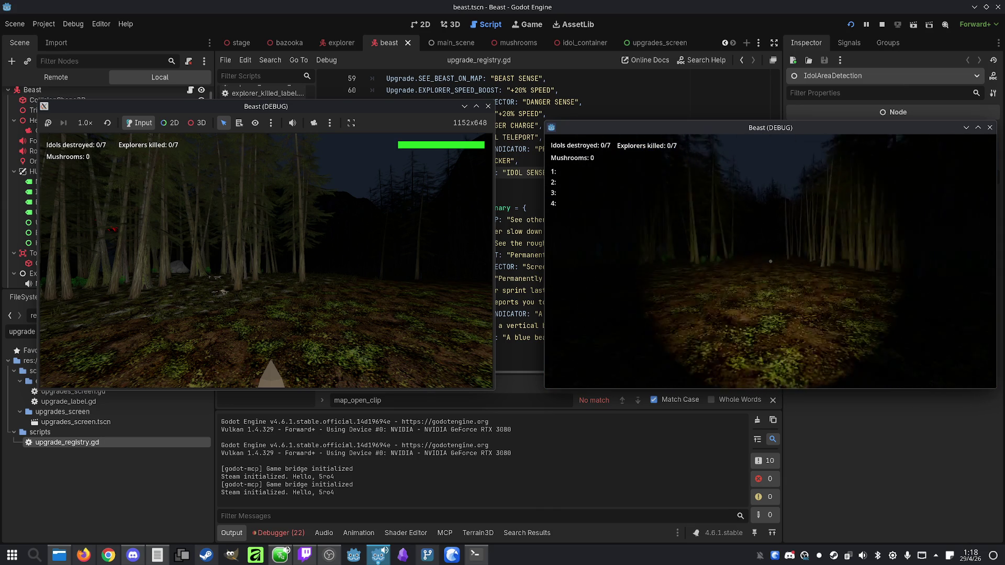
{"action": "key", "text": "m"}
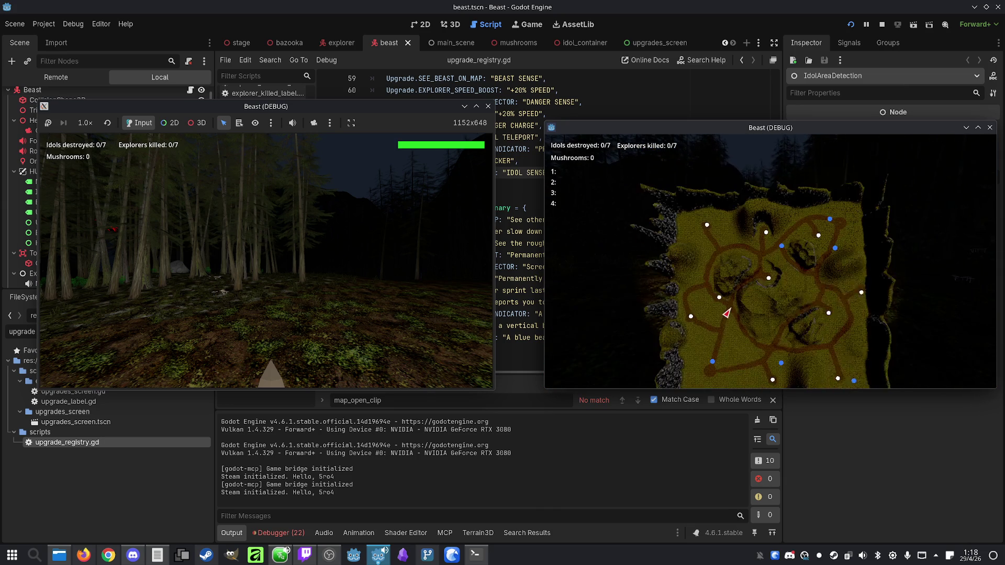
{"action": "key", "text": "m"}
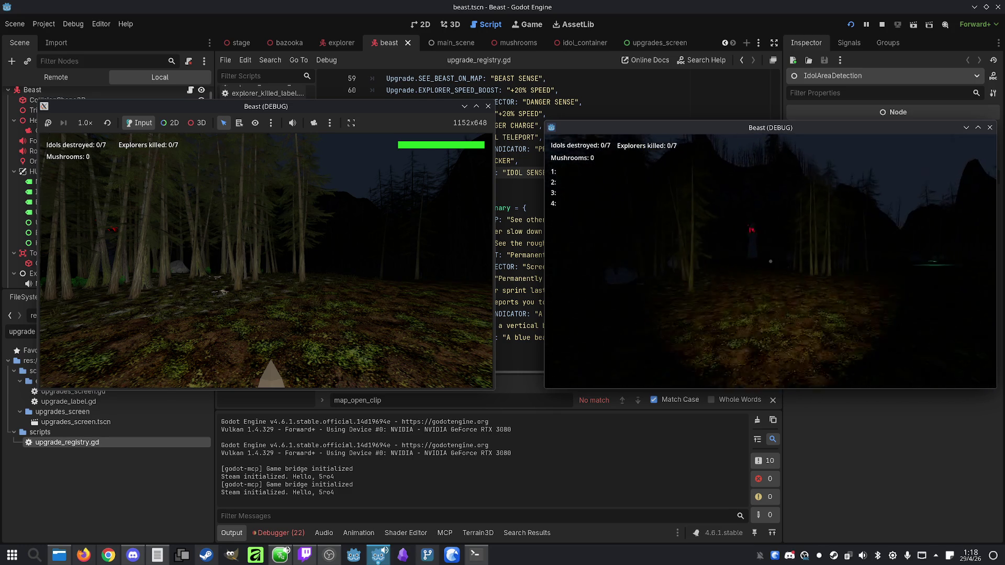
{"action": "key", "text": "m"}
{"action": "key", "text": "m"}
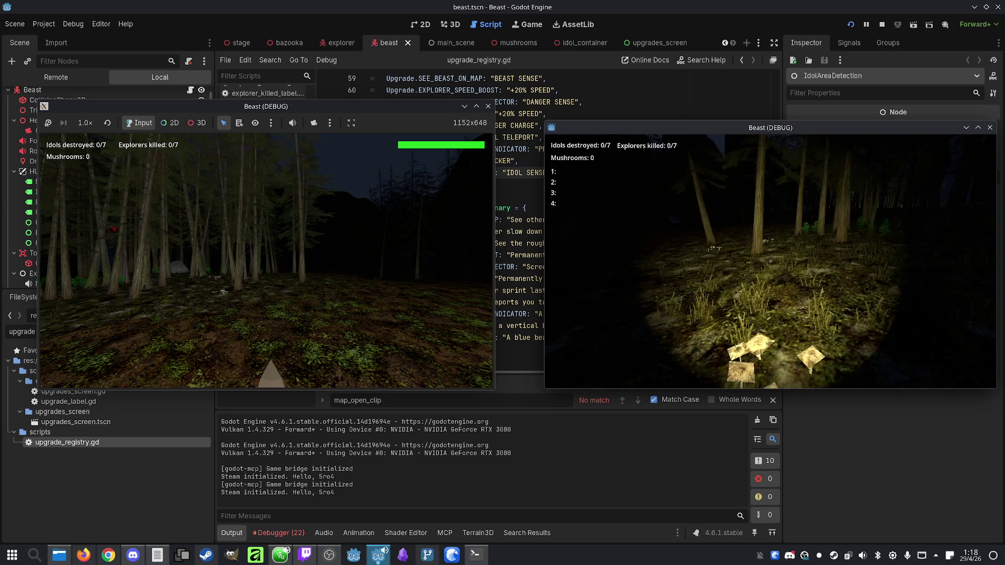
{"action": "key", "text": "m"}
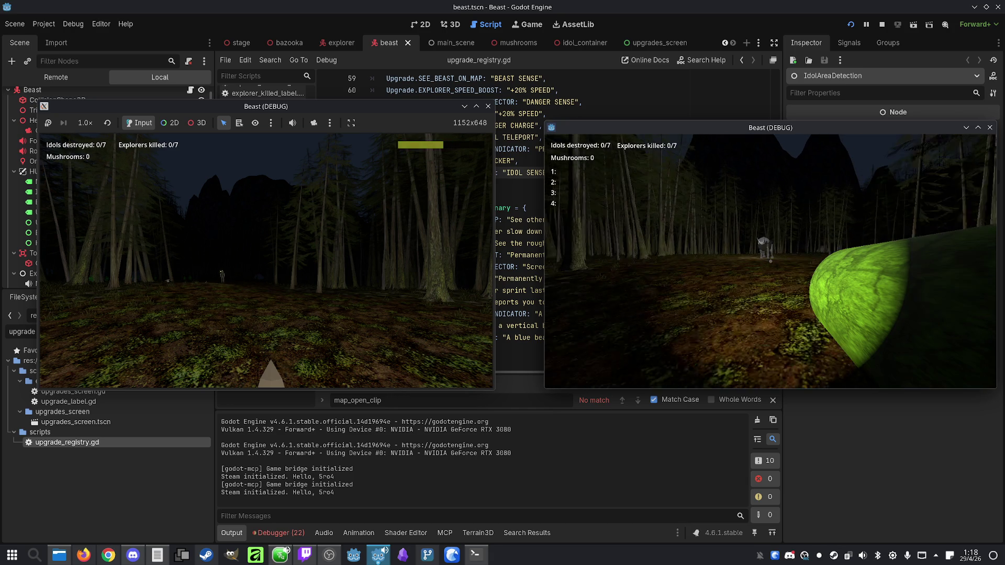
Stop the running game and return to upgrade_registry.gd
{"action": "key", "text": "super"}
{"action": "left_click", "coordinate": [882, 24]}
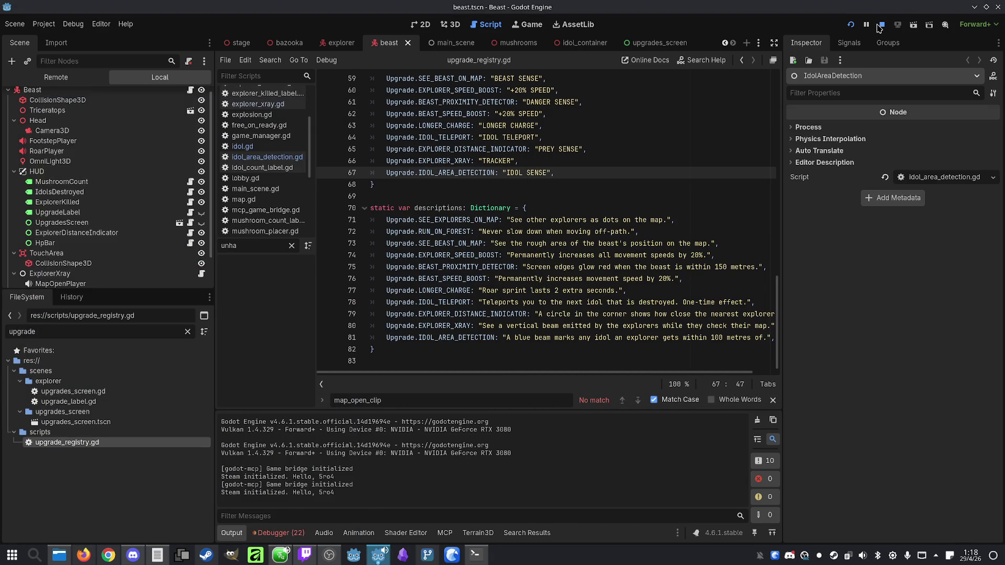
{"action": "left_click", "coordinate": [620, 113]}
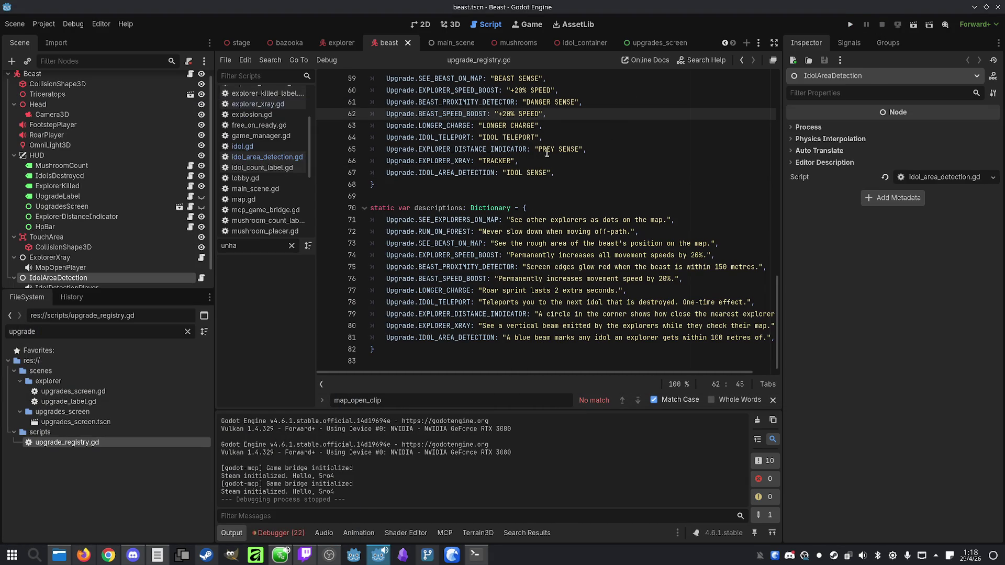
{"action": "scroll", "coordinate": [503, 188], "scroll_direction": "up", "scroll_amount": 11}
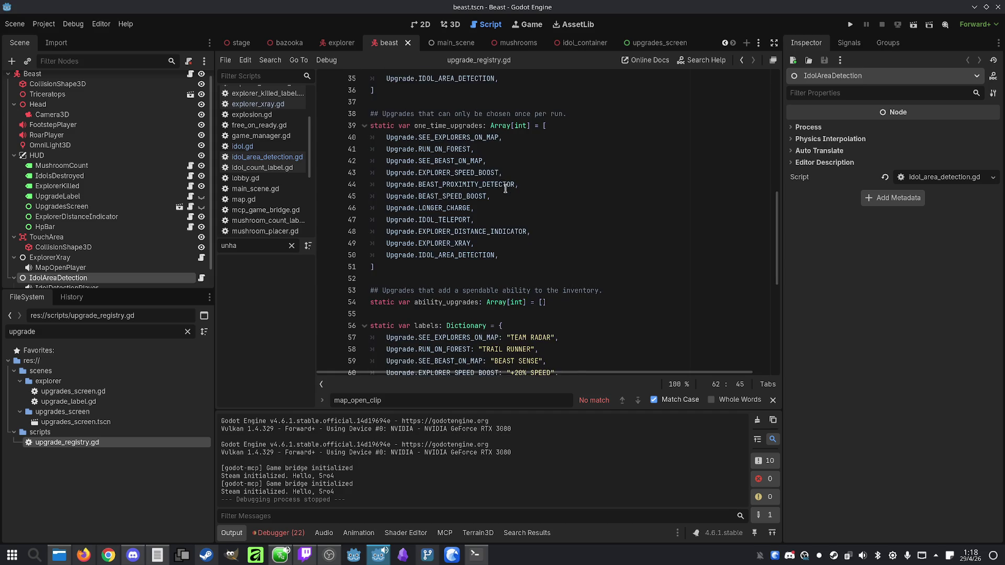
Compare the explorer and beast scenes and inspect the beast's TouchArea collision shape
{"action": "left_click", "coordinate": [342, 42]}
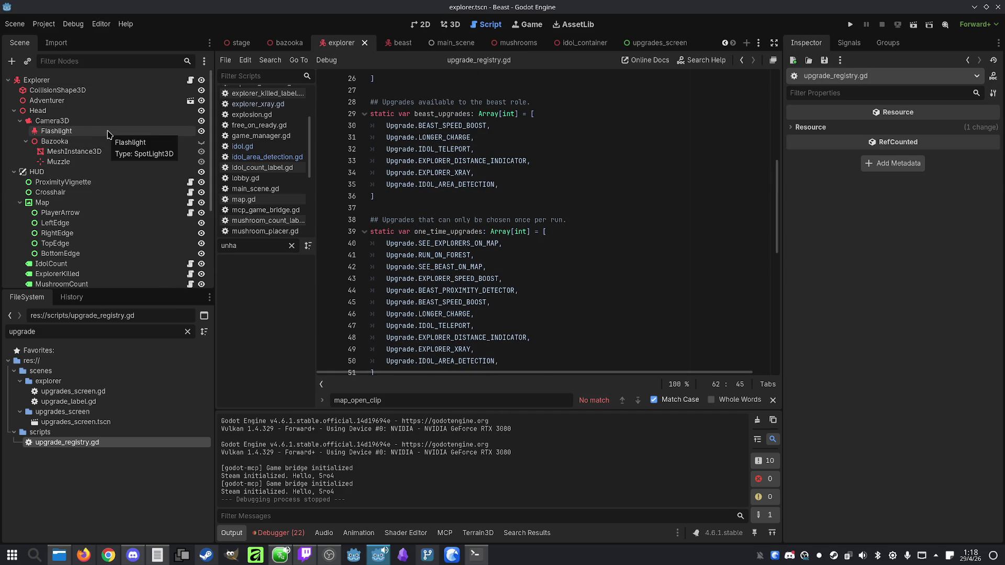
{"action": "left_click", "coordinate": [398, 42]}
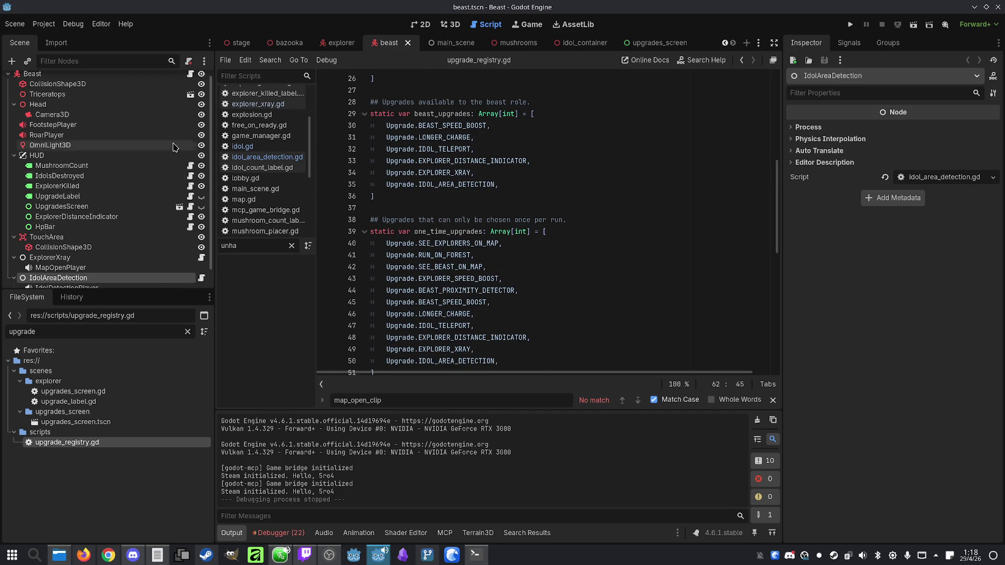
{"action": "scroll", "coordinate": [84, 229], "scroll_direction": "down", "scroll_amount": 1}
{"action": "left_click", "coordinate": [82, 228]}
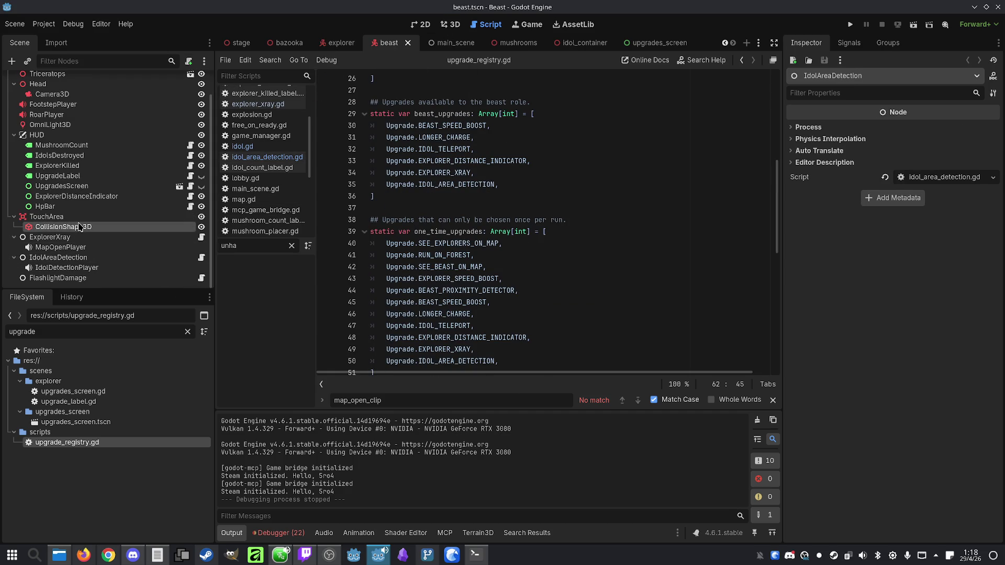
{"action": "scroll", "coordinate": [81, 227], "scroll_direction": "up", "scroll_amount": 2}
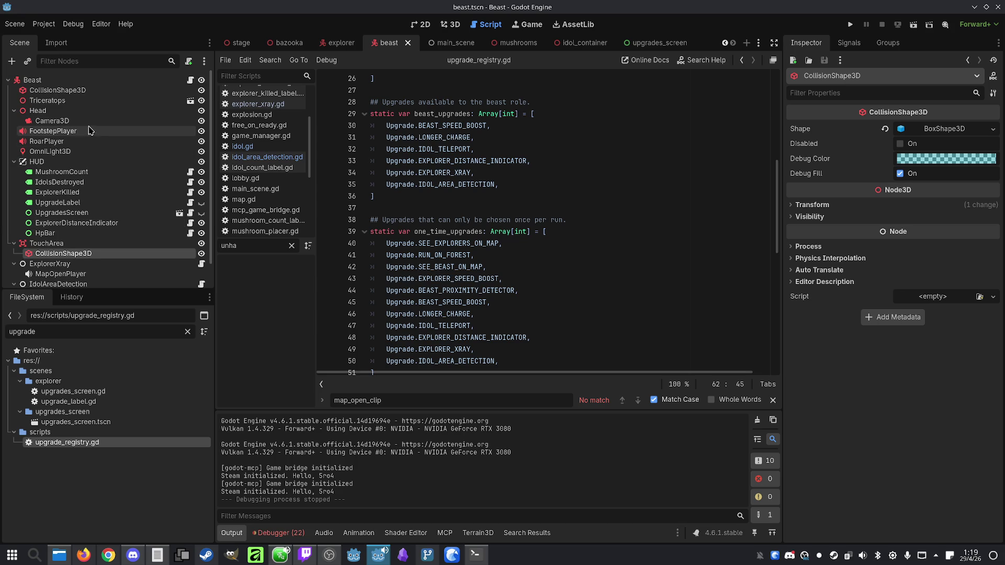
Filter the FileSystem dock by 'flash'
{"action": "left_click", "coordinate": [476, 555]}
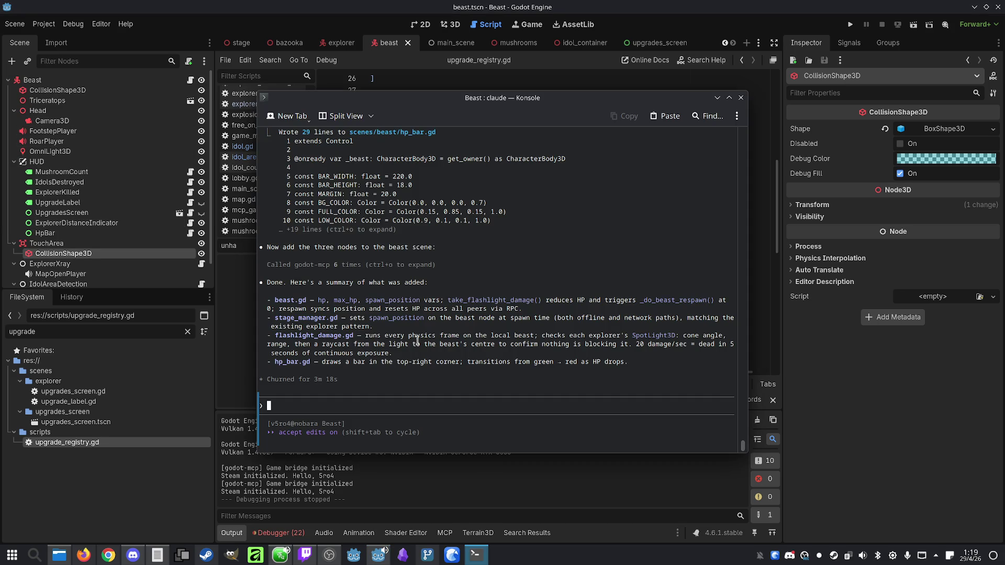
{"action": "left_click", "coordinate": [476, 555]}
{"action": "left_click_drag", "start_coordinate": [85, 332], "coordinate": [1, 333]}
{"action": "type", "text": "flash"}
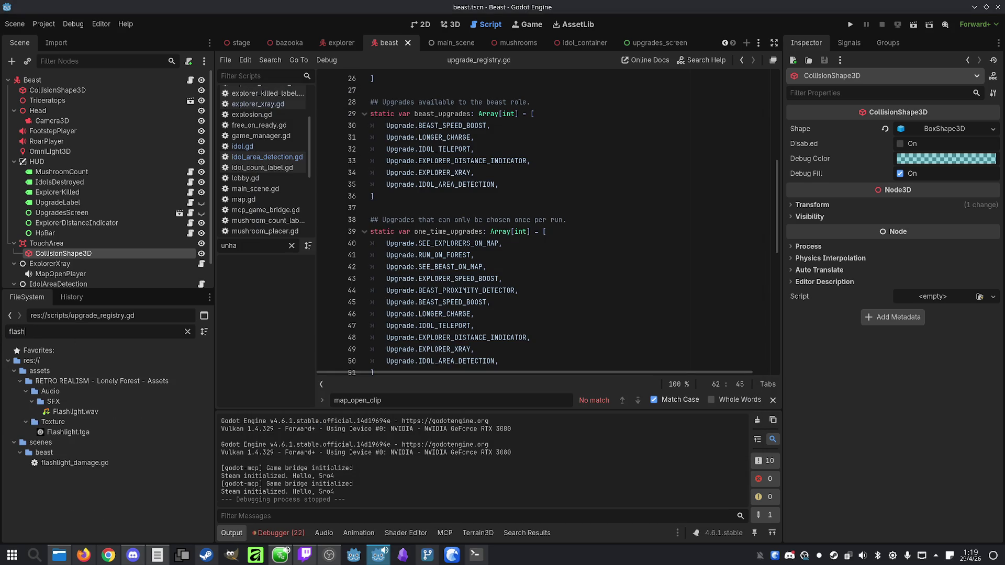
{"action": "double_click", "coordinate": [94, 463]}
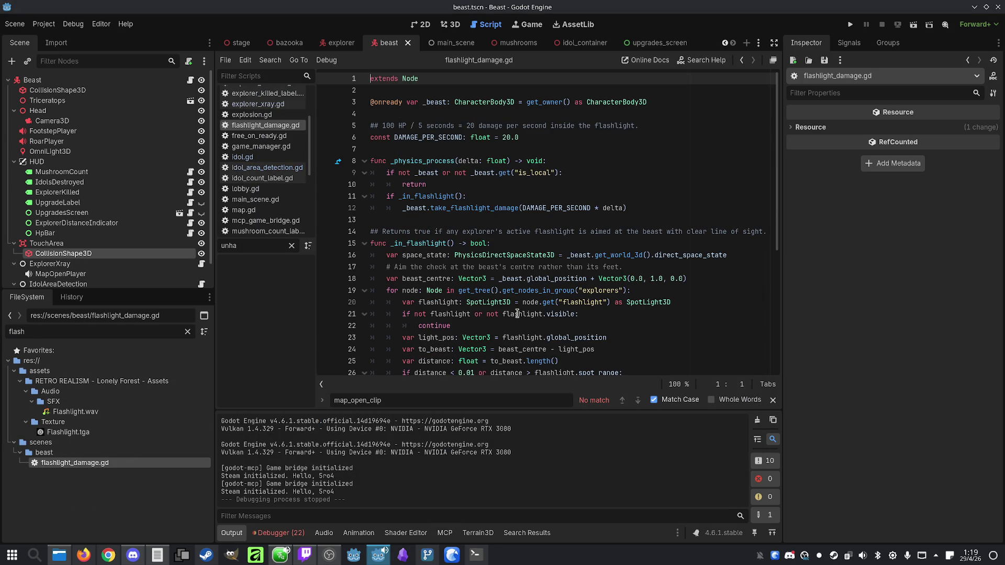
{"action": "double_click", "coordinate": [412, 244]}
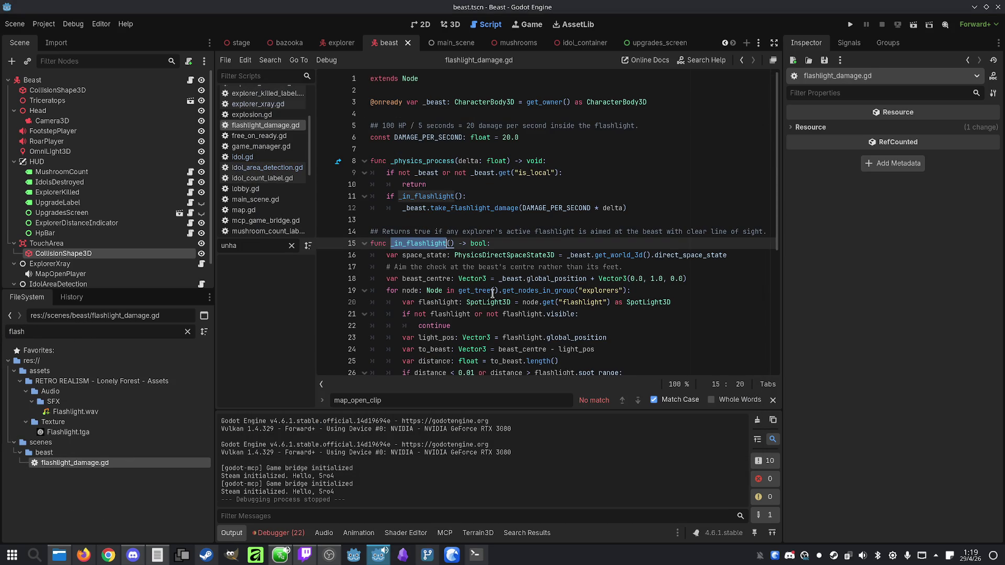
{"action": "double_click", "coordinate": [465, 208]}
{"action": "double_click", "coordinate": [437, 197]}
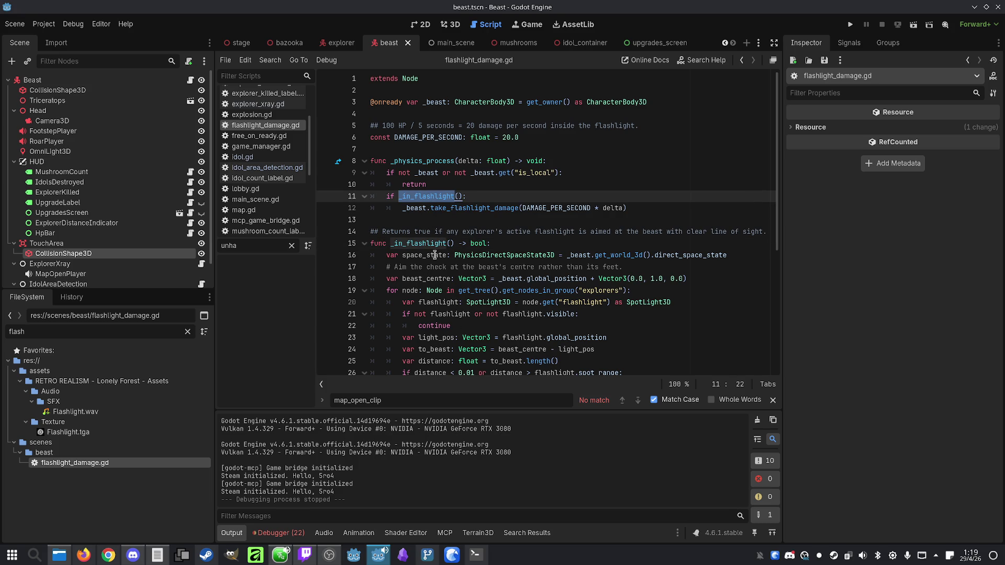
{"action": "double_click", "coordinate": [435, 255]}
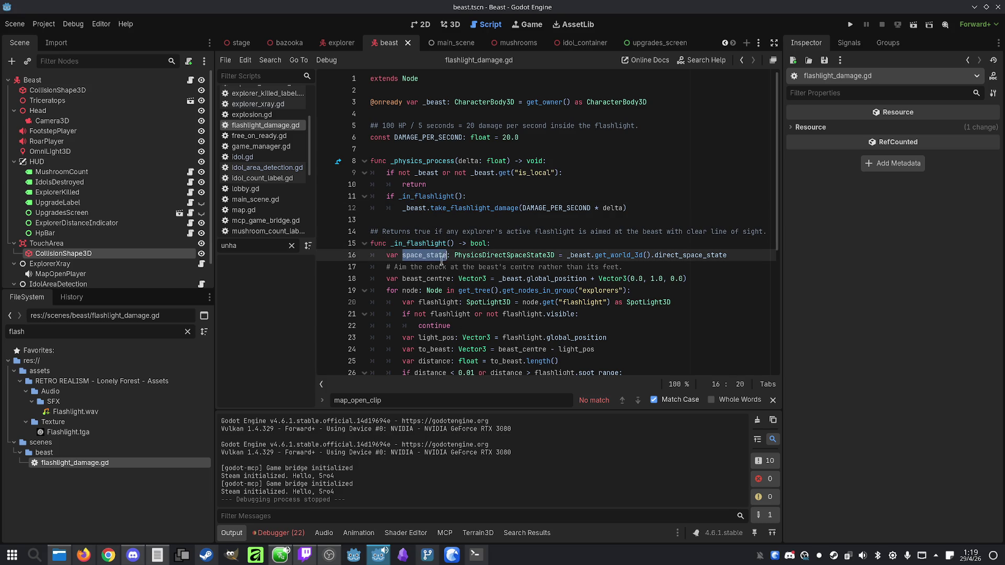
{"action": "double_click", "coordinate": [417, 279]}
{"action": "scroll", "coordinate": [417, 279], "scroll_direction": "down", "scroll_amount": 1}
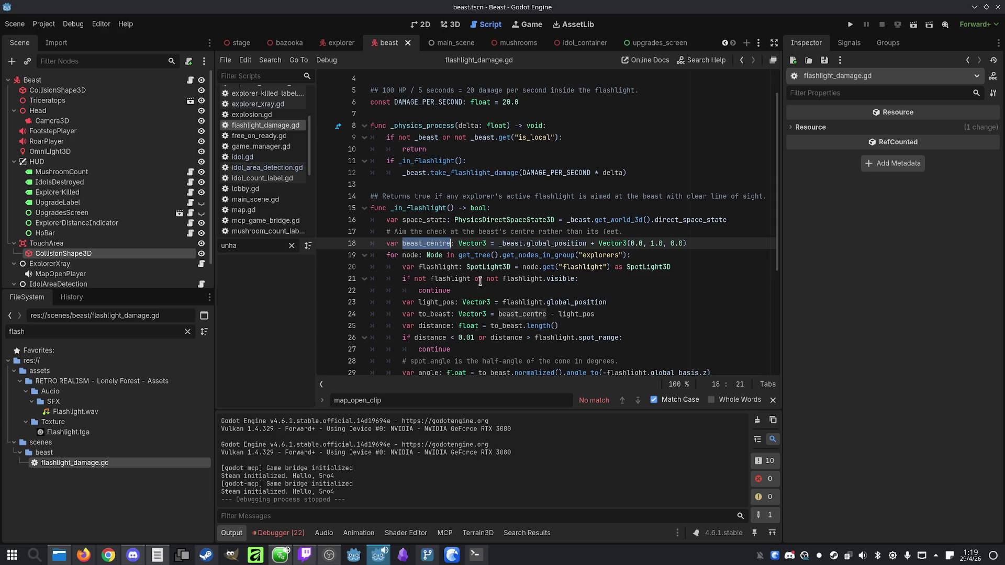
{"action": "double_click", "coordinate": [435, 305]}
{"action": "scroll", "coordinate": [435, 304], "scroll_direction": "down", "scroll_amount": 1}
{"action": "double_click", "coordinate": [431, 281]}
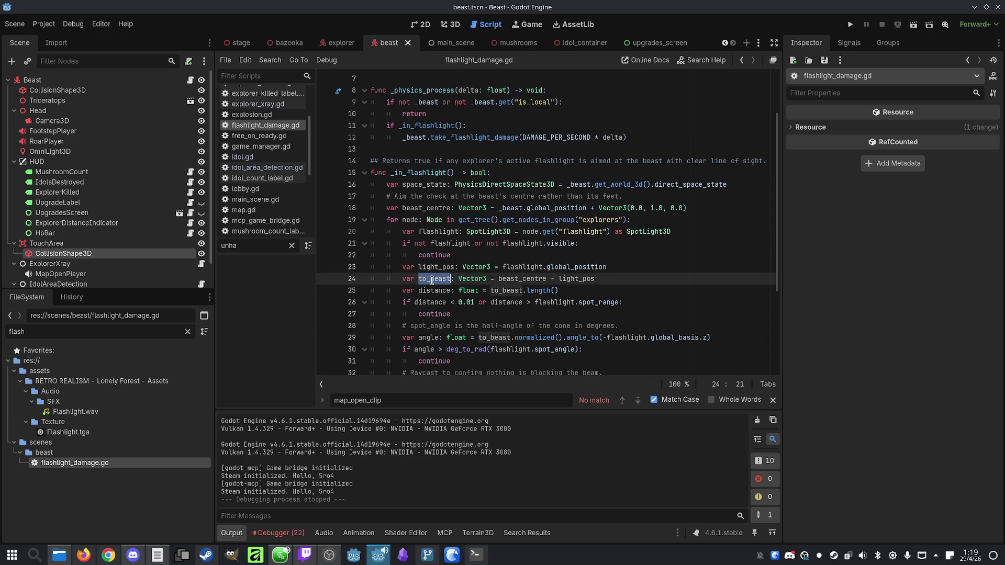
{"action": "double_click", "coordinate": [442, 293]}
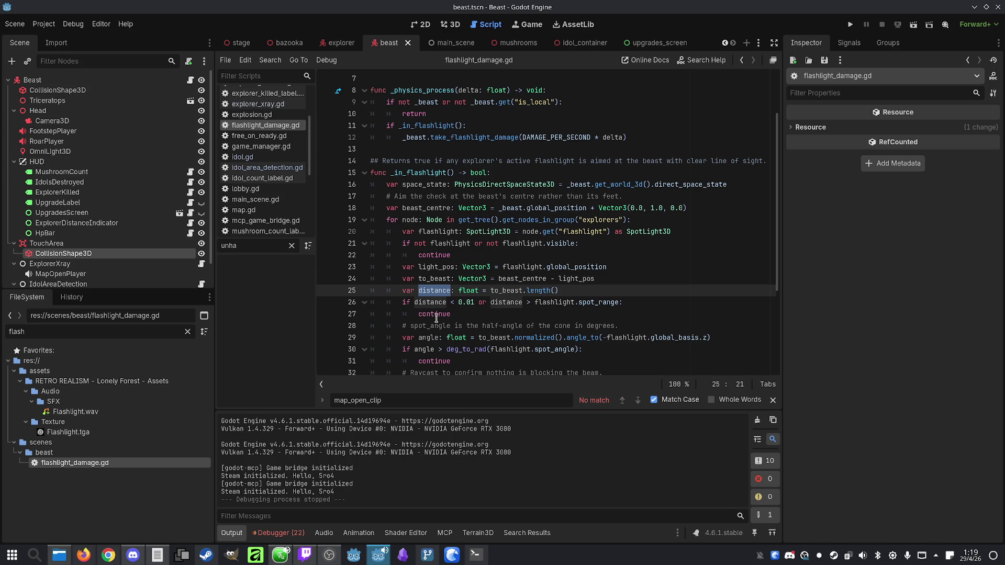
{"action": "scroll", "coordinate": [436, 314], "scroll_direction": "down", "scroll_amount": 1}
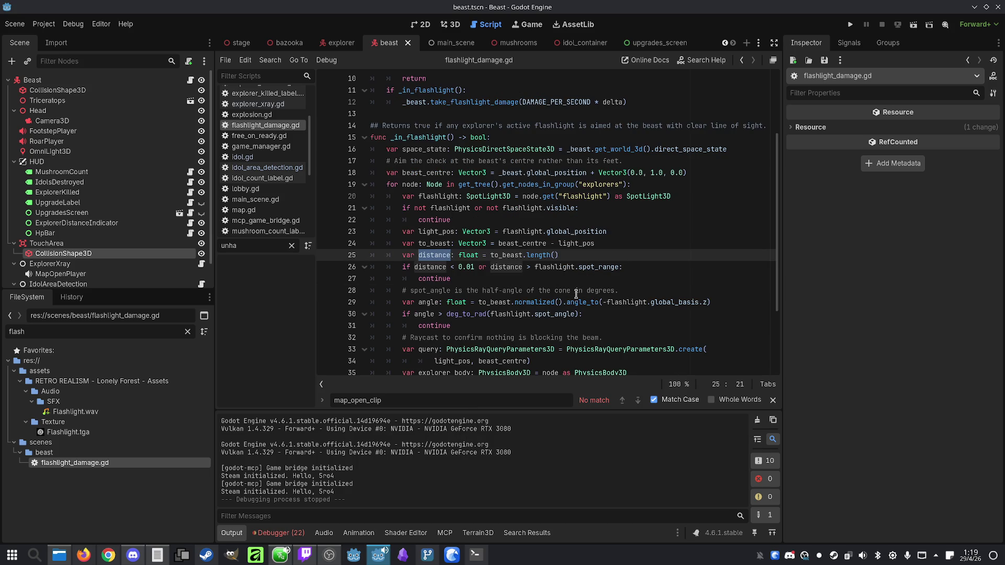
{"action": "scroll", "coordinate": [564, 301], "scroll_direction": "down", "scroll_amount": 1}
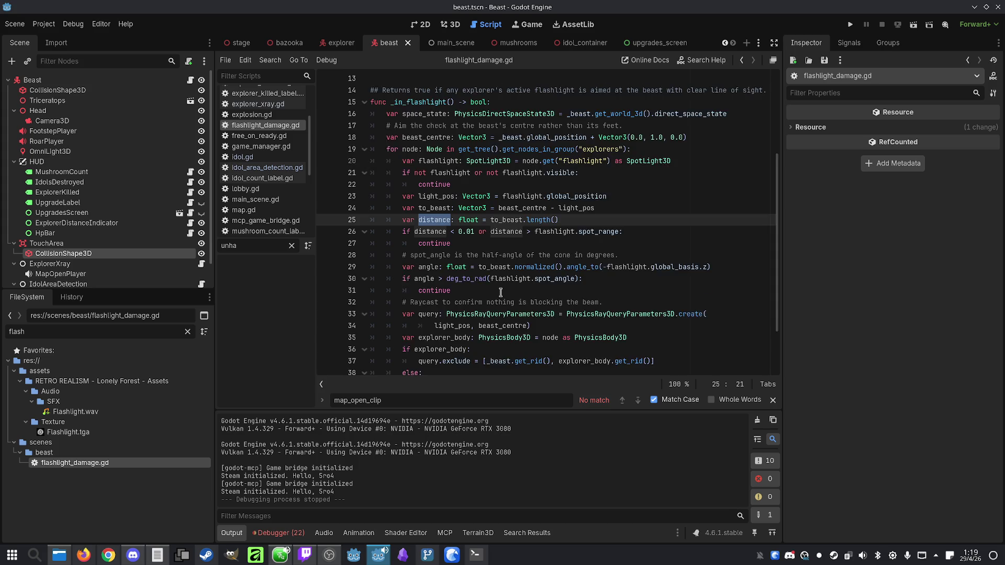
{"action": "scroll", "coordinate": [501, 292], "scroll_direction": "down", "scroll_amount": 1}
{"action": "scroll", "coordinate": [496, 296], "scroll_direction": "down", "scroll_amount": 1}
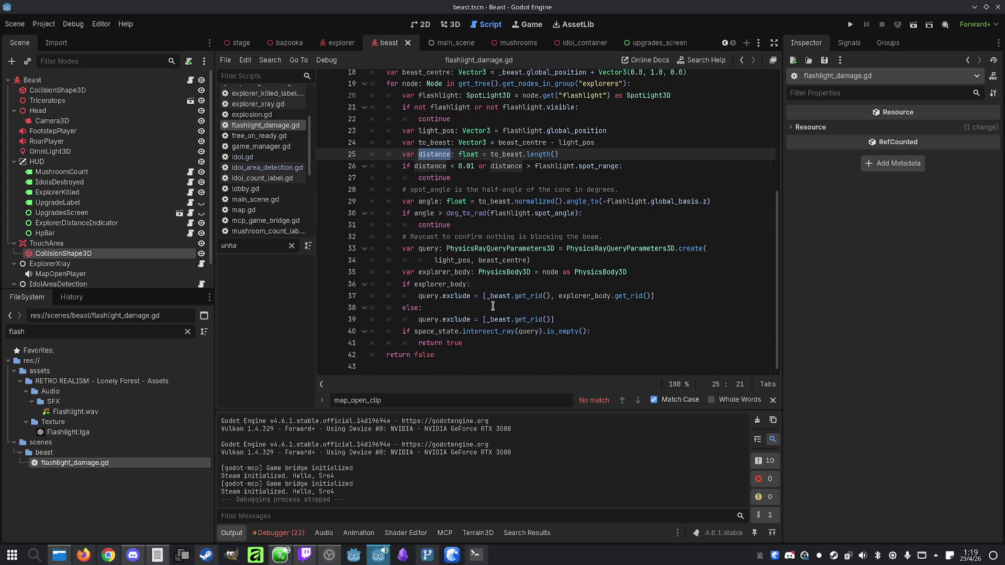
{"action": "double_click", "coordinate": [435, 180]}
{"action": "scroll", "coordinate": [448, 206], "scroll_direction": "up", "scroll_amount": 4}
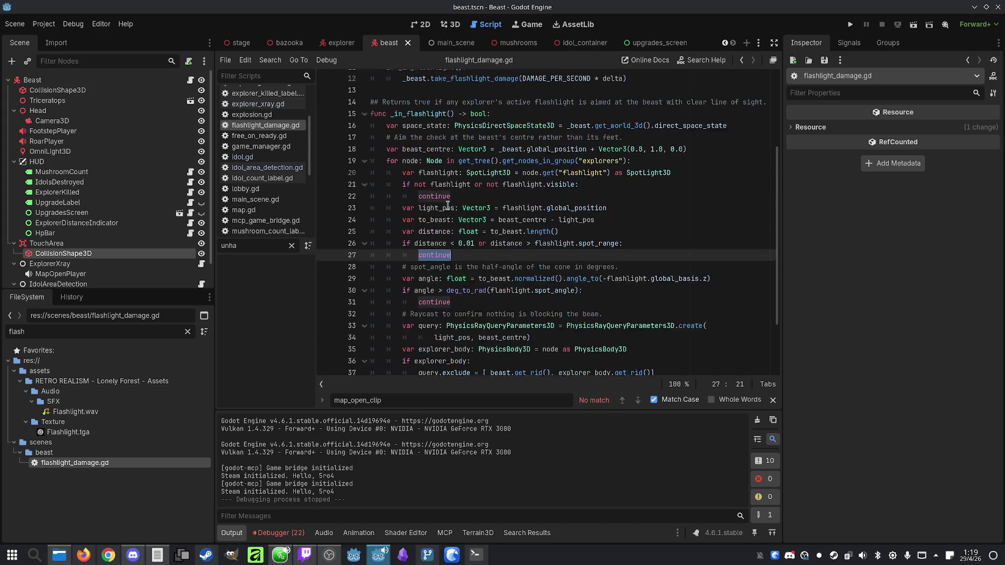
{"action": "scroll", "coordinate": [444, 210], "scroll_direction": "down", "scroll_amount": 3}
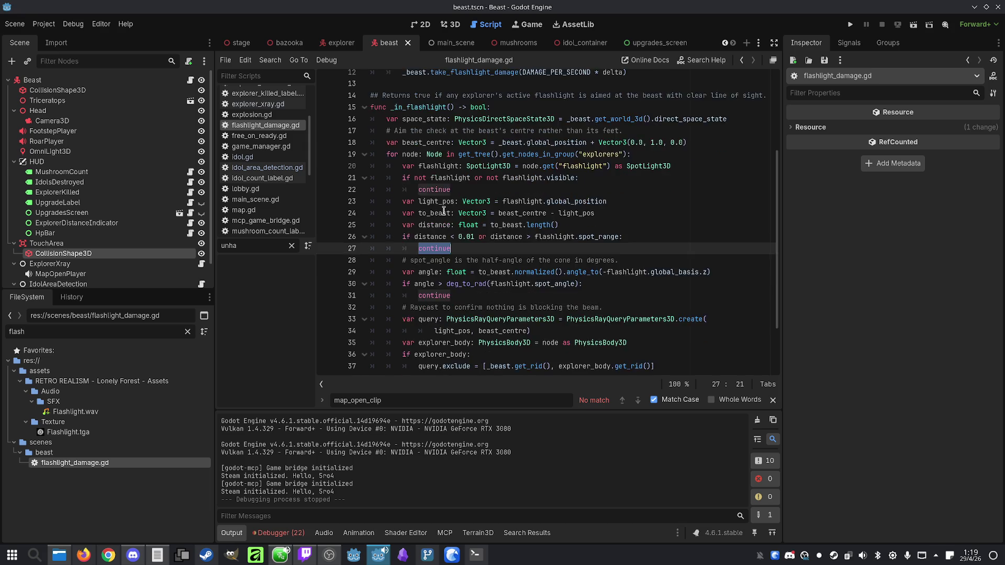
{"action": "scroll", "coordinate": [444, 190], "scroll_direction": "down", "scroll_amount": 1}
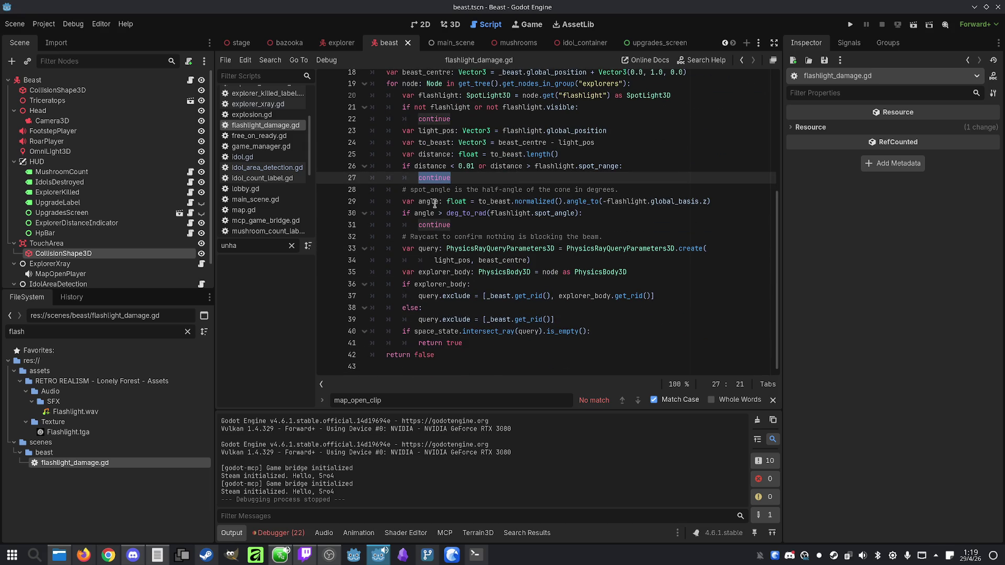
{"action": "double_click", "coordinate": [426, 250]}
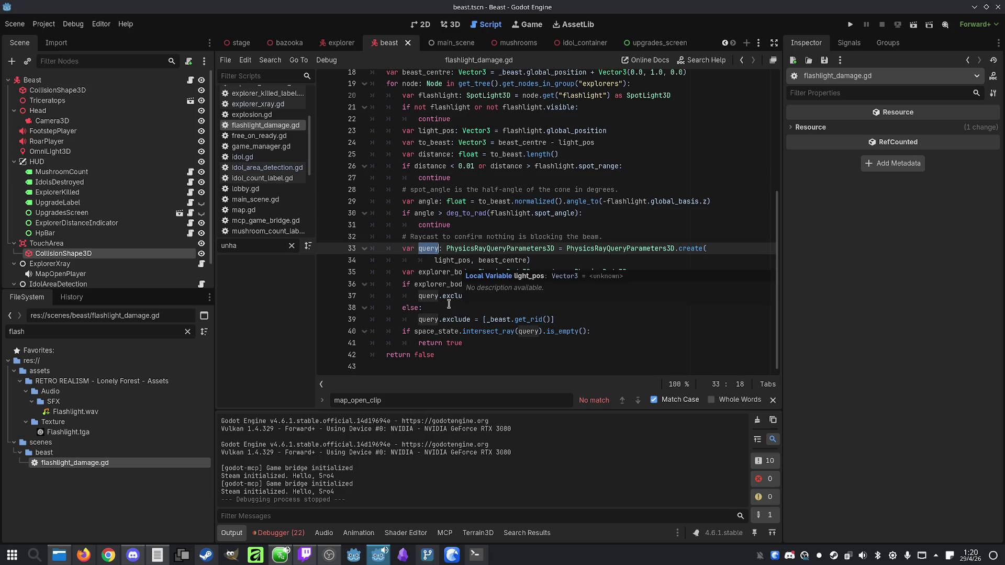
{"action": "double_click", "coordinate": [446, 273]}
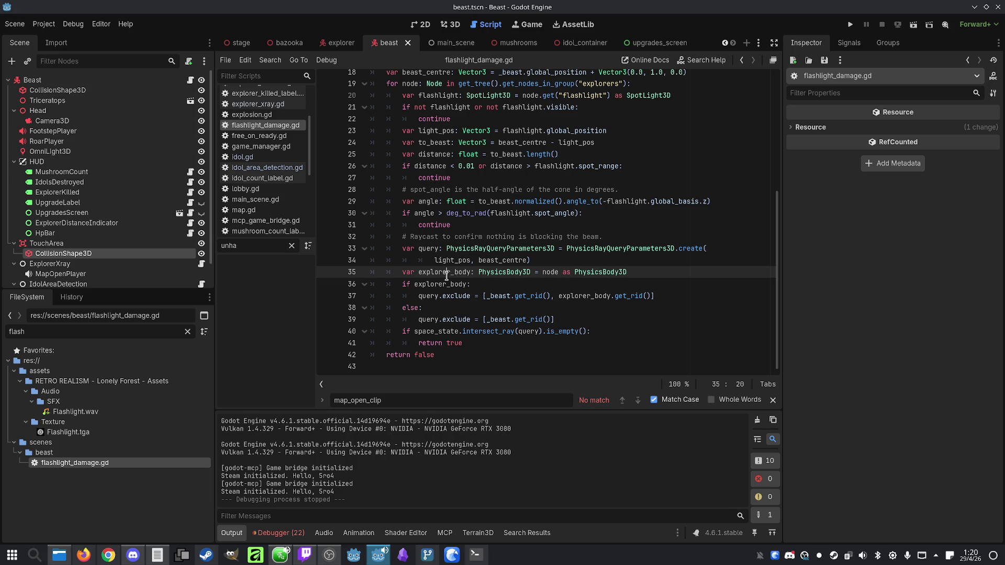
{"action": "left_click", "coordinate": [534, 285]}
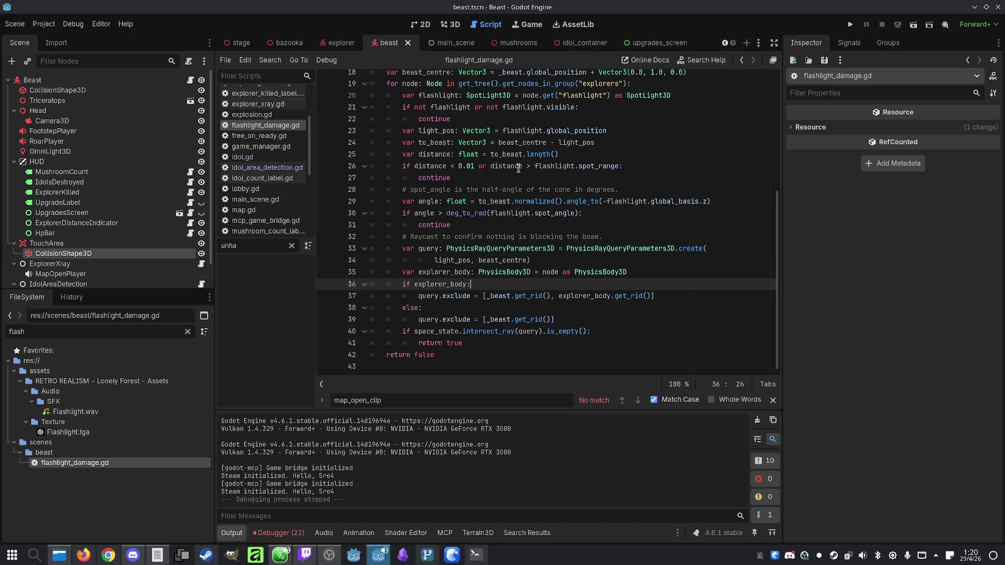
{"action": "double_click", "coordinate": [564, 166]}
{"action": "scroll", "coordinate": [564, 166], "scroll_direction": "up", "scroll_amount": 2}
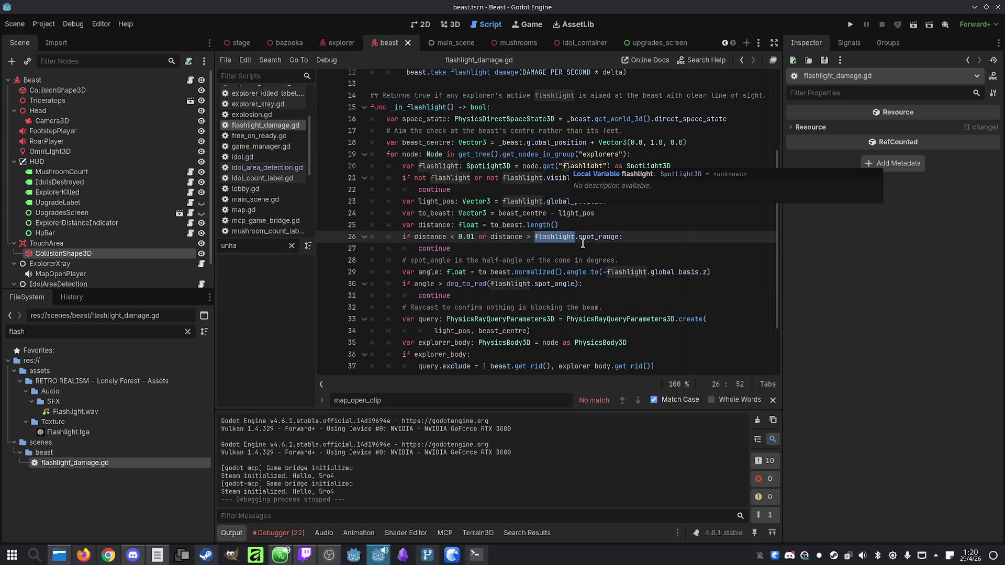
{"action": "double_click", "coordinate": [597, 235]}
{"action": "scroll", "coordinate": [595, 234], "scroll_direction": "up", "scroll_amount": 1}
{"action": "scroll", "coordinate": [595, 234], "scroll_direction": "up", "scroll_amount": 3}
{"action": "scroll", "coordinate": [596, 234], "scroll_direction": "down", "scroll_amount": 2}
{"action": "double_click", "coordinate": [552, 305]}
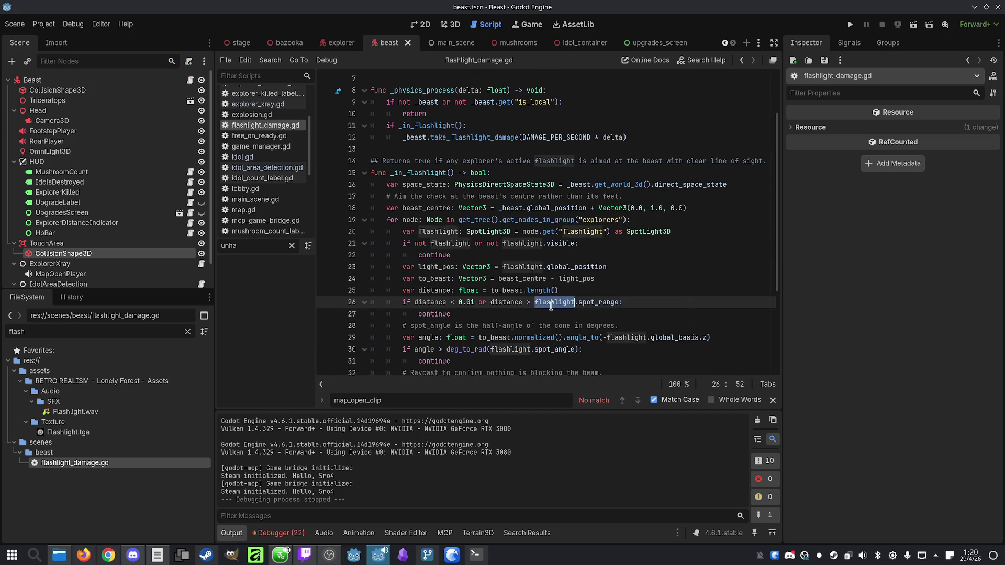
{"action": "scroll", "coordinate": [550, 305], "scroll_direction": "up", "scroll_amount": 2}
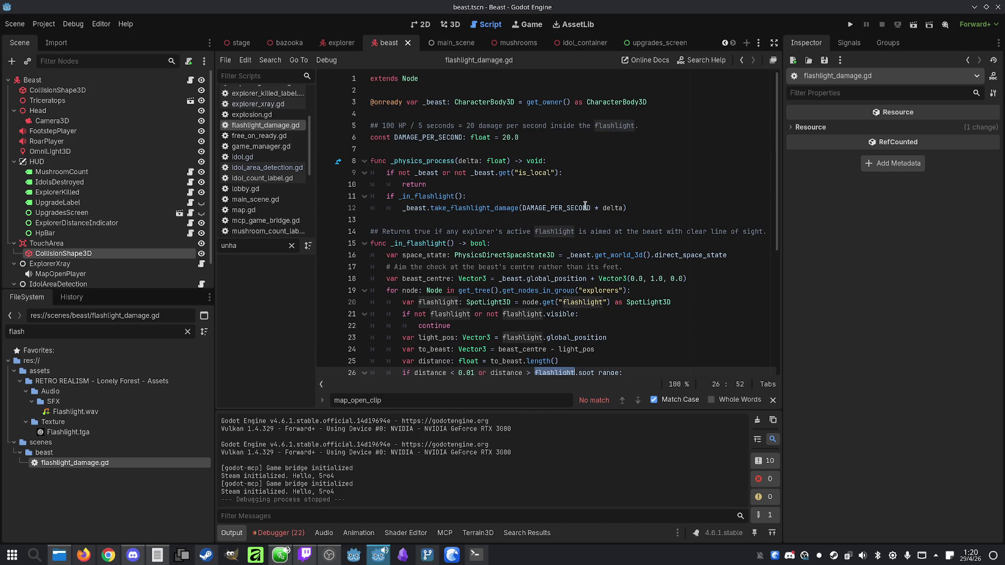
{"action": "double_click", "coordinate": [377, 137]}
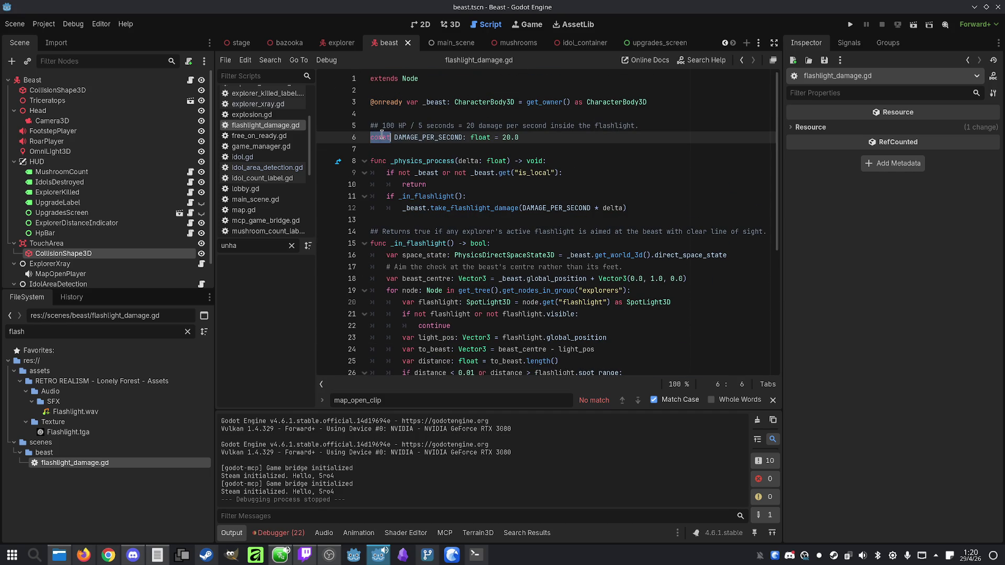
Add 'const FLASHLIGHT_DISTANCE: float = 10.0' below line 6 of flashlight_damage.gd
{"action": "left_click", "coordinate": [530, 134]}
{"action": "key", "text": "Return"}
{"action": "type", "text": "const FLA"}
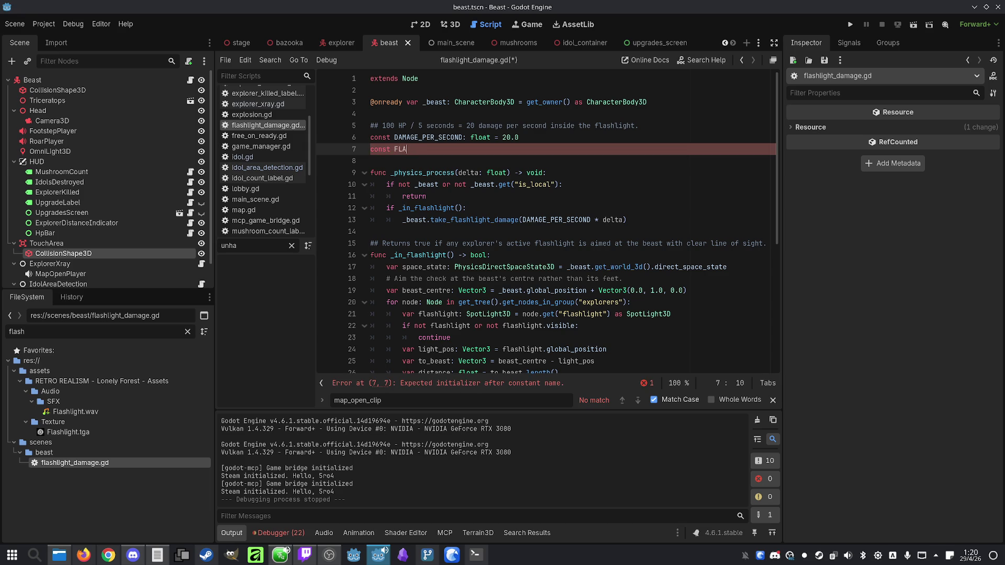
{"action": "type", "text": "SHLIGHT_"}
{"action": "type", "text": "DISTANCE"}
{"action": "type", "text": ": float = "}
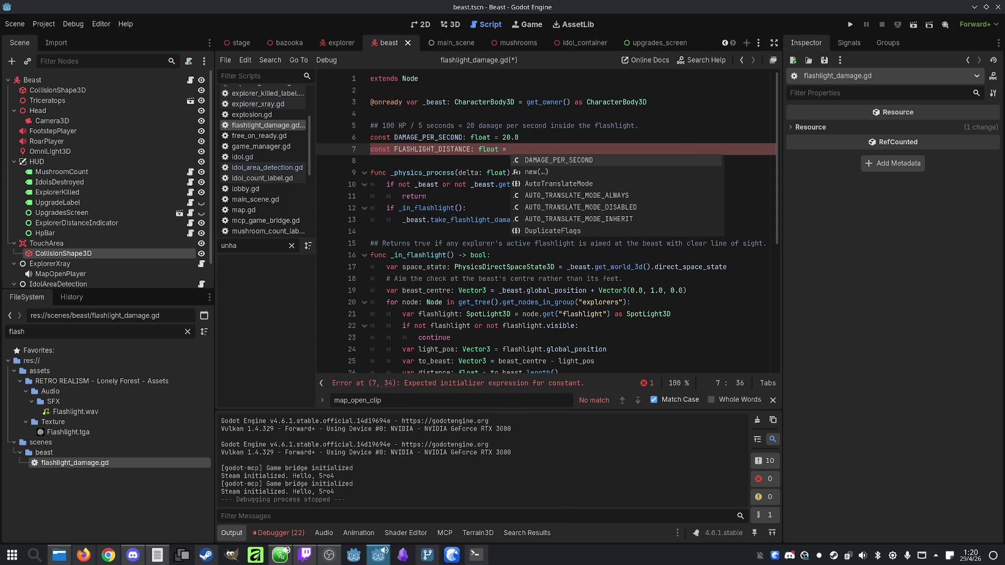
{"action": "type", "text": "10.0"}
Replace spot_range with FLASHLIGHT_DISTANCE in the distance check and save the script
{"action": "double_click", "coordinate": [415, 149]}
{"action": "key", "text": "ctrl+c"}
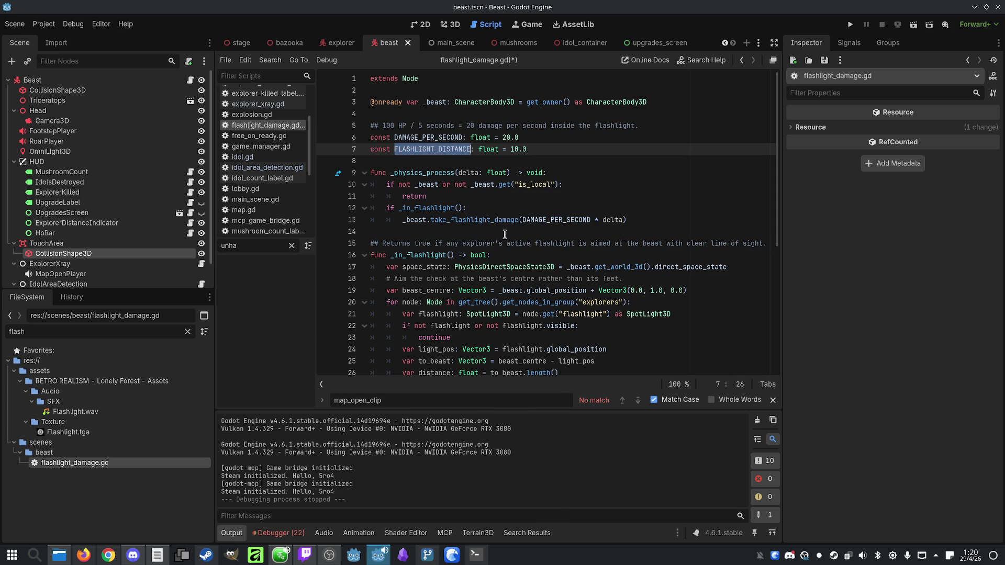
{"action": "scroll", "coordinate": [625, 285], "scroll_direction": "down", "scroll_amount": 6}
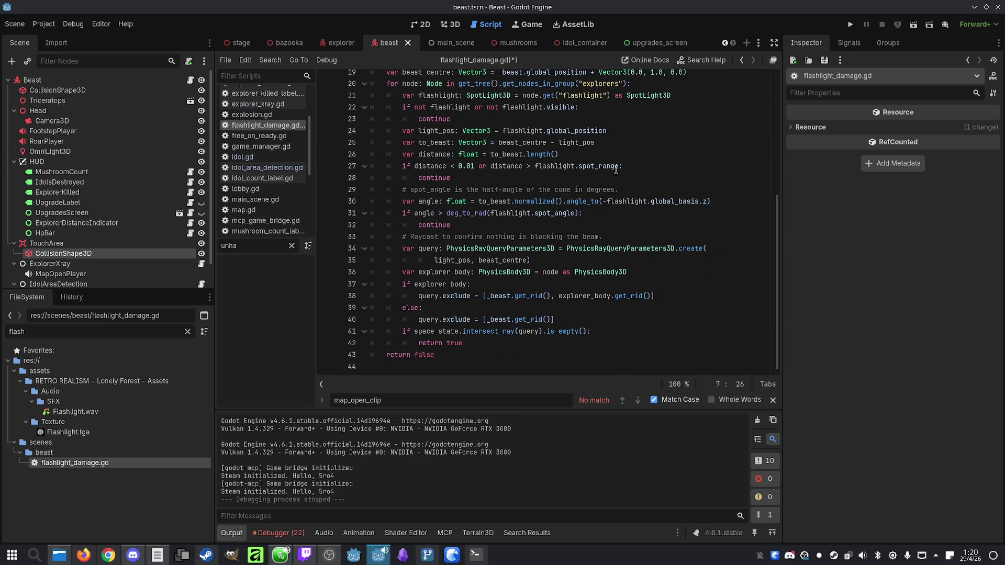
{"action": "double_click", "coordinate": [619, 170]}
{"action": "key", "text": "ctrl+v"}
{"action": "left_click", "coordinate": [693, 156]}
{"action": "key", "text": "ctrl+s"}
{"action": "left_click", "coordinate": [340, 42]}
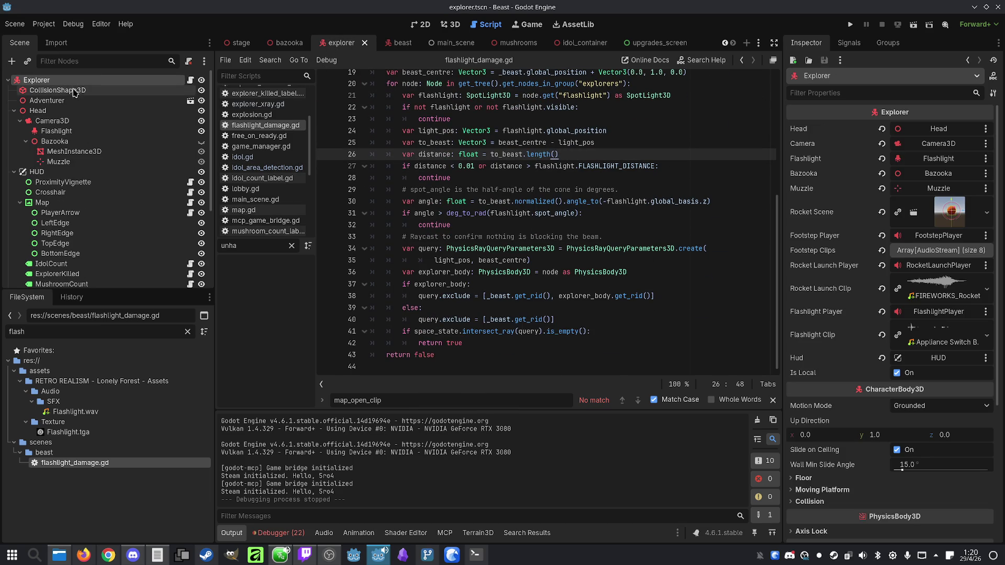
Read the explorer Flashlight node's Spot range in the Inspector, then go back to the beast scene
{"action": "left_click", "coordinate": [60, 131]}
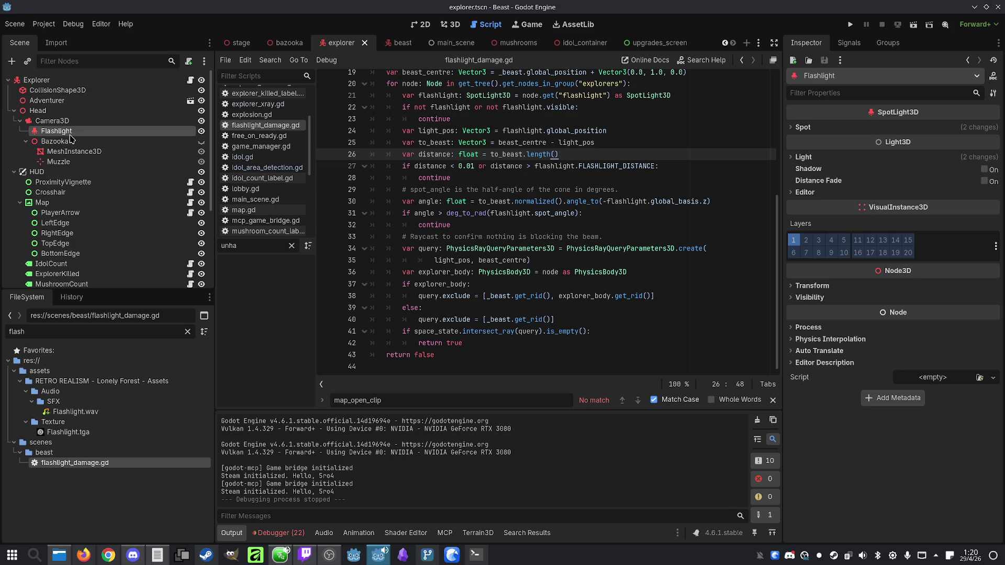
{"action": "left_click", "coordinate": [801, 157]}
{"action": "left_click", "coordinate": [792, 127]}
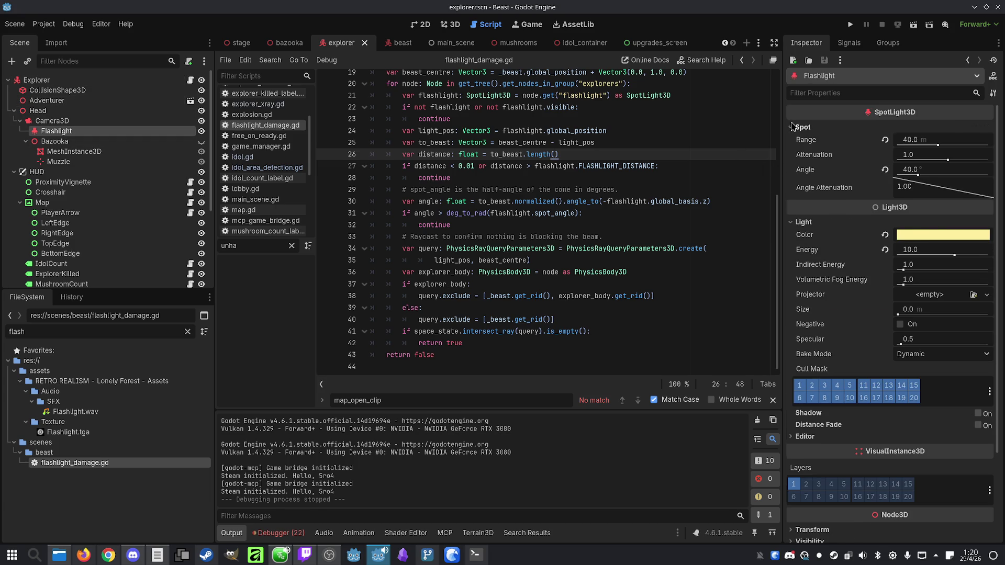
{"action": "left_click", "coordinate": [792, 127]}
{"action": "left_click", "coordinate": [398, 43]}
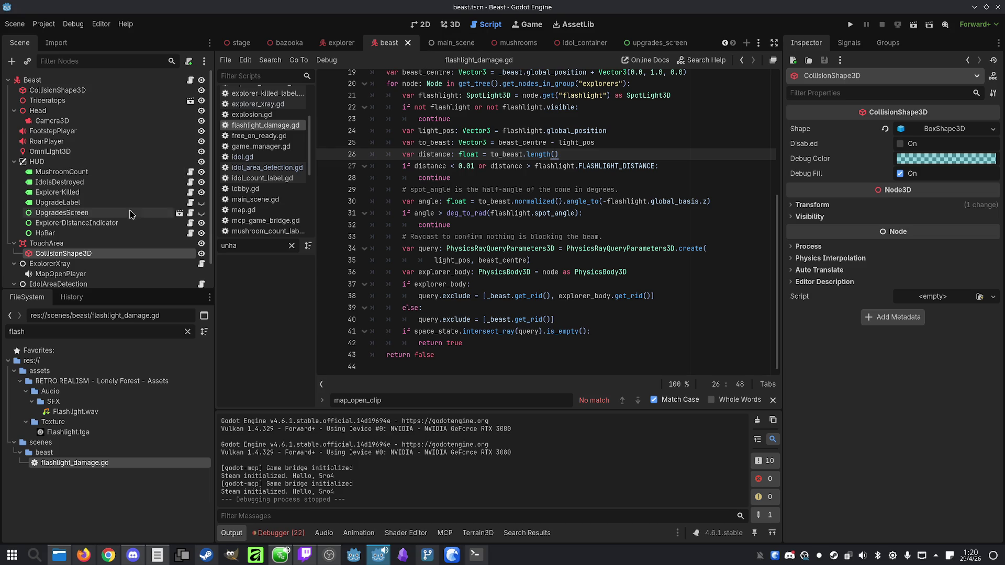
{"action": "left_click", "coordinate": [93, 468]}
{"action": "left_click", "coordinate": [593, 237]}
{"action": "scroll", "coordinate": [592, 234], "scroll_direction": "up", "scroll_amount": 6}
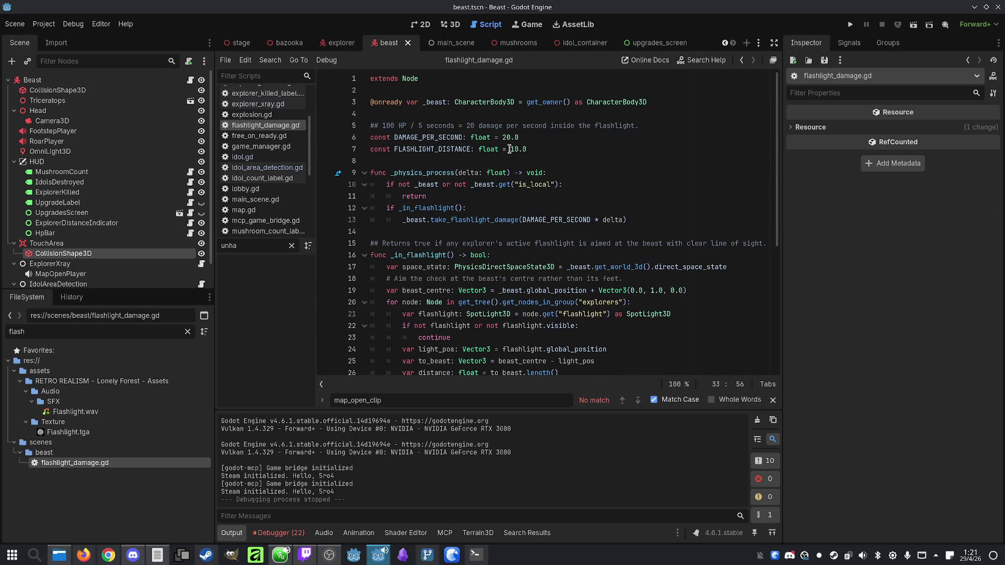
{"action": "left_click", "coordinate": [513, 150]}
{"action": "type", "text": "2"}
{"action": "left_click", "coordinate": [621, 162]}
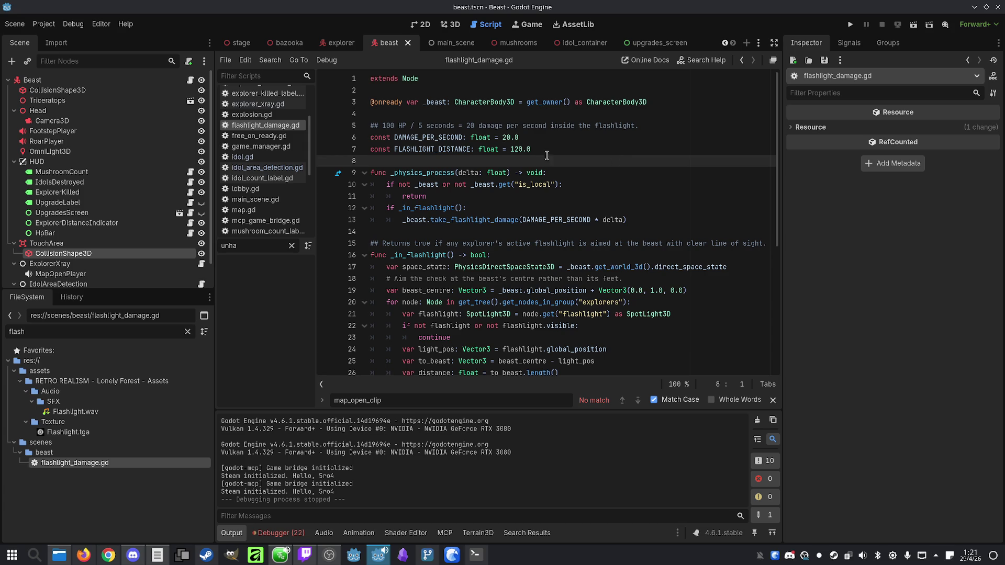
{"action": "left_click", "coordinate": [518, 150]}
{"action": "key", "text": "Delete"}
{"action": "left_click", "coordinate": [547, 149]}
{"action": "key", "text": "ctrl+s"}
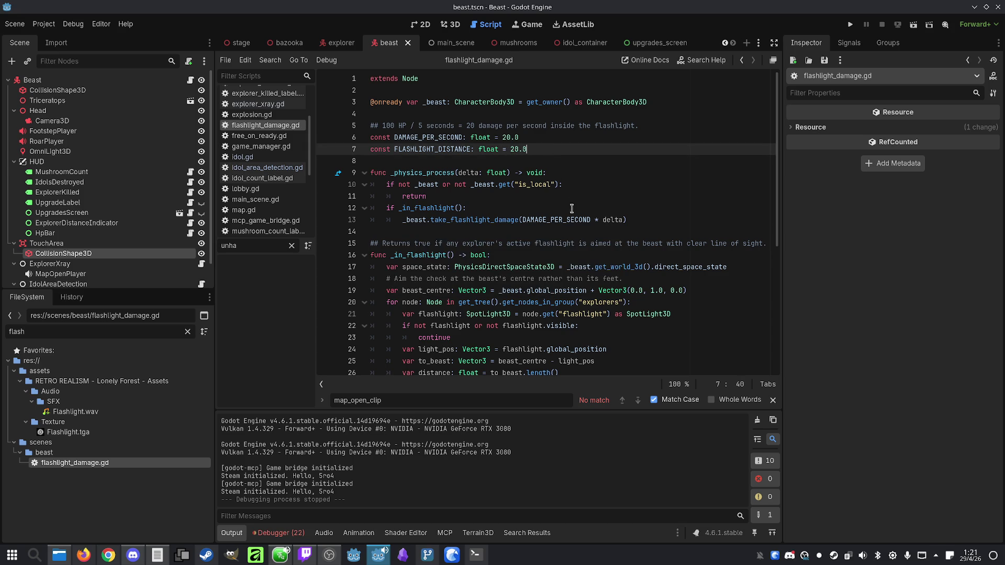
{"action": "scroll", "coordinate": [525, 270], "scroll_direction": "down", "scroll_amount": 6}
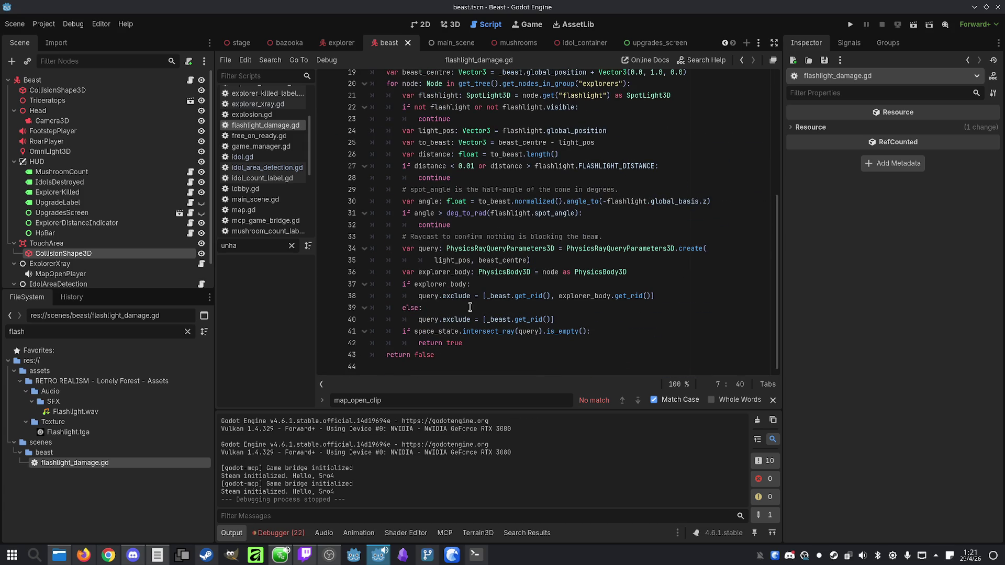
{"action": "double_click", "coordinate": [432, 320]}
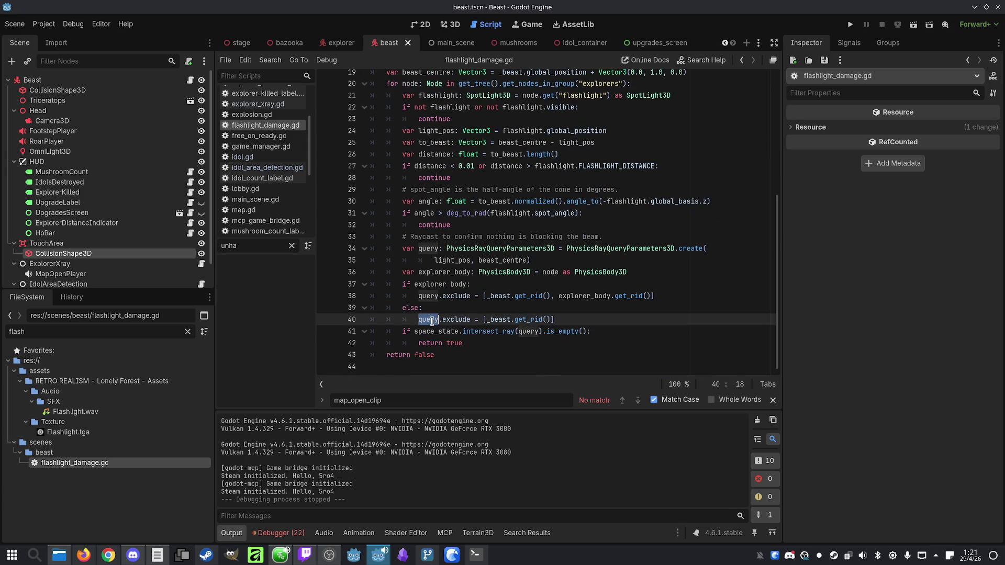
{"action": "left_click", "coordinate": [506, 346]}
{"action": "scroll", "coordinate": [506, 346], "scroll_direction": "up", "scroll_amount": 5}
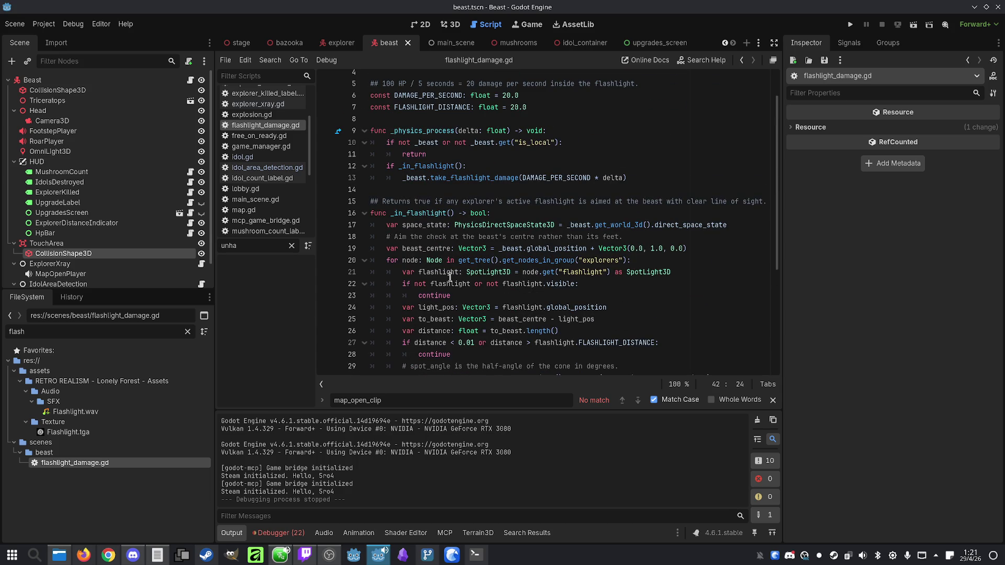
{"action": "double_click", "coordinate": [522, 265]}
{"action": "scroll", "coordinate": [449, 252], "scroll_direction": "down", "scroll_amount": 5}
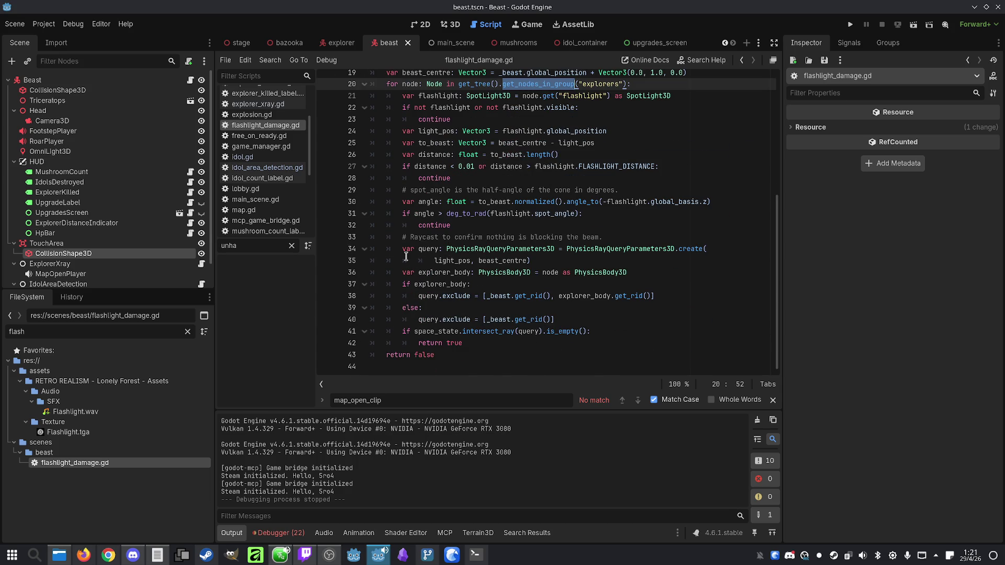
{"action": "double_click", "coordinate": [427, 296]}
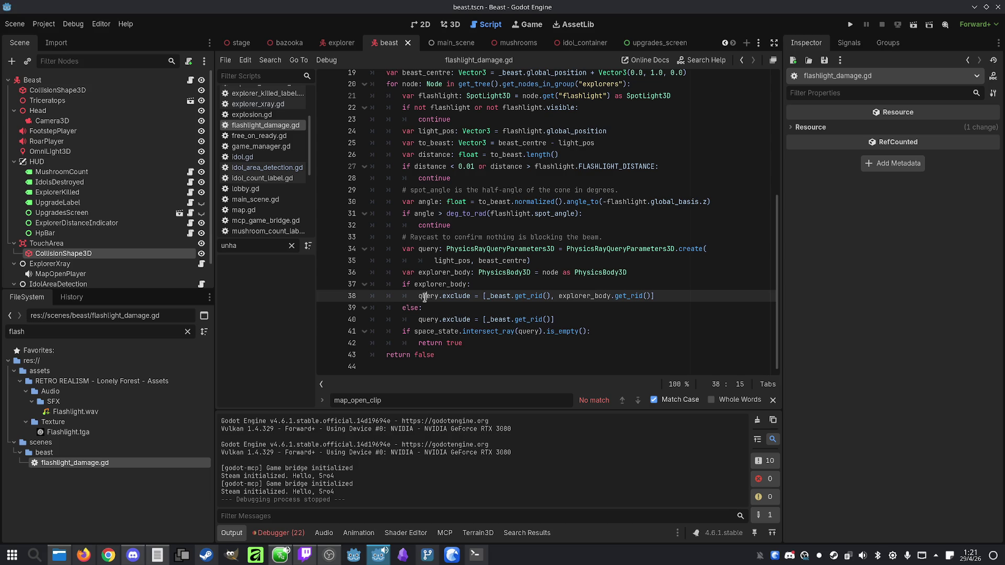
{"action": "double_click", "coordinate": [432, 331]}
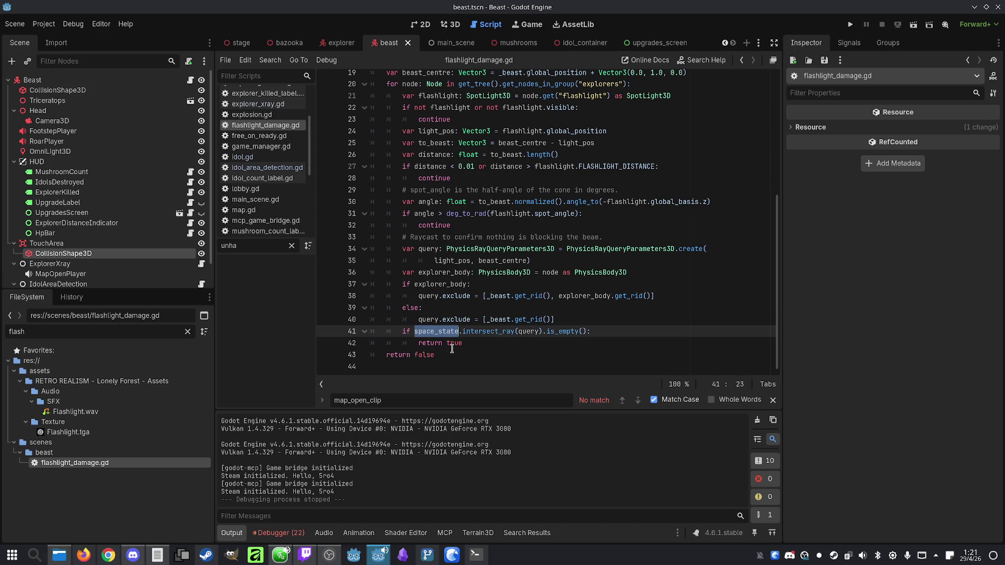
{"action": "scroll", "coordinate": [435, 339], "scroll_direction": "up", "scroll_amount": 3}
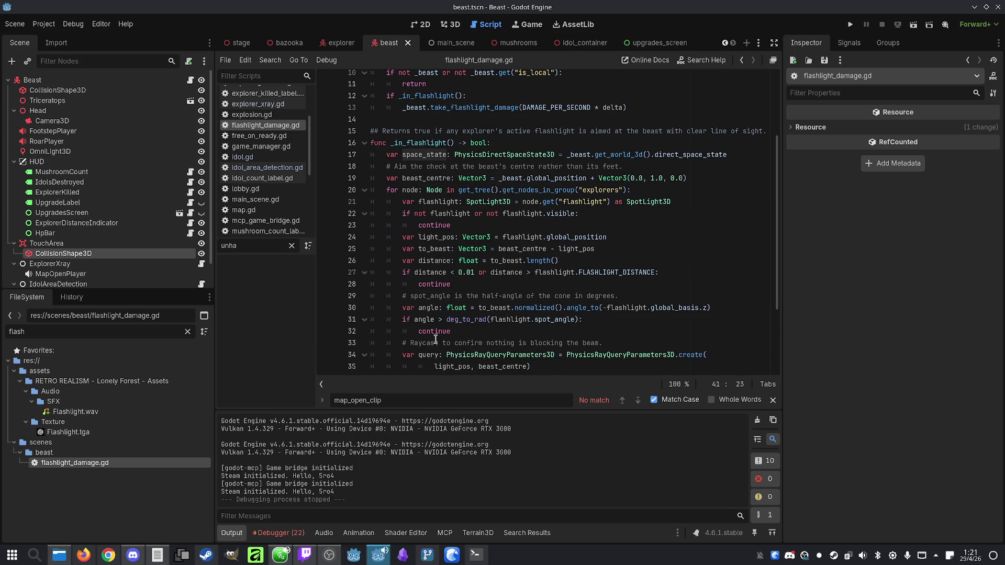
{"action": "scroll", "coordinate": [390, 192], "scroll_direction": "up", "scroll_amount": 2}
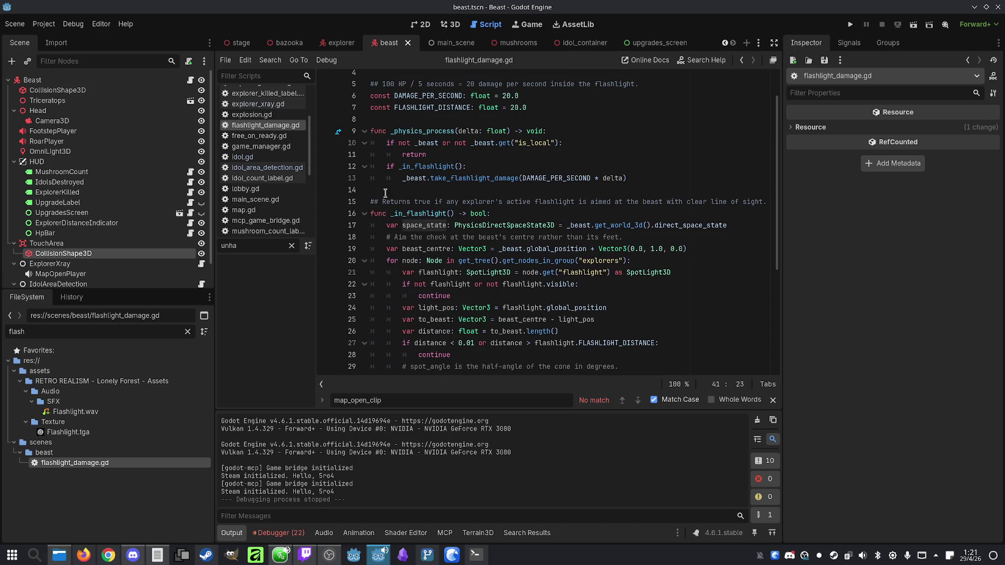
{"action": "double_click", "coordinate": [406, 215]}
{"action": "scroll", "coordinate": [422, 223], "scroll_direction": "up", "scroll_amount": 1}
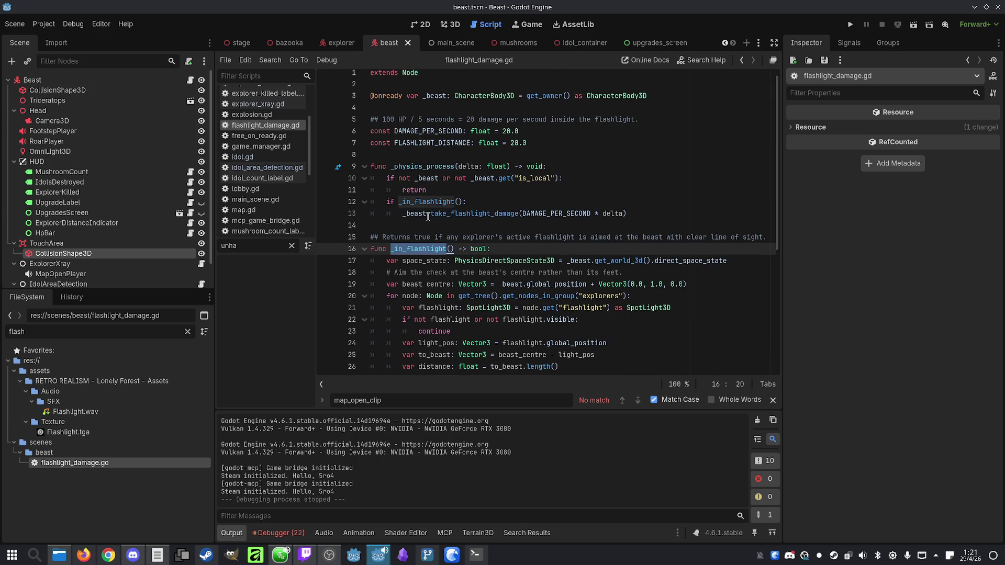
{"action": "left_click", "coordinate": [455, 215]}
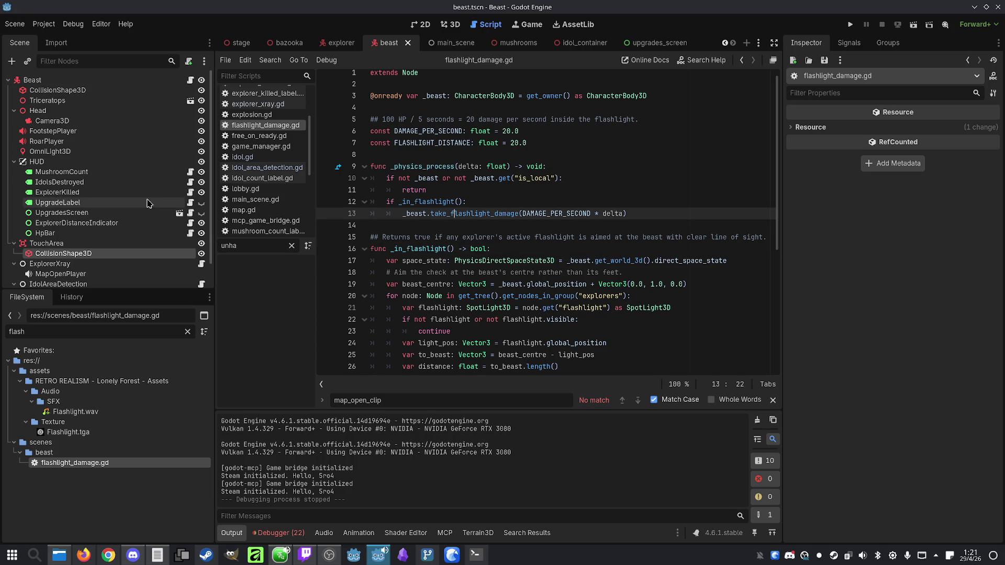
Open hp_bar.gd from the HpBar node's attached script
{"action": "left_click", "coordinate": [91, 234]}
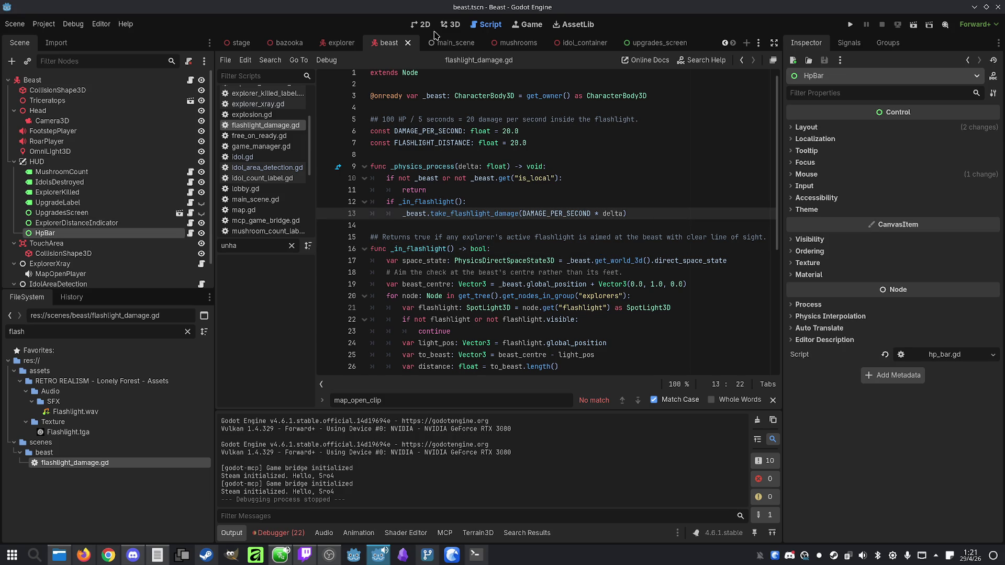
{"action": "left_click", "coordinate": [452, 25]}
{"action": "left_click", "coordinate": [112, 224]}
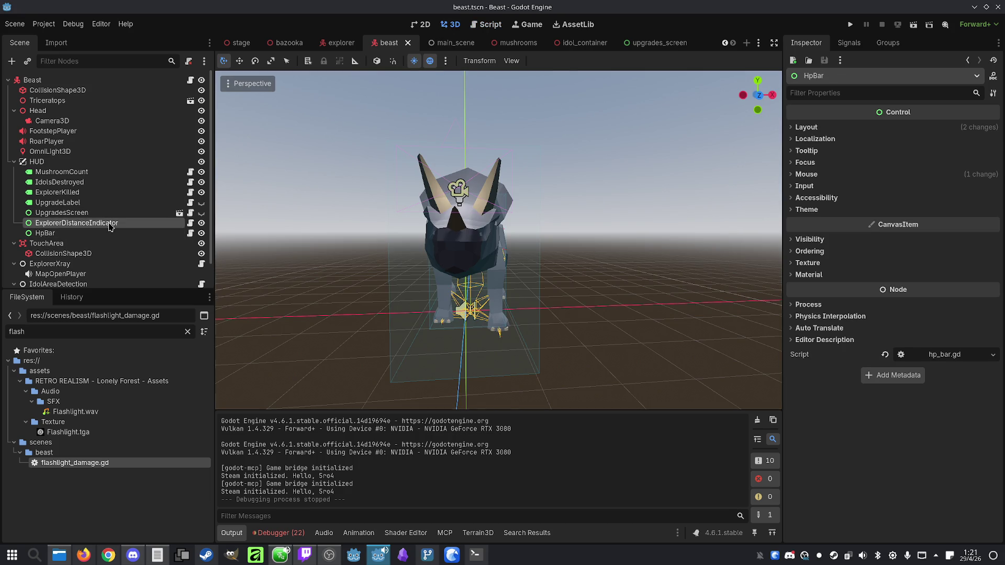
{"action": "left_click", "coordinate": [112, 233]}
{"action": "left_click", "coordinate": [191, 233]}
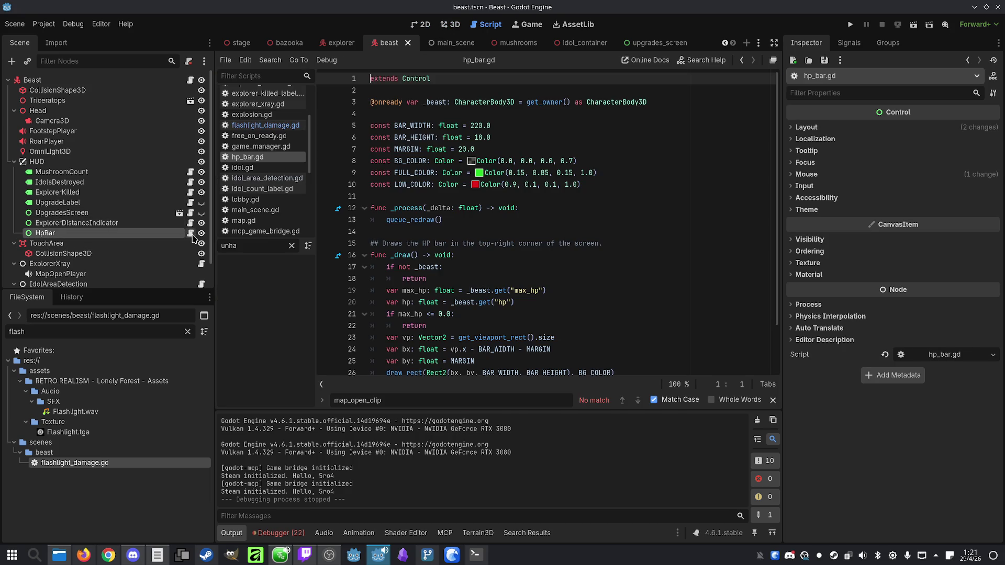
{"action": "left_click", "coordinate": [567, 150]}
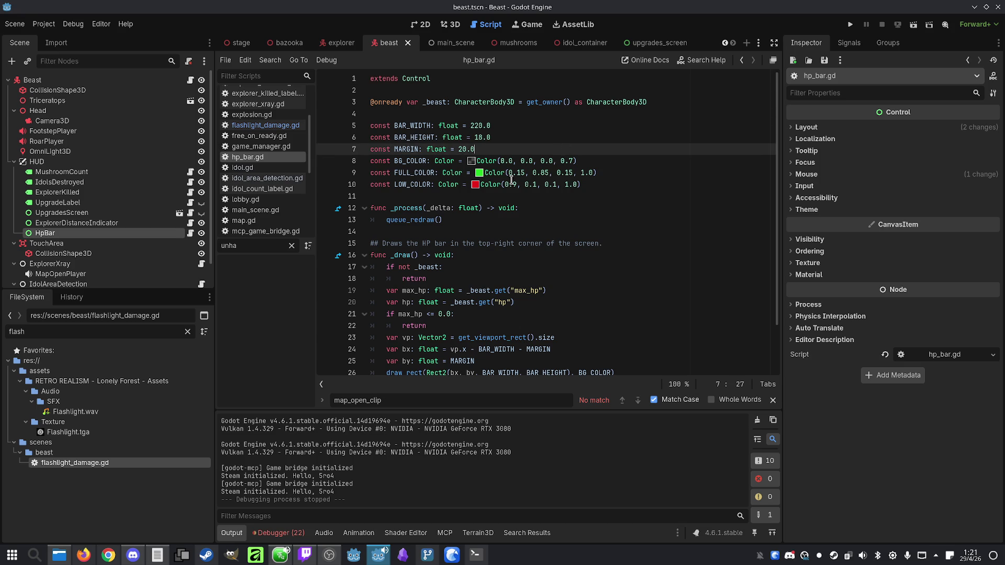
Change FULL_COLOR to a dark teal with the inline colour picker
{"action": "left_click", "coordinate": [479, 174]}
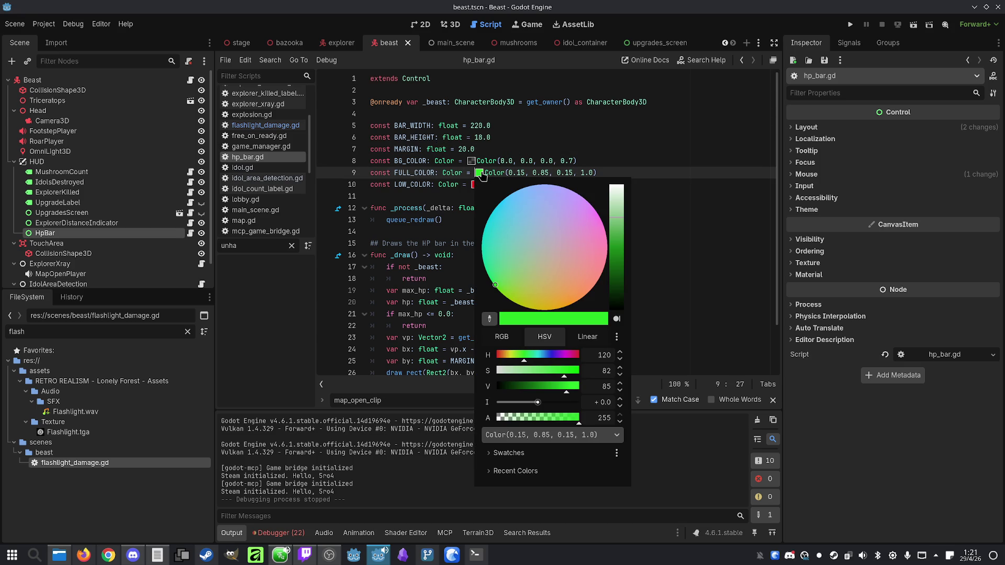
{"action": "left_click_drag", "start_coordinate": [481, 268], "coordinate": [448, 243]}
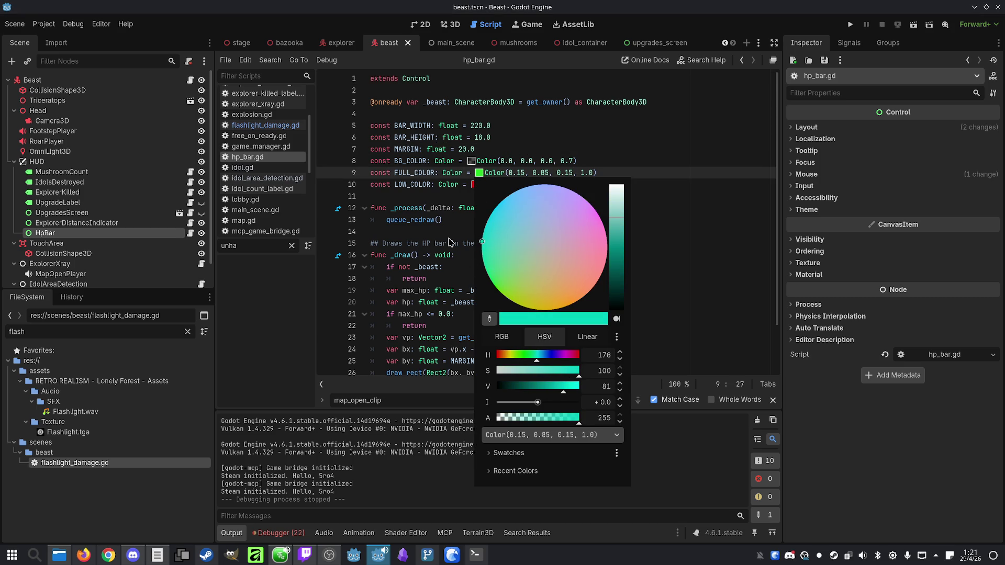
{"action": "left_click_drag", "start_coordinate": [619, 241], "coordinate": [618, 248]}
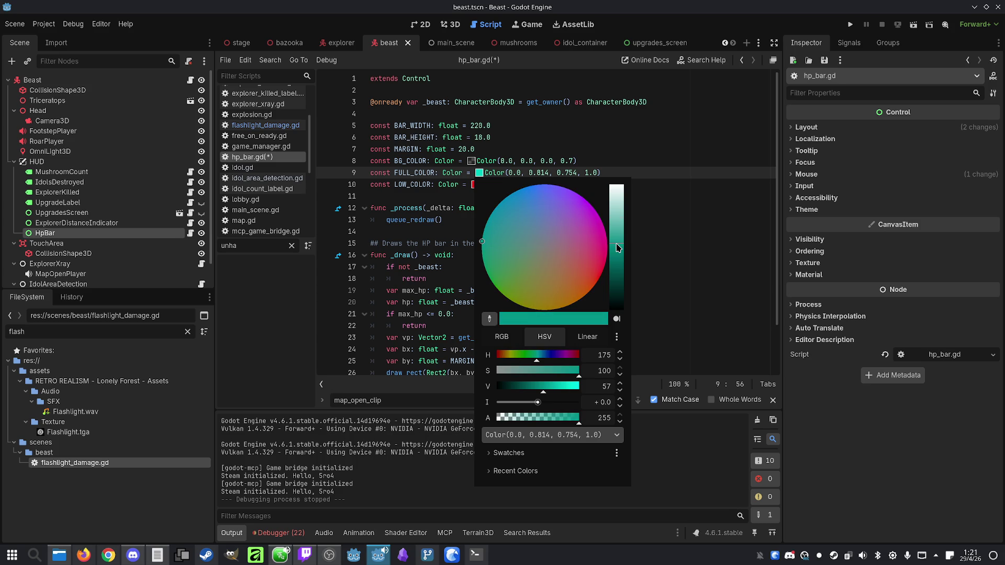
{"action": "left_click", "coordinate": [467, 159]}
Change LOW_COLOR to a deeper red, then save and run the project
{"action": "left_click", "coordinate": [476, 185]}
{"action": "mouse_move", "coordinate": [596, 285]}
{"action": "left_mouse_down"}
{"action": "mouse_move", "coordinate": [581, 303]}
{"action": "mouse_move", "coordinate": [598, 284]}
{"action": "mouse_move", "coordinate": [618, 286]}
{"action": "left_mouse_up"}
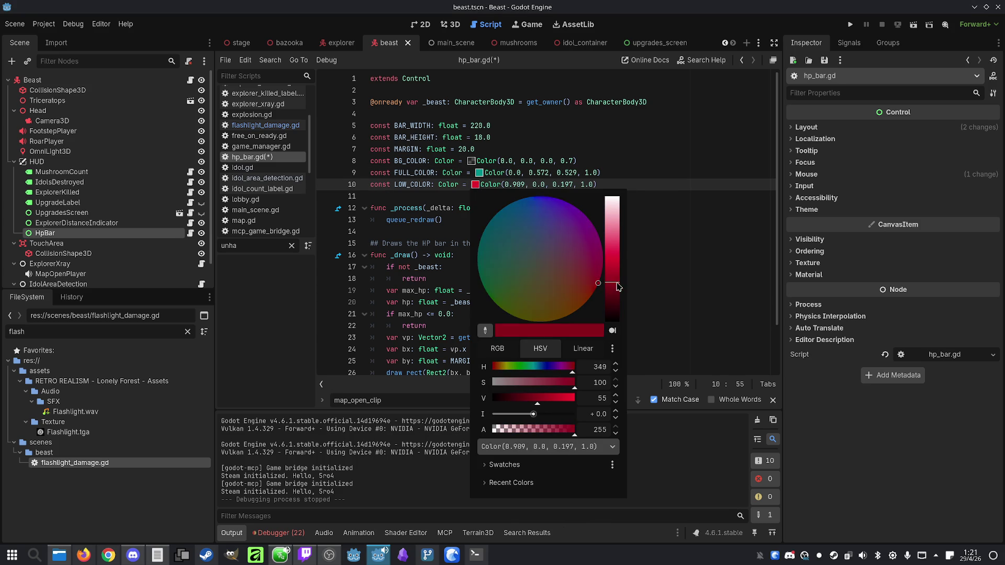
{"action": "left_click", "coordinate": [600, 290]}
{"action": "left_click", "coordinate": [672, 248]}
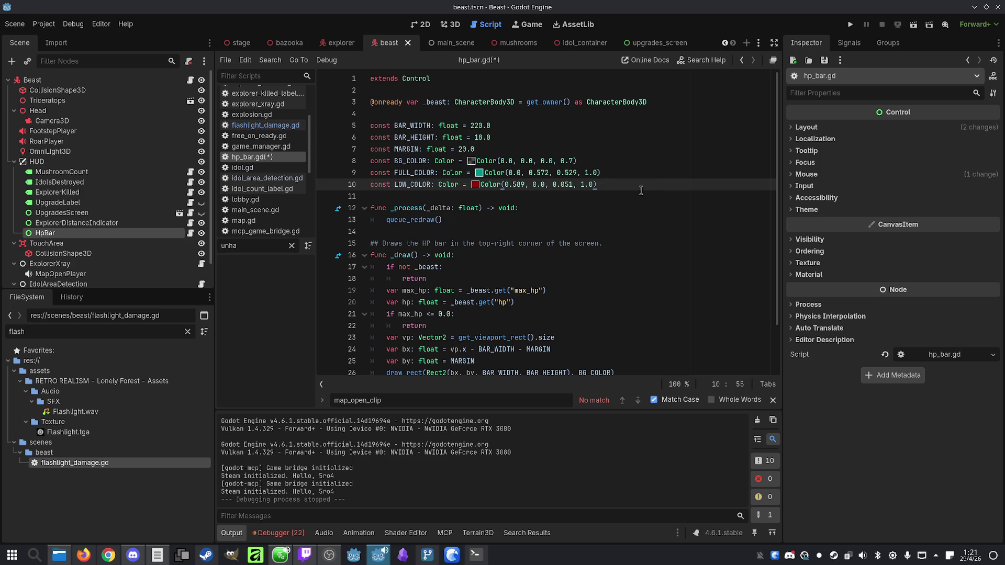
{"action": "left_click", "coordinate": [850, 24]}
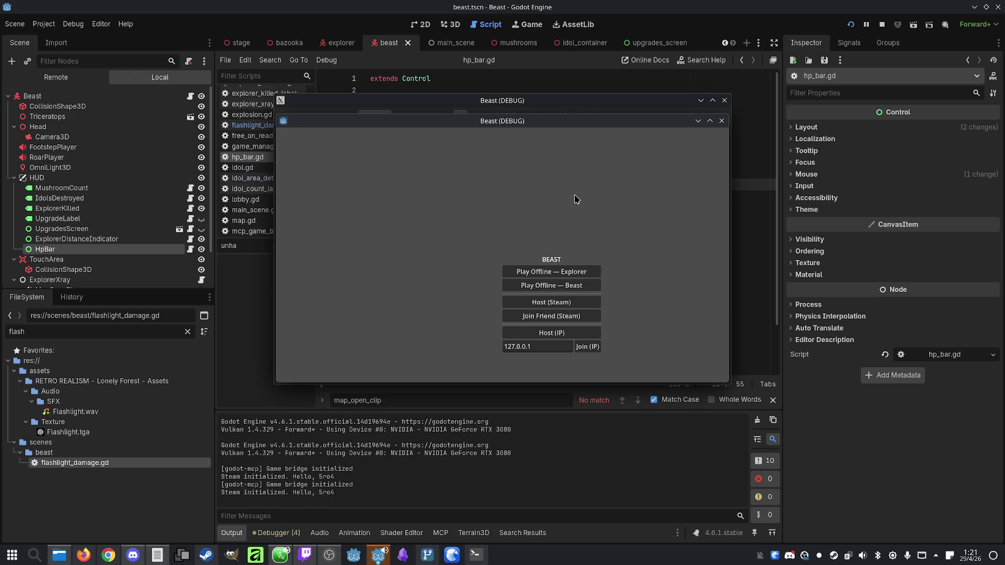
Arrange the two debug windows side by side, host over IP on the left and join from the right
{"action": "left_click_drag", "start_coordinate": [532, 127], "coordinate": [791, 129]}
{"action": "left_click_drag", "start_coordinate": [568, 104], "coordinate": [344, 108]}
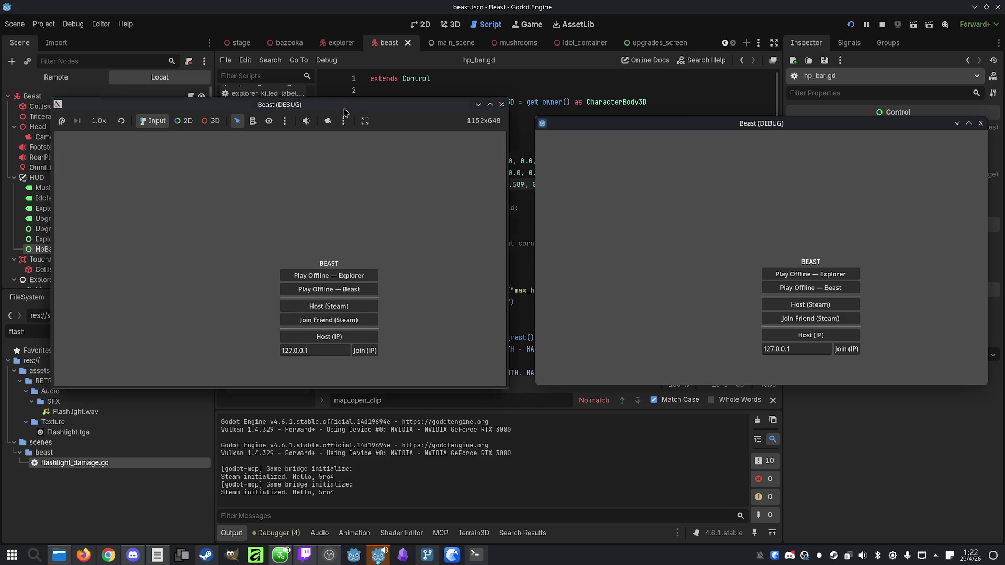
{"action": "left_click", "coordinate": [359, 337]}
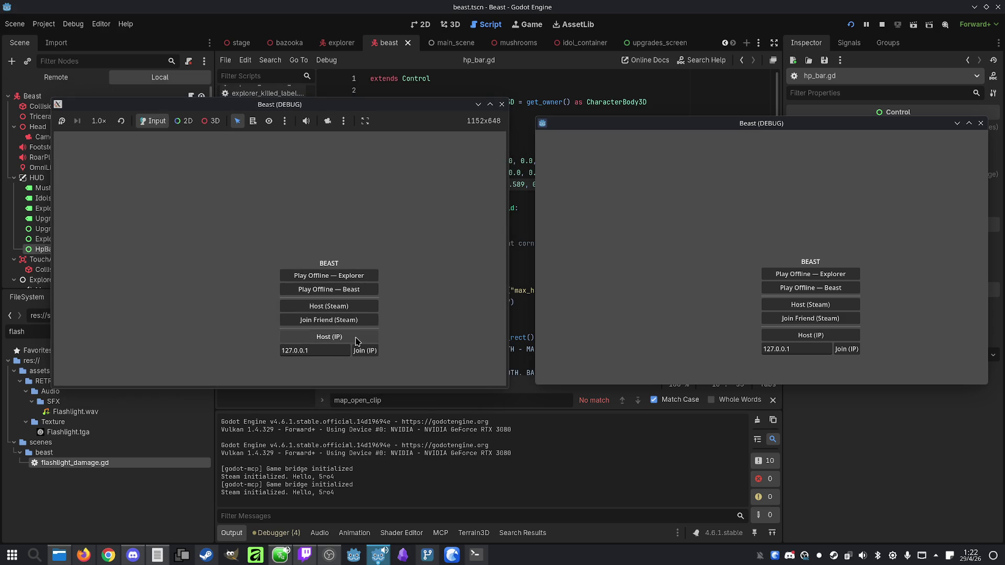
{"action": "left_click", "coordinate": [843, 349]}
Play as Beast, start the game, then stop it once the FLASHLIGHT_DISTANCE error appears
{"action": "left_click", "coordinate": [338, 318]}
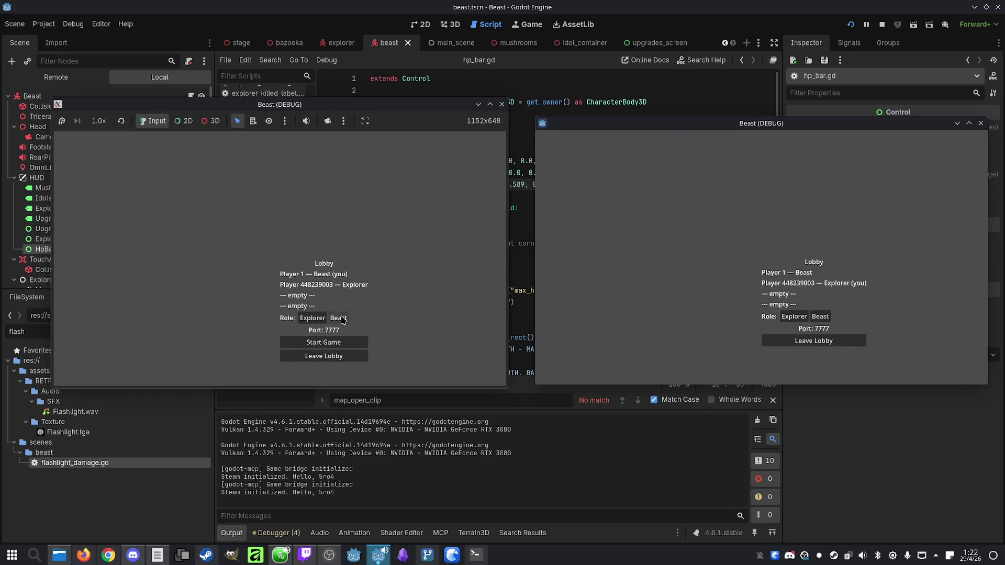
{"action": "left_click", "coordinate": [343, 348]}
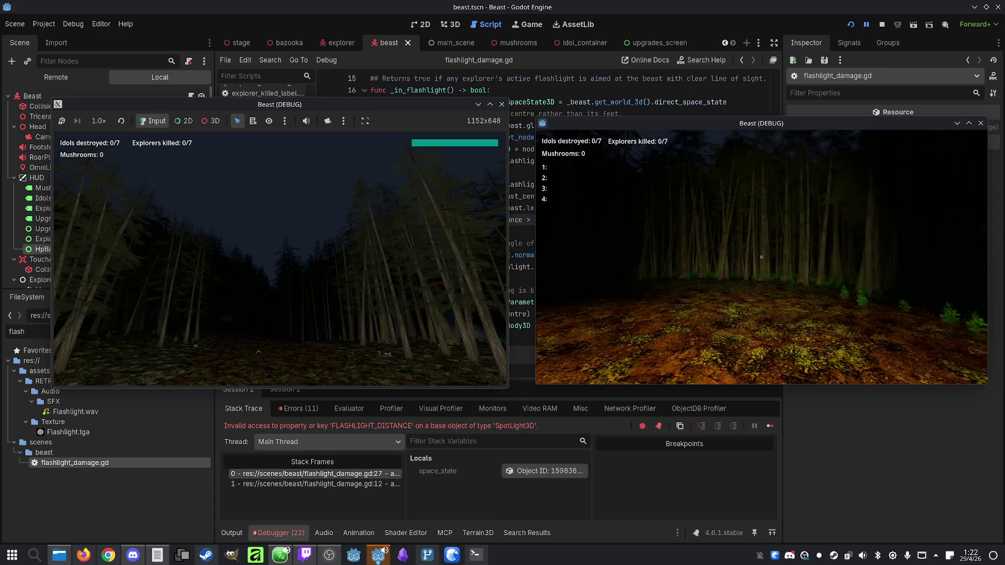
{"action": "key", "text": "super"}
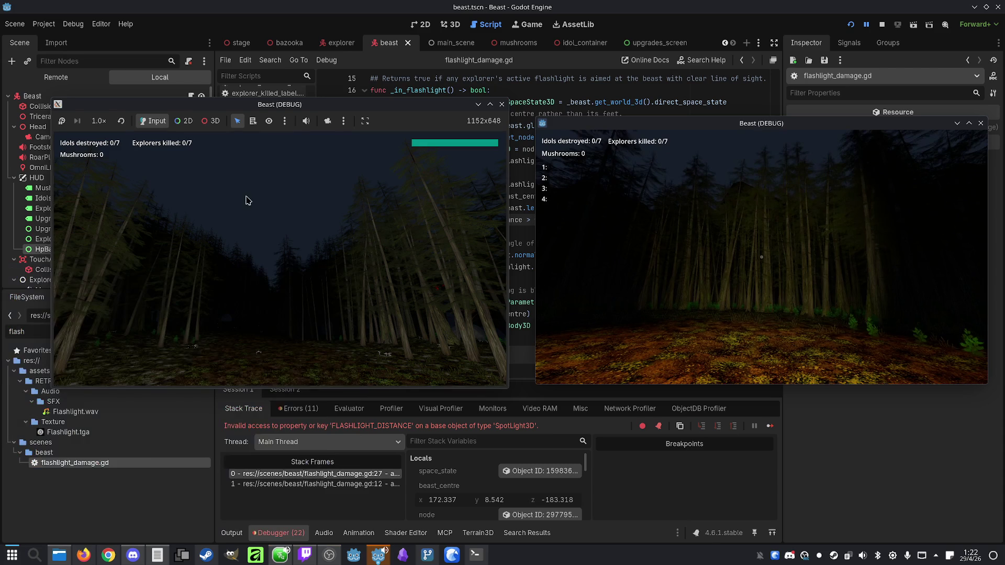
{"action": "left_click", "coordinate": [883, 24]}
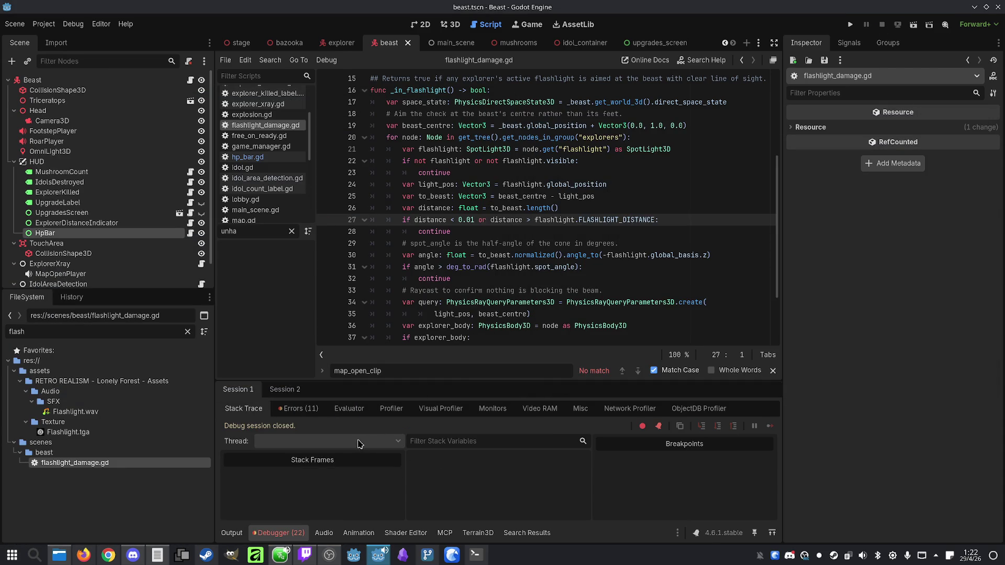
On line 27, use plain FLASHLIGHT_DISTANCE instead of flashlight.FLASHLIGHT_DISTANCE
{"action": "scroll", "coordinate": [482, 204], "scroll_direction": "up", "scroll_amount": 5}
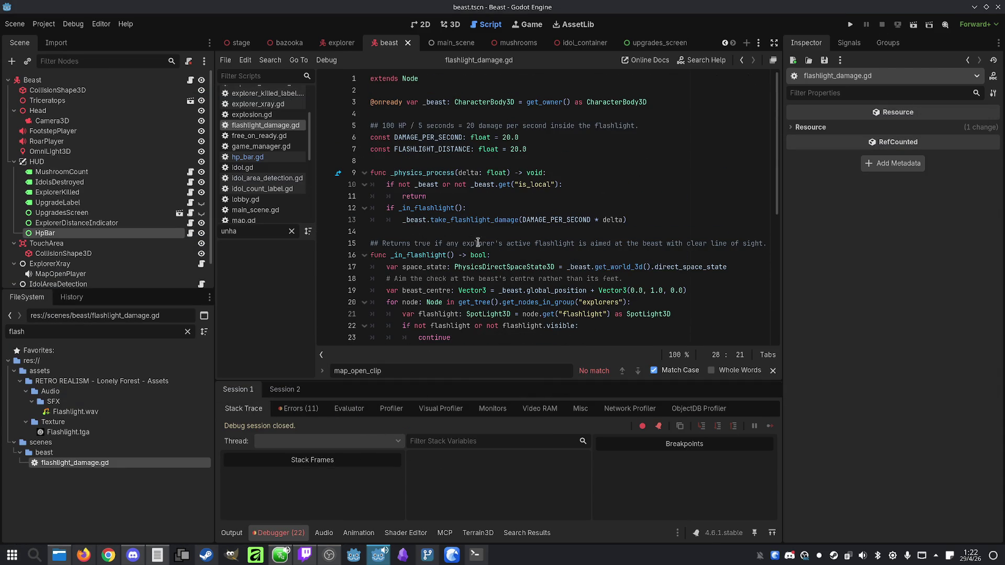
{"action": "double_click", "coordinate": [443, 150]}
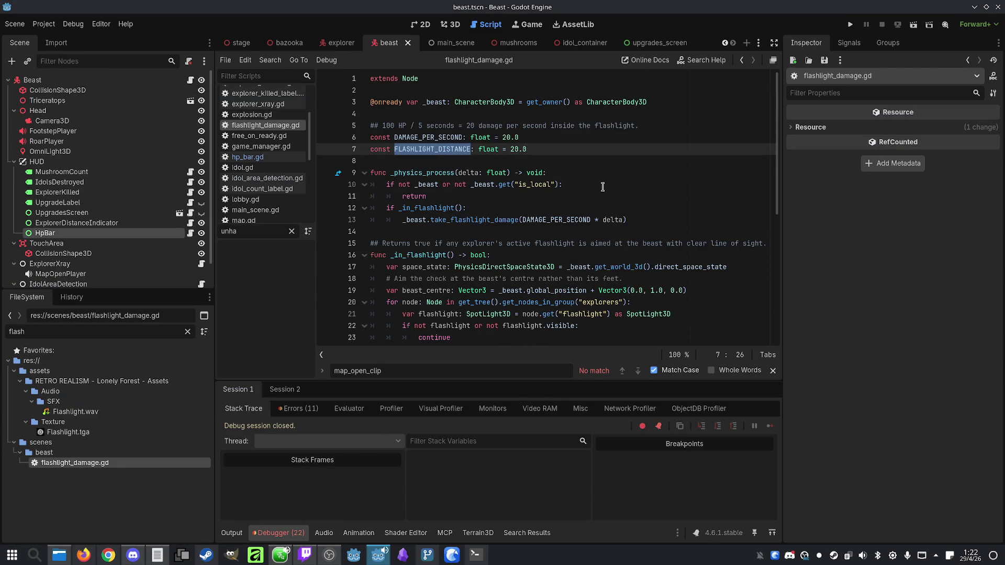
{"action": "scroll", "coordinate": [603, 187], "scroll_direction": "down", "scroll_amount": 6}
{"action": "double_click", "coordinate": [558, 172]}
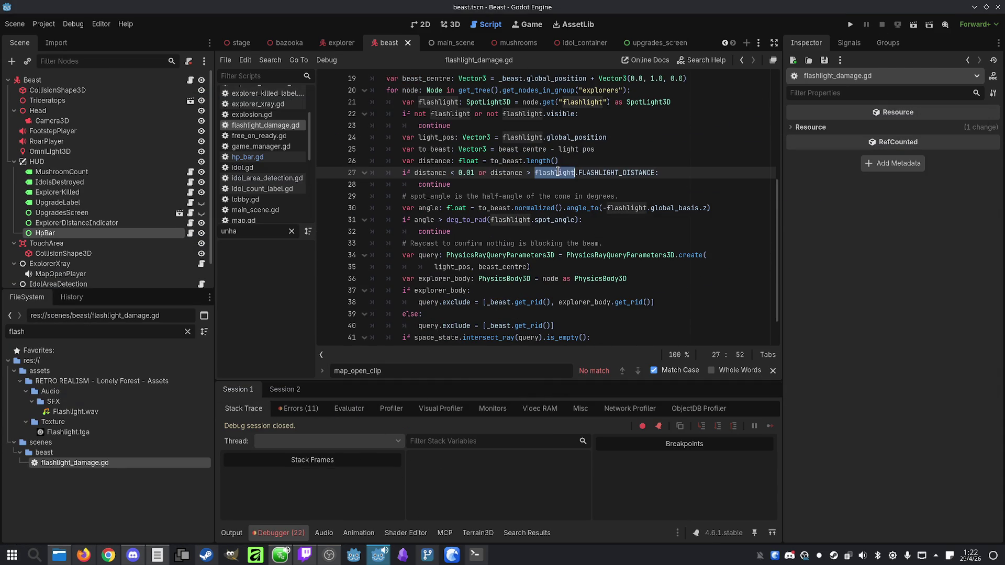
{"action": "key", "text": "Delete"}
{"action": "key", "text": "Delete"}
{"action": "left_click", "coordinate": [693, 186]}
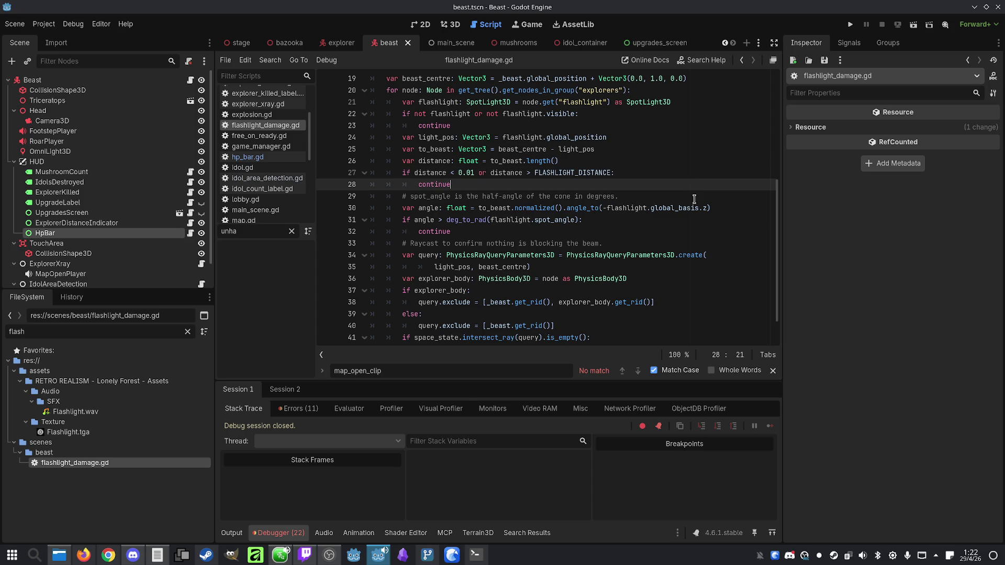
Run the project again and place the two game windows side by side
{"action": "left_click", "coordinate": [850, 25]}
{"action": "mouse_move", "coordinate": [535, 129]}
{"action": "left_mouse_down"}
{"action": "mouse_move", "coordinate": [718, 144]}
{"action": "mouse_move", "coordinate": [783, 120]}
{"action": "left_mouse_up"}
{"action": "mouse_move", "coordinate": [533, 102]}
{"action": "left_mouse_down"}
{"action": "mouse_move", "coordinate": [309, 96]}
{"action": "mouse_move", "coordinate": [329, 103]}
{"action": "left_mouse_up"}
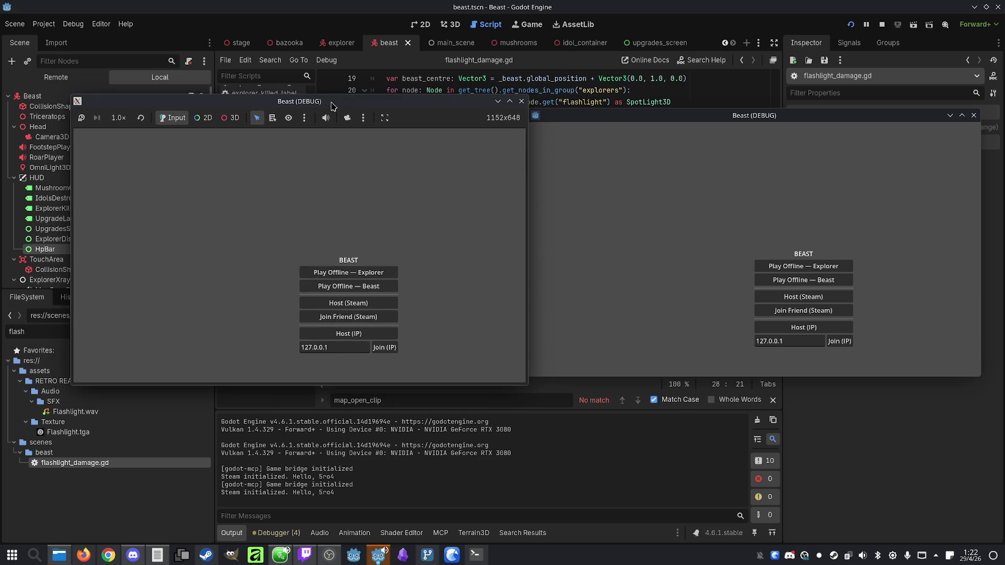
Host over IP, join from the right window, set the host as Beast and start the match
{"action": "left_click", "coordinate": [349, 334]}
{"action": "left_click", "coordinate": [852, 342]}
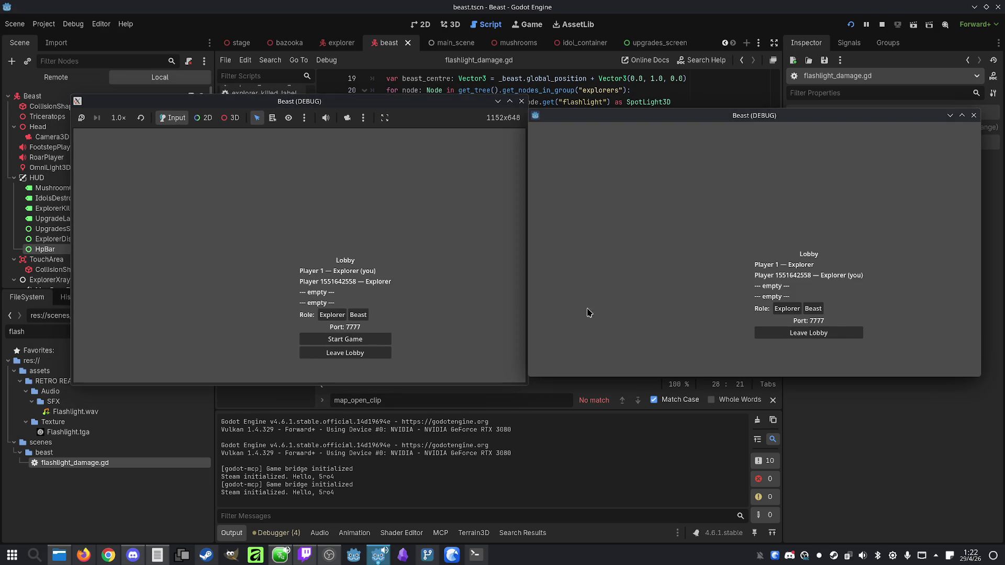
{"action": "left_click", "coordinate": [358, 315]}
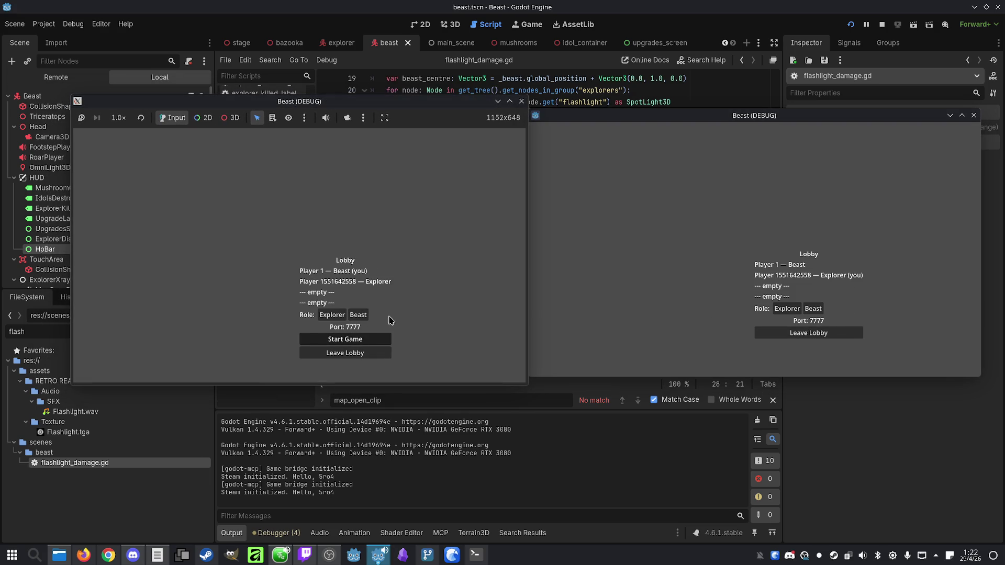
{"action": "left_click", "coordinate": [345, 340]}
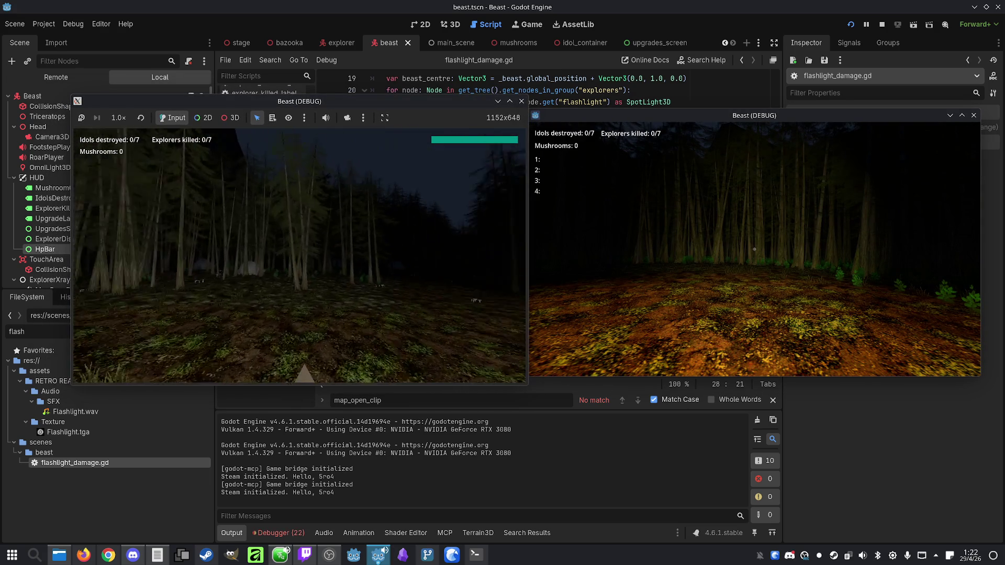
Walk the beast forward and back through the forest, then stop and return to flashlight_damage.gd
{"action": "key", "text": "w"}
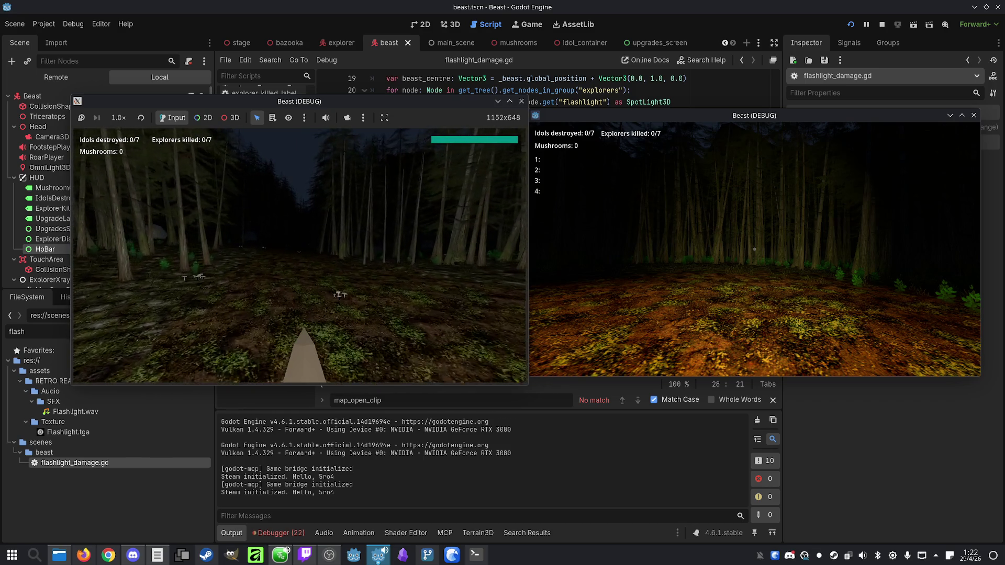
{"action": "key", "text": "s"}
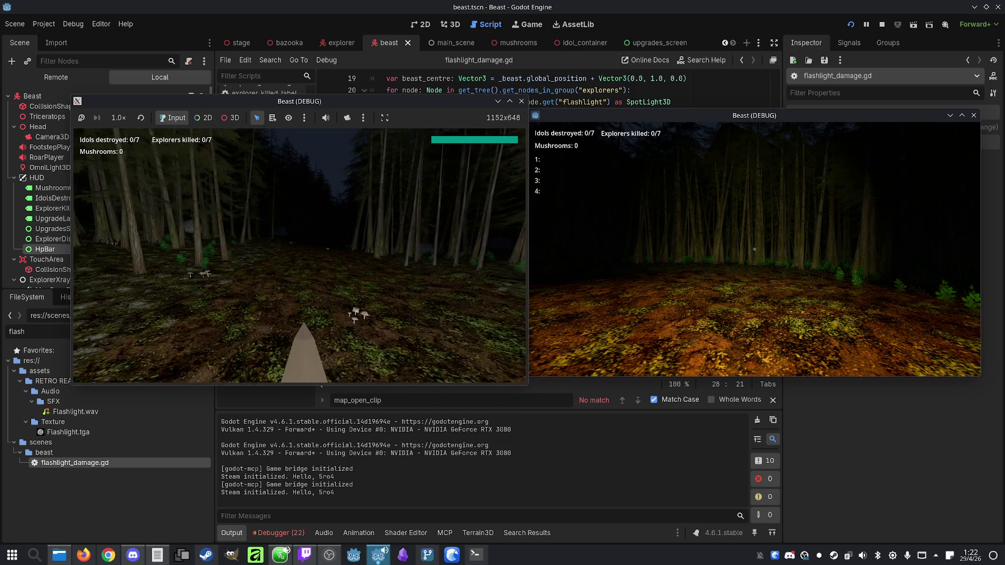
{"action": "key", "text": "s"}
{"action": "key", "text": "super"}
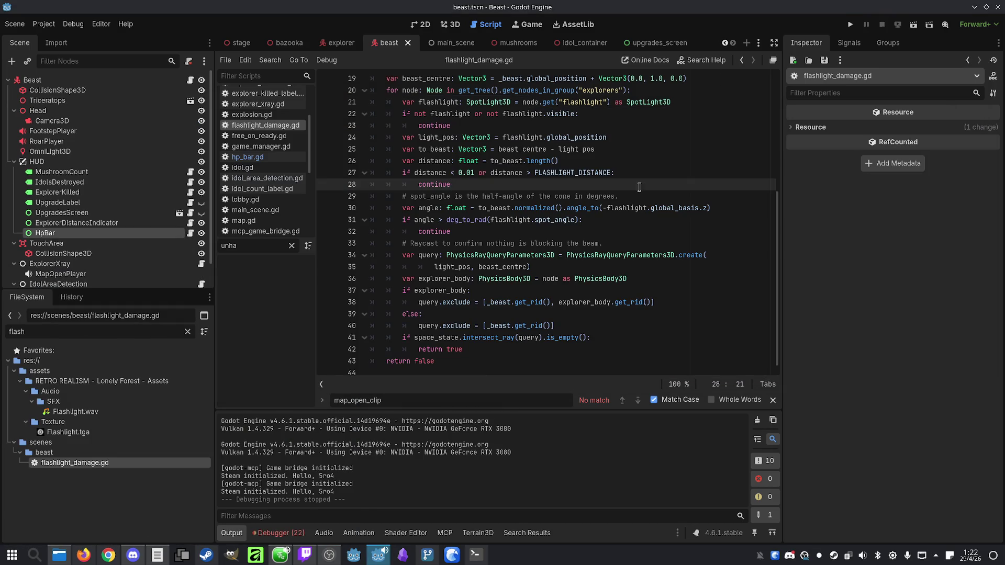
{"action": "left_click", "coordinate": [638, 195]}
{"action": "scroll", "coordinate": [633, 197], "scroll_direction": "up", "scroll_amount": 6}
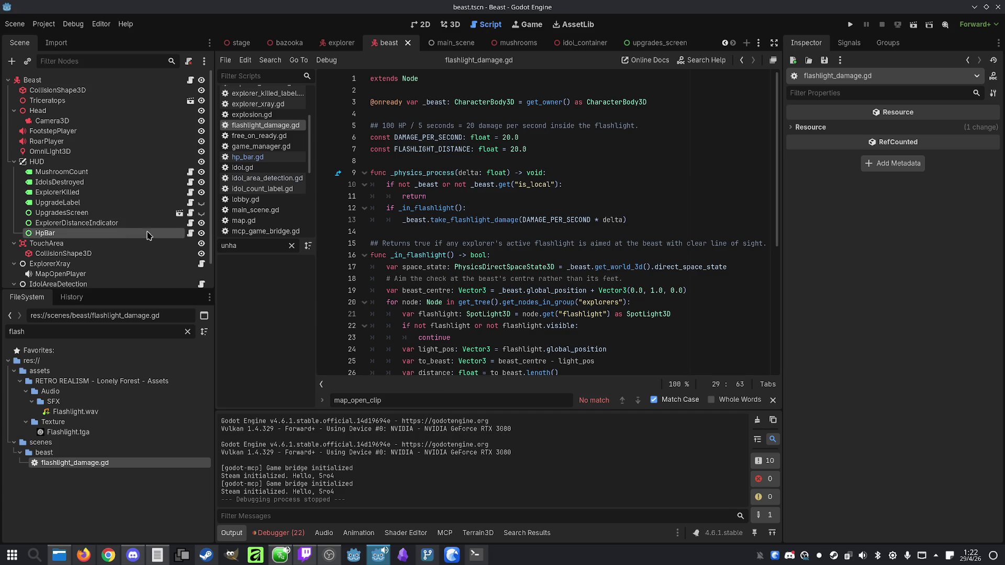
In hp_bar.gd change the line 9 and 10 colour alphas from 1.0 to 0.5, save, and run
{"action": "left_click", "coordinate": [190, 233]}
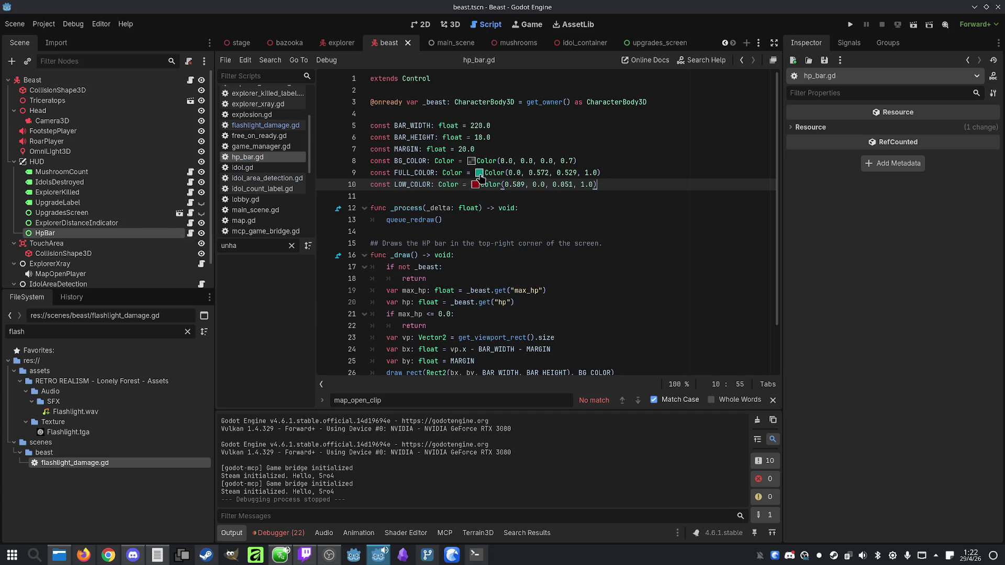
{"action": "left_click_drag", "start_coordinate": [585, 173], "coordinate": [596, 173]}
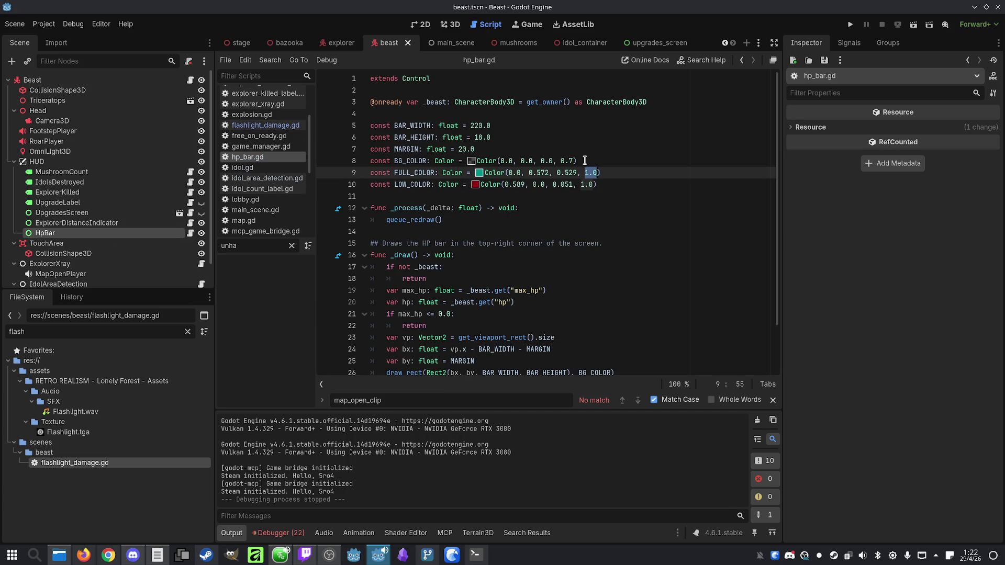
{"action": "type", "text": "0.5"}
{"action": "left_click", "coordinate": [605, 165]}
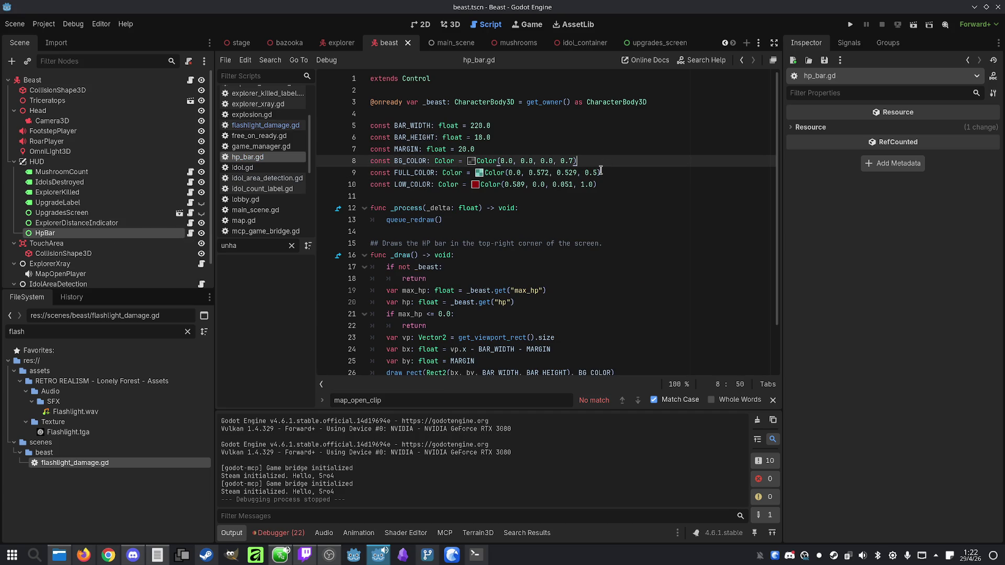
{"action": "left_click_drag", "start_coordinate": [581, 184], "coordinate": [593, 187]}
{"action": "type", "text": "0."}
{"action": "key", "text": "Right"}
{"action": "key", "text": "ctrl+s"}
{"action": "left_click", "coordinate": [849, 26]}
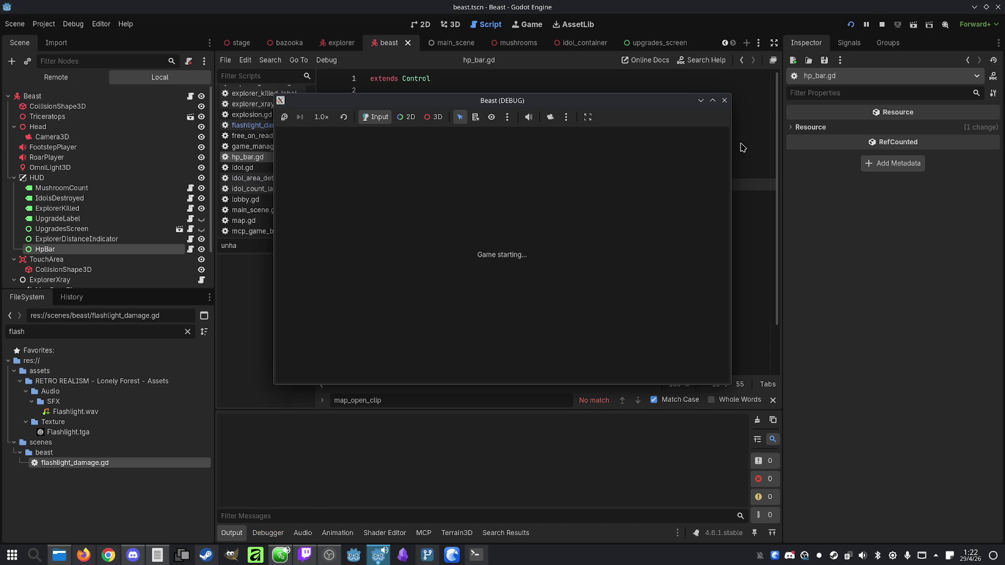
Arrange both game windows, host a lobby on the left, join by IP on the right, and start
{"action": "left_click_drag", "start_coordinate": [567, 124], "coordinate": [833, 123]}
{"action": "left_click_drag", "start_coordinate": [628, 101], "coordinate": [436, 102]}
{"action": "left_click", "coordinate": [359, 332]}
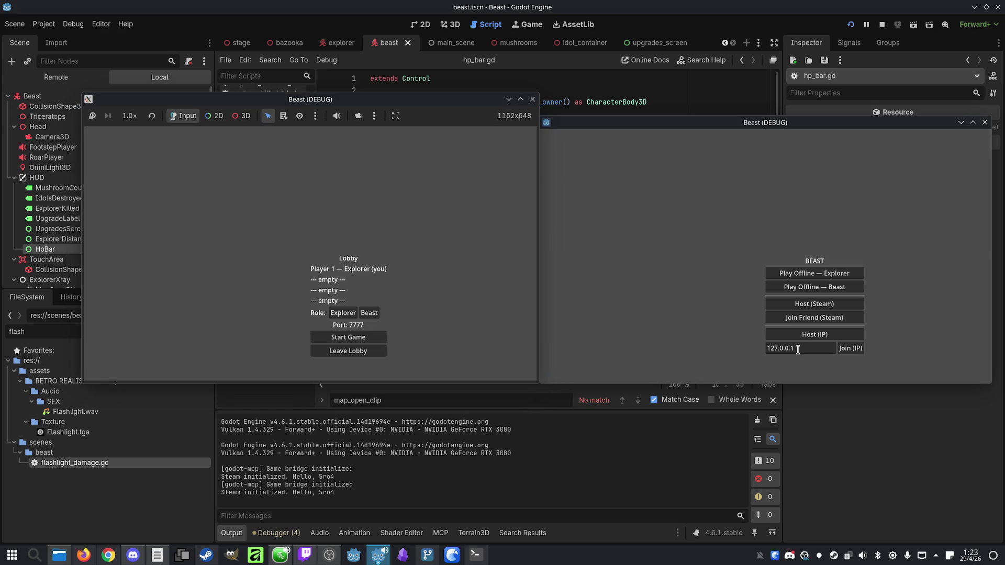
{"action": "left_click", "coordinate": [851, 350]}
{"action": "left_click", "coordinate": [369, 313]}
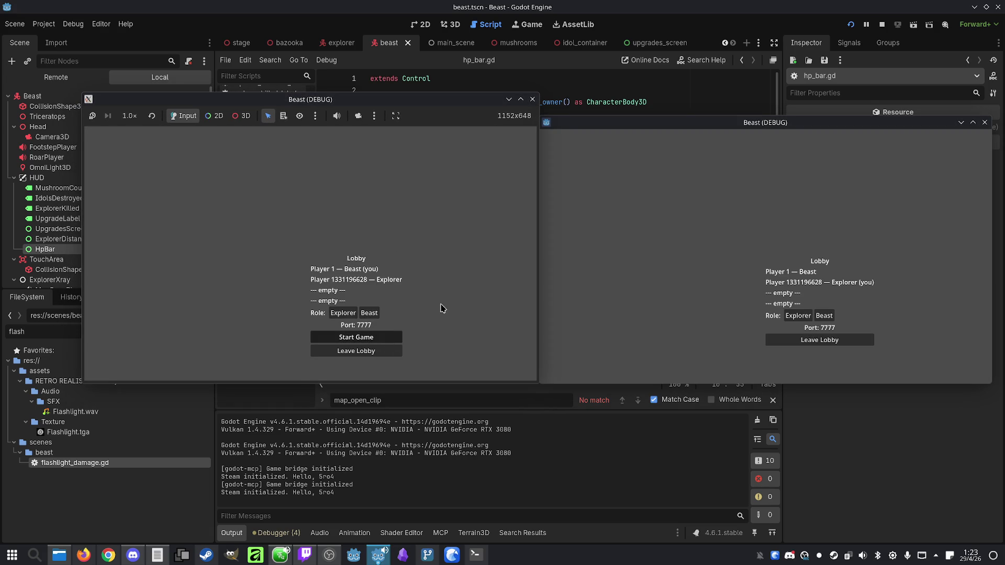
{"action": "left_click", "coordinate": [356, 337]}
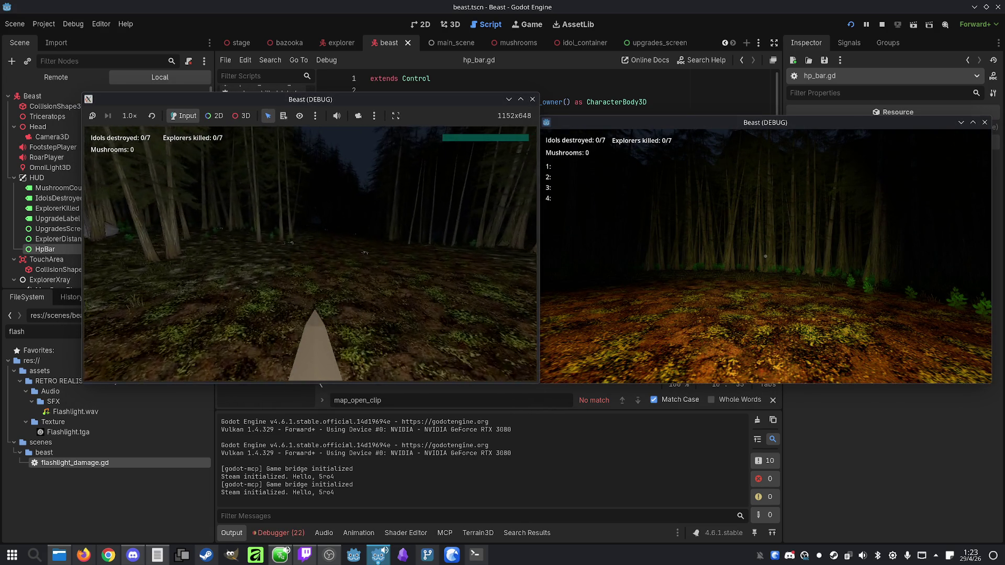
Walk the beast toward the mushrooms and toggle the explorer's map overlay with M
{"action": "key", "text": "w"}
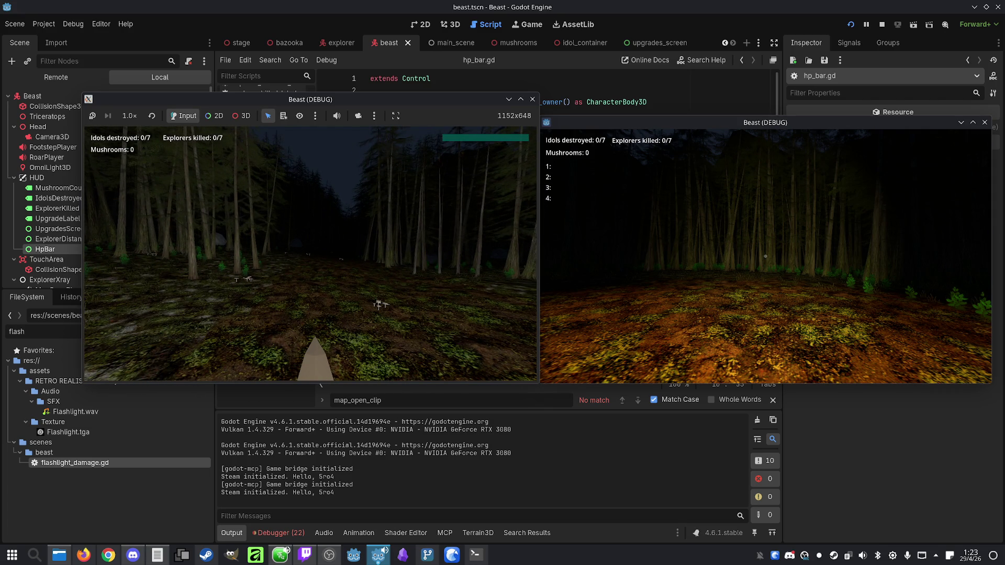
{"action": "key", "text": "super"}
{"action": "key", "text": "Escape"}
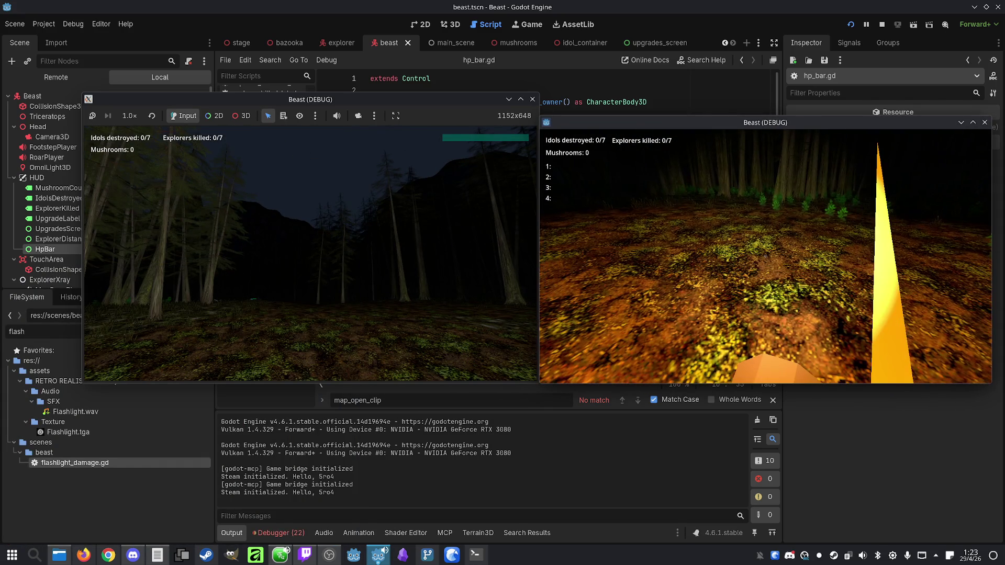
{"action": "key", "text": "m"}
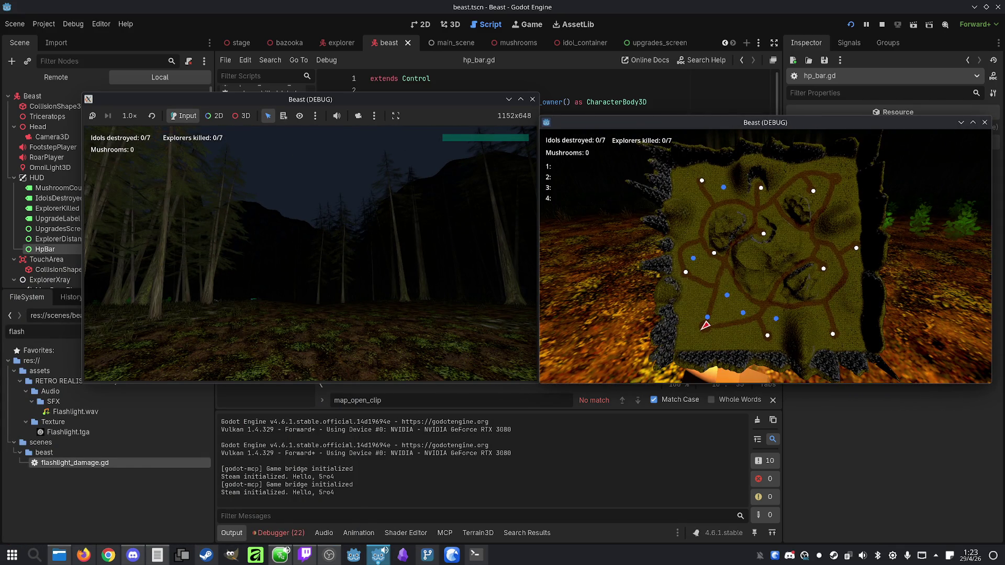
{"action": "key", "text": "m"}
{"action": "key", "text": "m"}
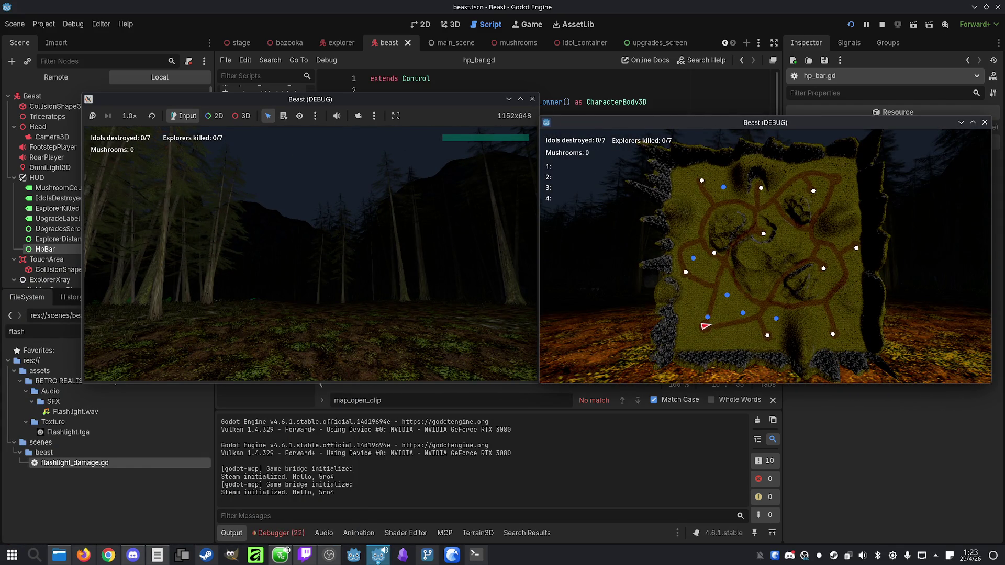
{"action": "key", "text": "m"}
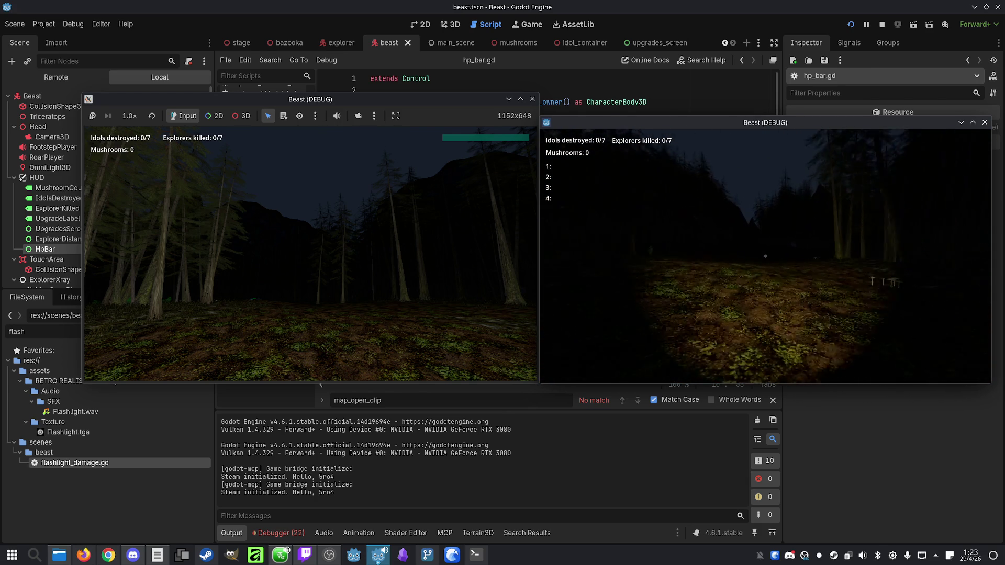
{"action": "key", "text": "m"}
{"action": "key", "text": "m"}
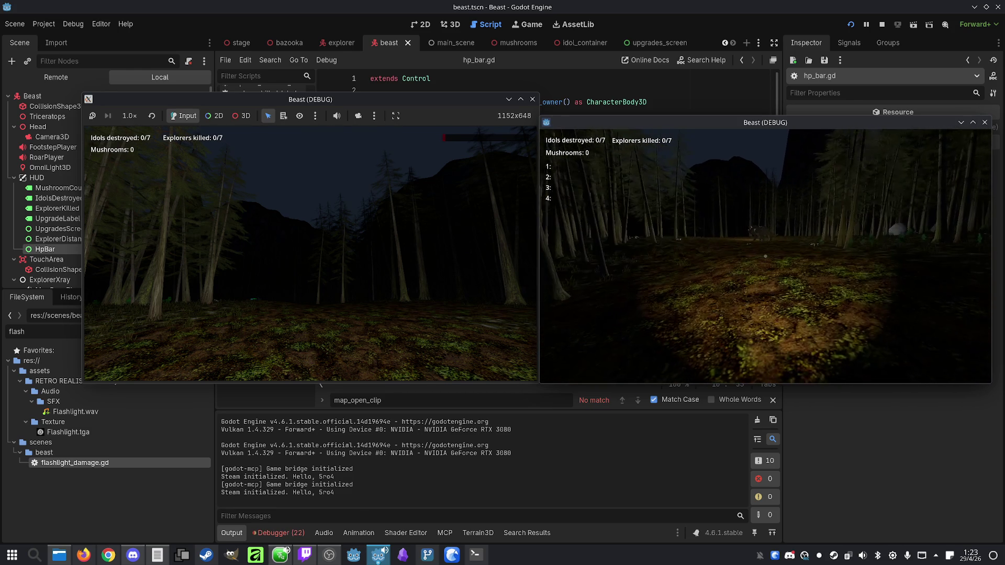
Stop the game and return to hp_bar.gd at line 8's background colour
{"action": "key", "text": "super"}
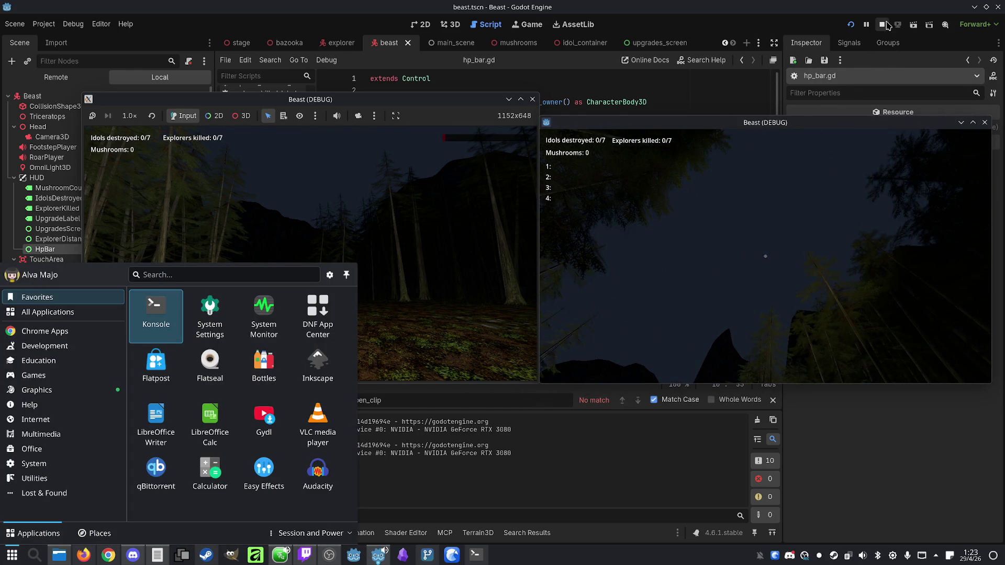
{"action": "left_click", "coordinate": [882, 24]}
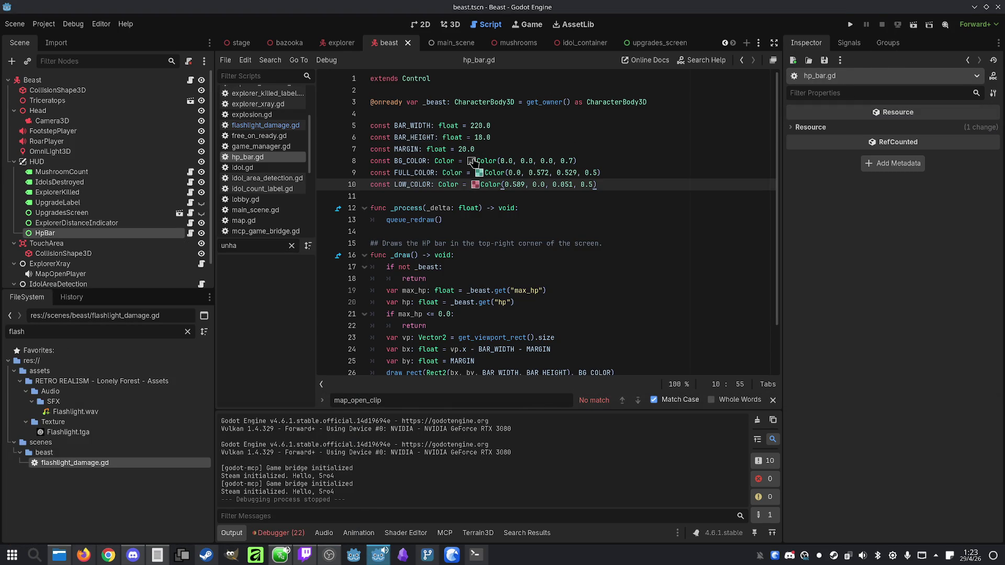
{"action": "left_click", "coordinate": [472, 161]}
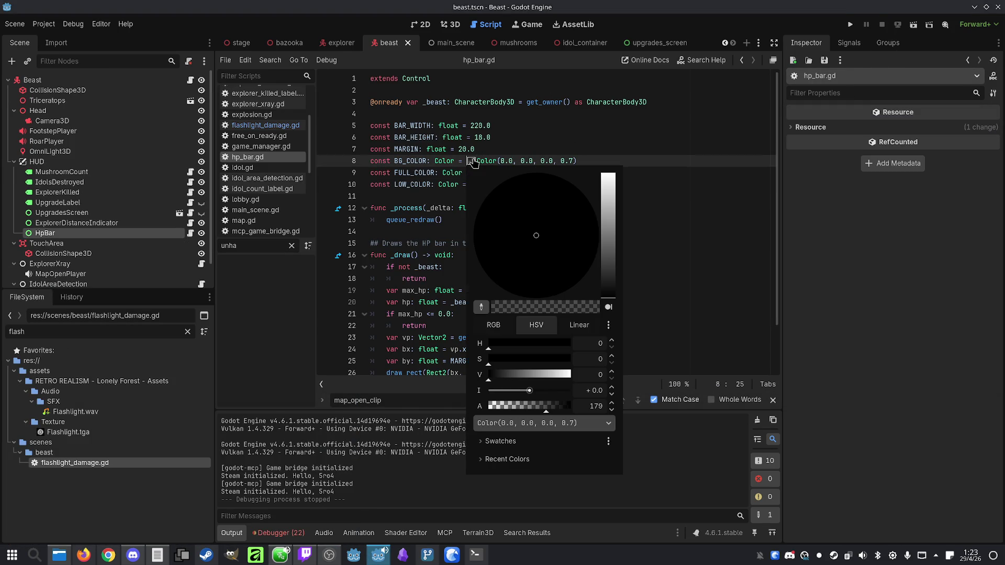
Change the FULL_COLOR and LOW_COLOR alpha on lines 9 and 10 to 0.75 and save hp_bar.gd
{"action": "left_click", "coordinate": [516, 153]}
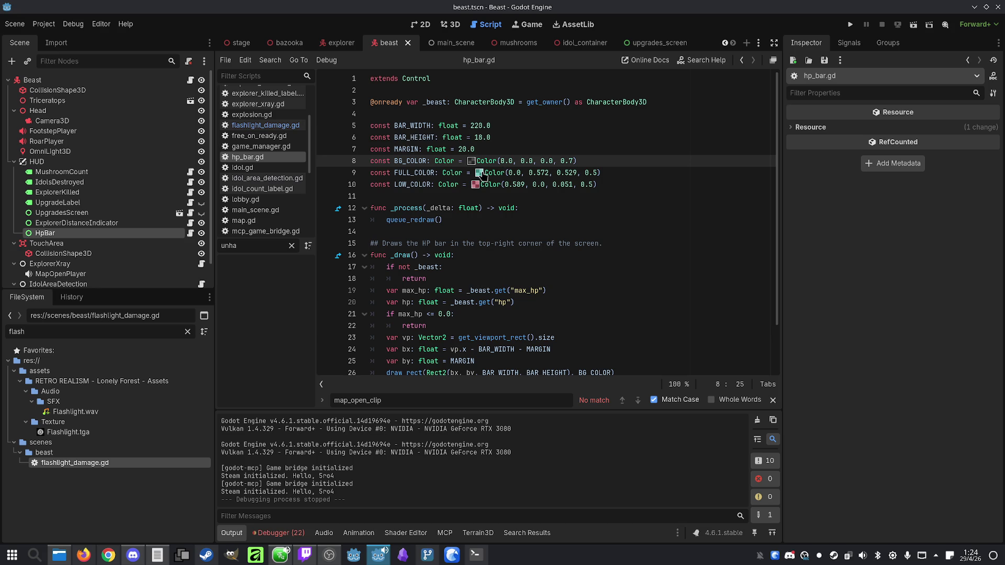
{"action": "left_click", "coordinate": [479, 172]}
{"action": "left_click", "coordinate": [593, 173]}
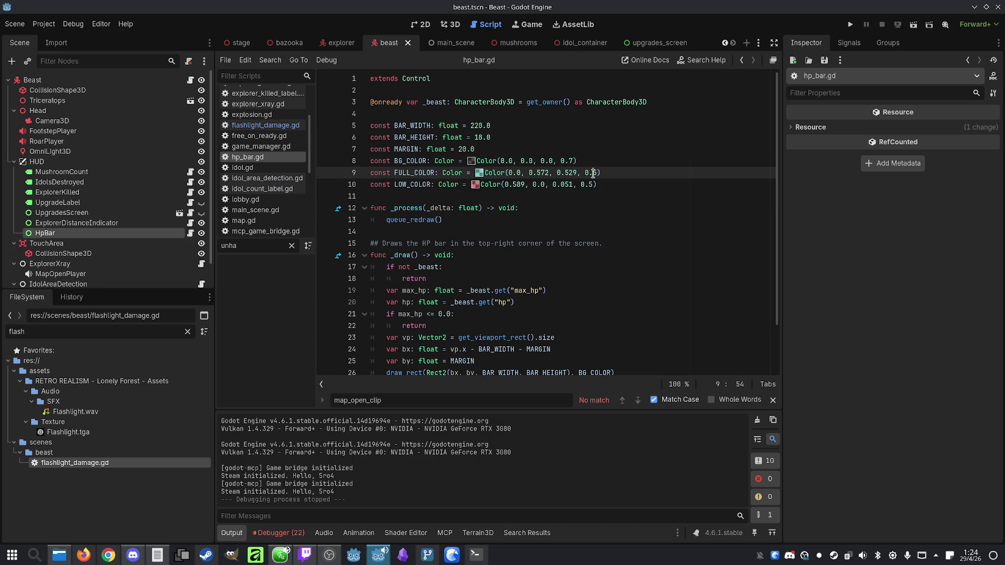
{"action": "type", "text": "7"}
{"action": "left_click", "coordinate": [589, 184]}
{"action": "type", "text": "7"}
{"action": "left_click", "coordinate": [626, 173]}
{"action": "left_click", "coordinate": [637, 193]}
{"action": "key", "text": "ctrl+s"}
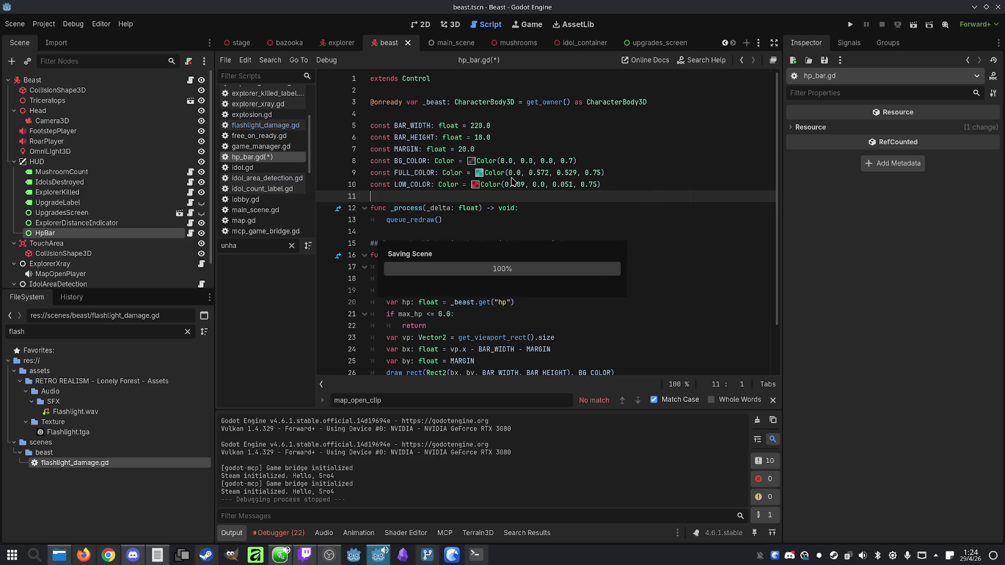
Bring the Claude Code terminal in Konsole to the front
{"action": "left_click", "coordinate": [616, 183]}
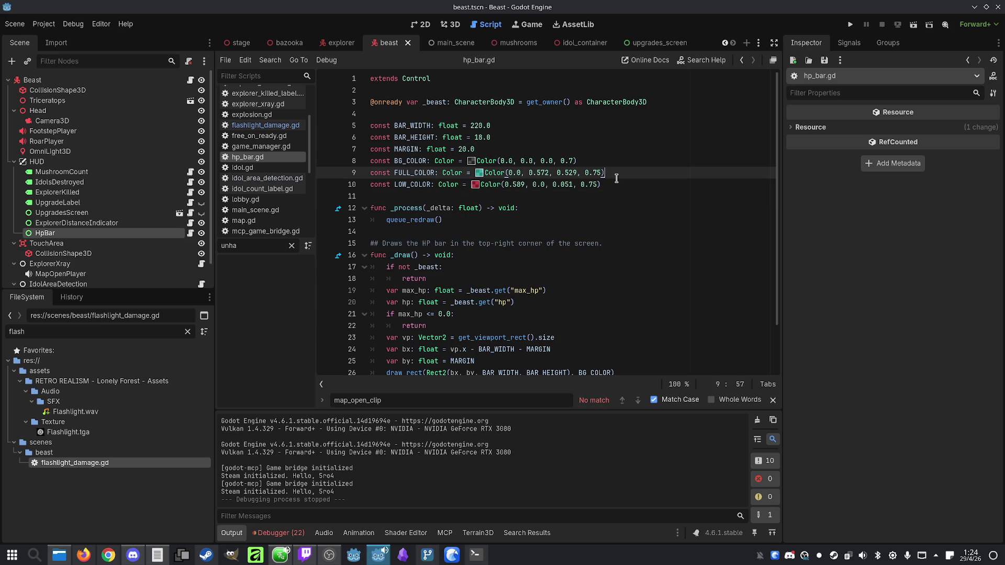
{"action": "left_click", "coordinate": [655, 126]}
{"action": "left_click", "coordinate": [469, 559]}
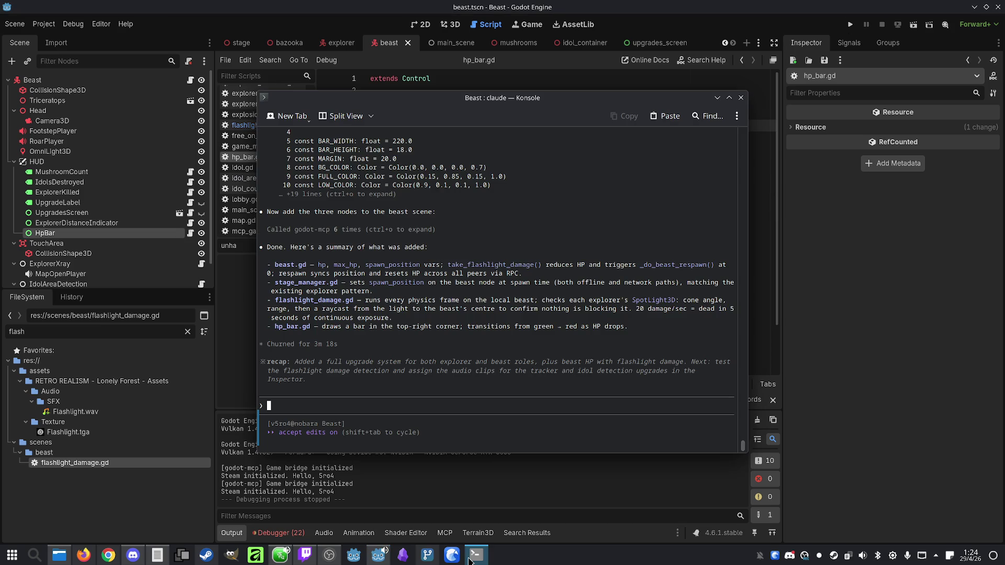
Type the prompt 'Add an upgrade for the explorers that increase flashlight damage by 50%'
{"action": "left_click", "coordinate": [473, 559]}
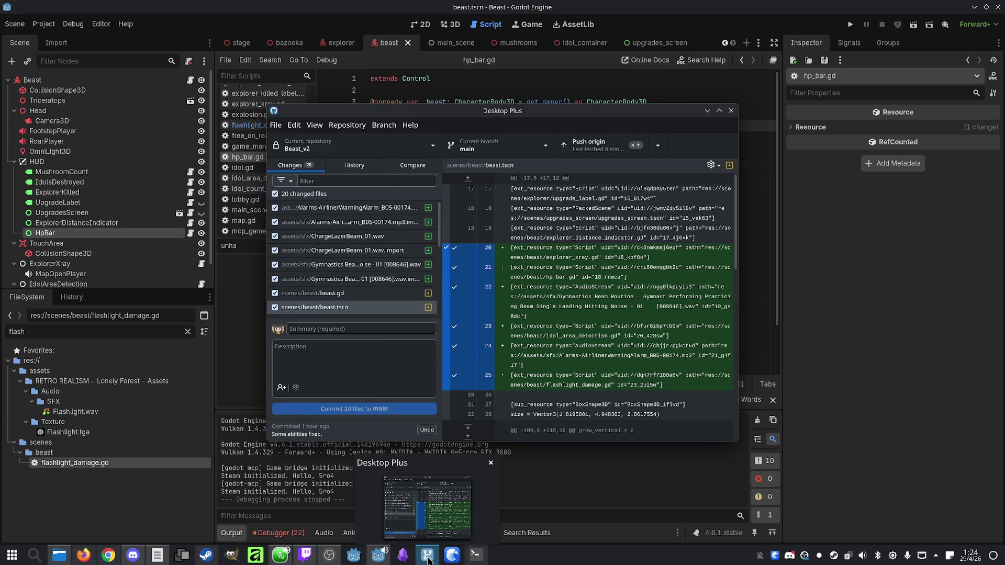
{"action": "left_click", "coordinate": [476, 558]}
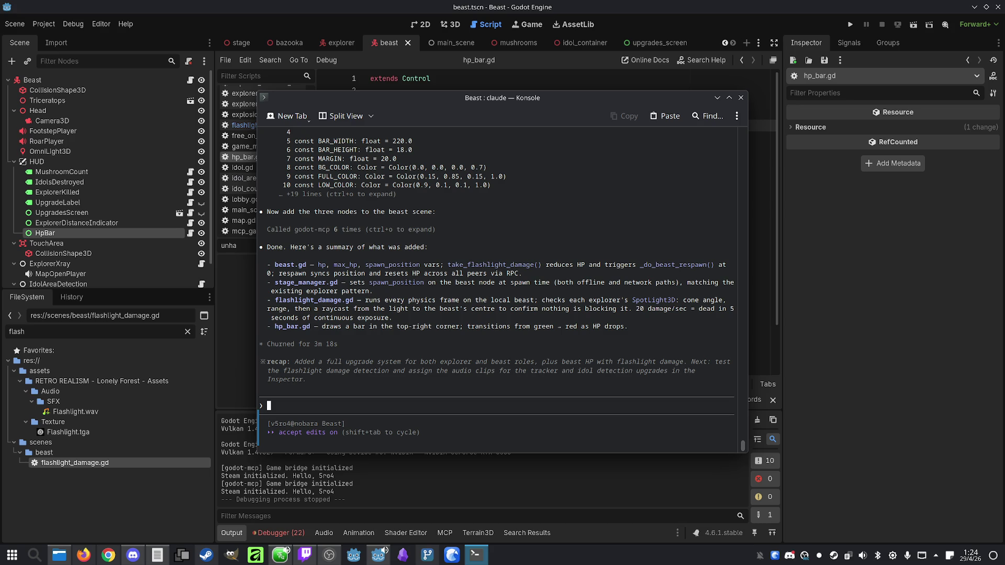
{"action": "type", "text": "Add "}
{"action": "type", "text": "an upgrade "}
{"action": "type", "text": "for the explorer"}
{"action": "type", "text": "s that "}
{"action": "type", "text": "incr"}
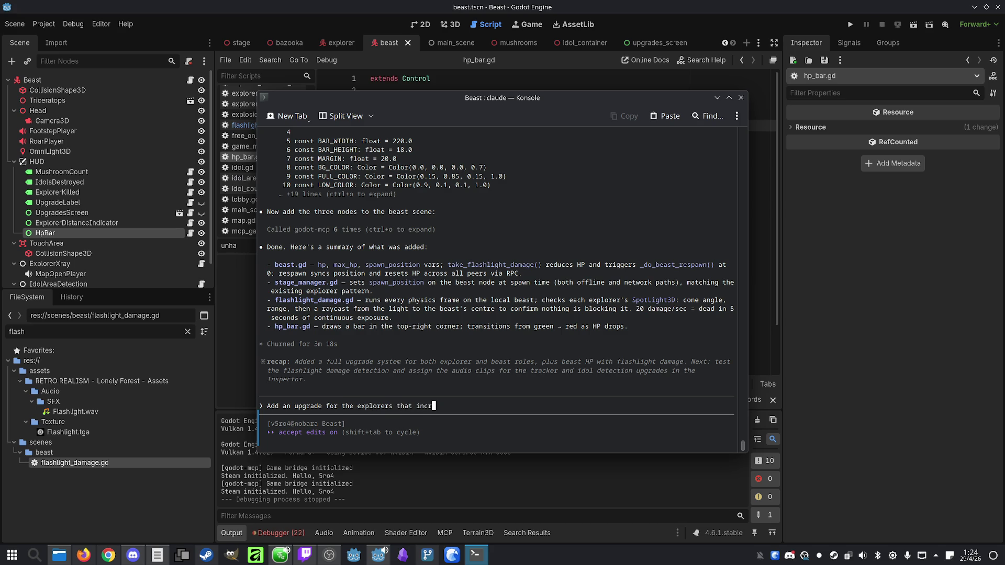
{"action": "type", "text": "ease"}
{"action": "type", "text": "flashlight damage "}
{"action": "type", "text": "by"}
{"action": "type", "text": " 50%"}
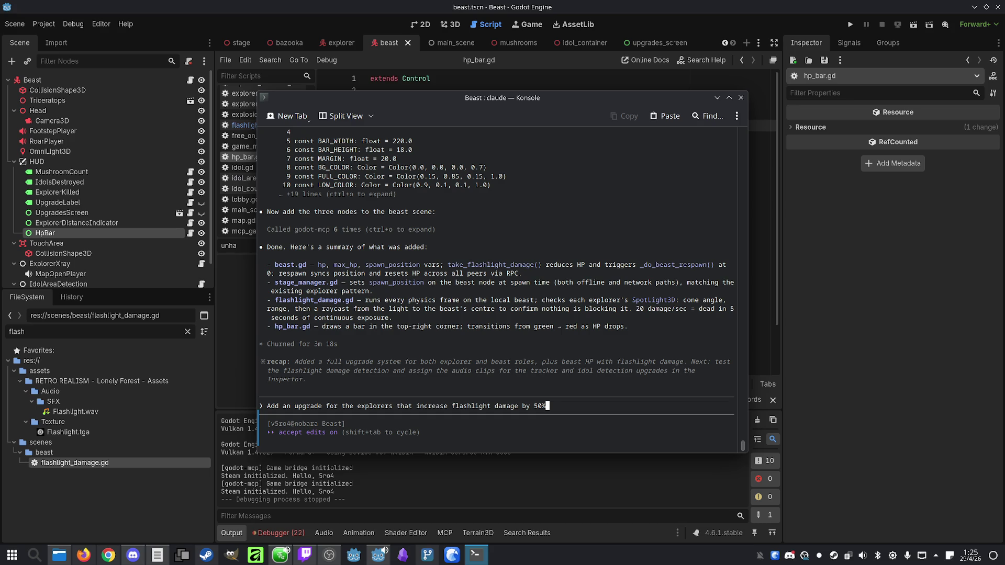
Add ', and one for the beast that reduces flashlight damage by 50%.' to the prompt, fixing typos
{"action": "type", "text": ", and"}
{"action": "key", "text": "alt+Tab"}
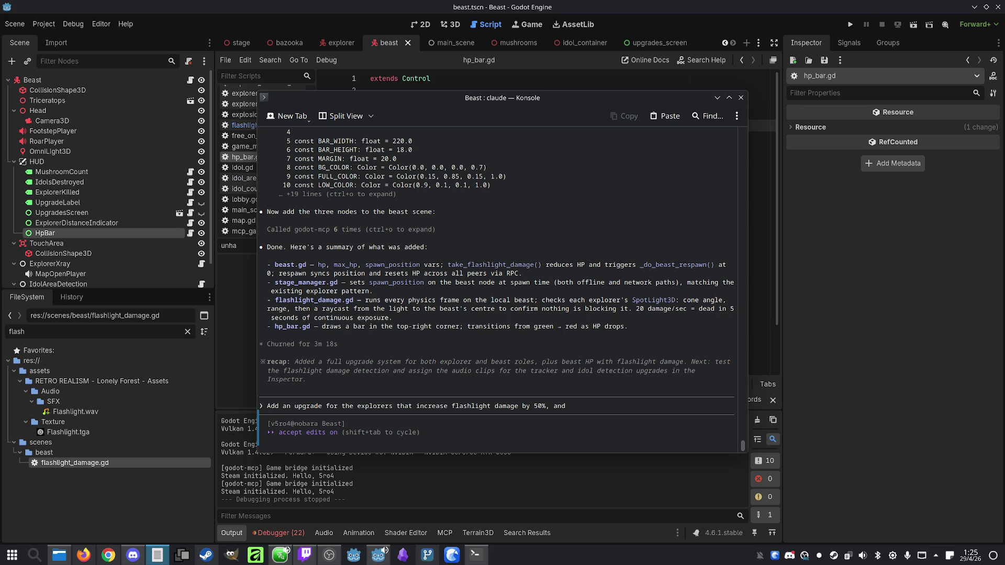
{"action": "left_click", "coordinate": [634, 404]}
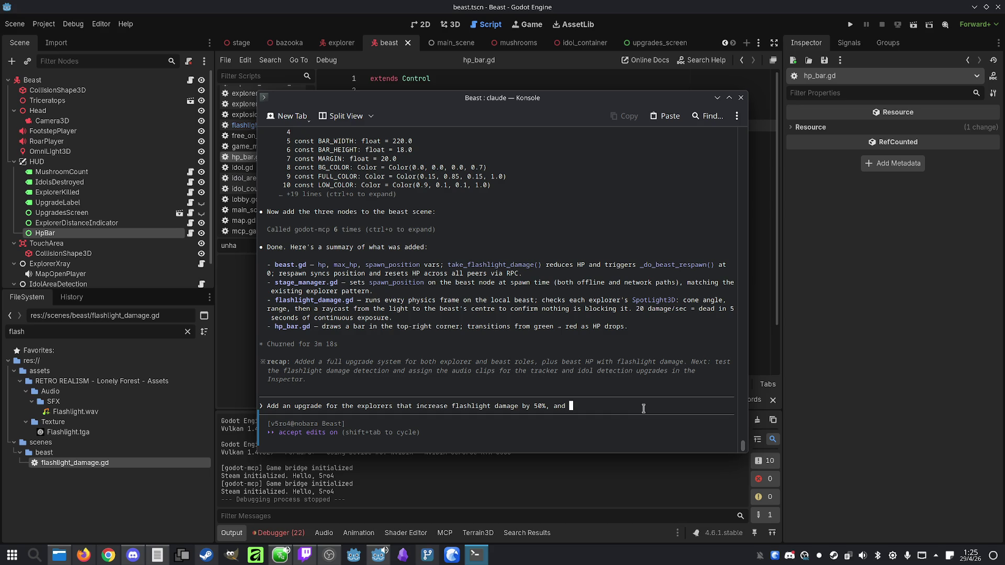
{"action": "type", "text": "one for the "}
{"action": "type", "text": "beas"}
{"action": "type", "text": "t that reduce"}
{"action": "type", "text": "s flashli"}
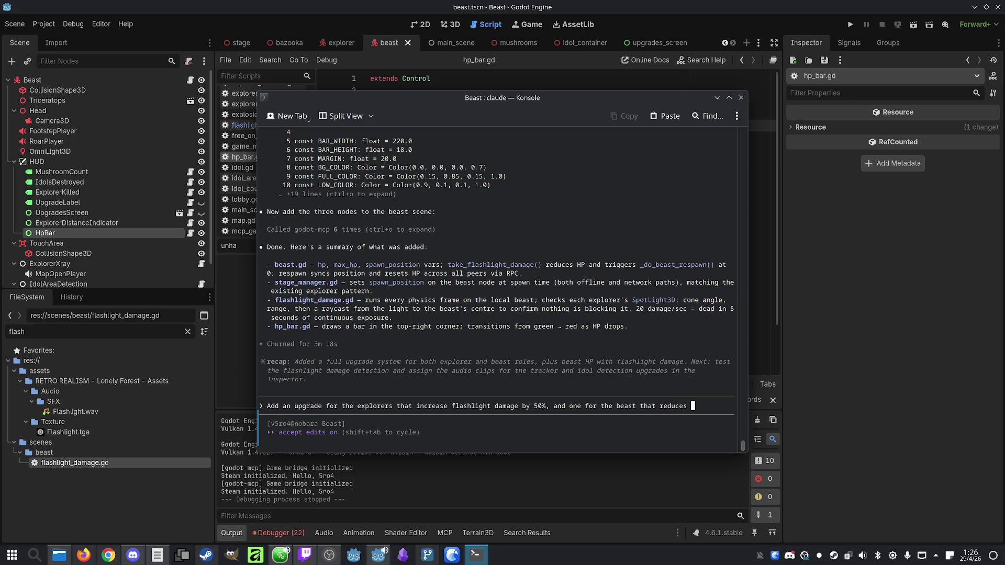
{"action": "type", "text": "ght"}
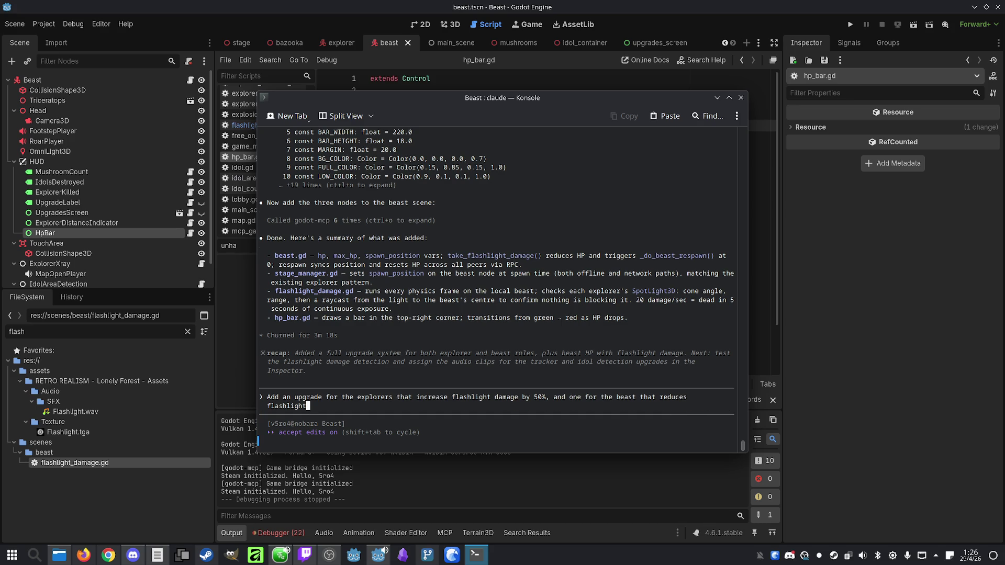
{"action": "key", "text": "BackSpace"}
{"action": "key", "text": "BackSpace"}
{"action": "key", "text": "BackSpace"}
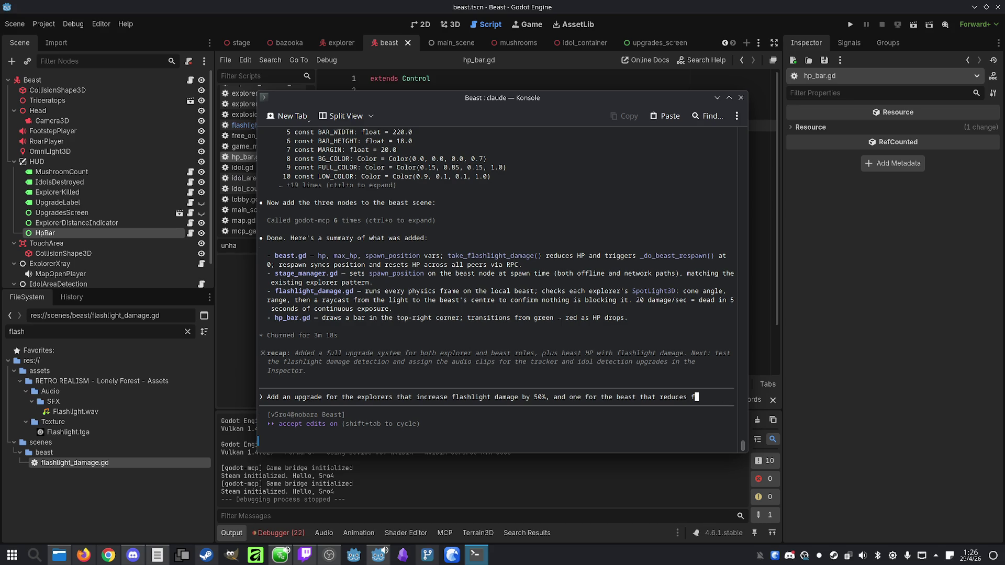
{"action": "type", "text": "lshl"}
{"action": "key", "text": "BackSpace"}
{"action": "key", "text": "BackSpace"}
{"action": "key", "text": "BackSpace"}
{"action": "type", "text": "ashlight "}
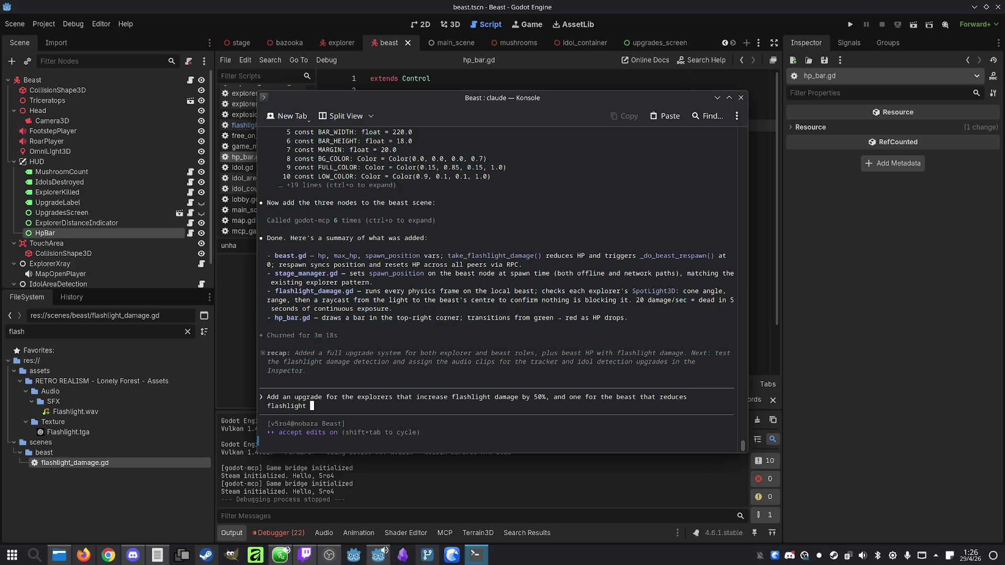
{"action": "type", "text": "damage b"}
{"action": "type", "text": "y 50%."}
Change the explorers' boost from 50% to 100% and send the request to Claude
{"action": "key", "text": "Up"}
{"action": "key", "text": "Right"}
{"action": "key", "text": "Right"}
{"action": "key", "text": "Right"}
{"action": "key", "text": "Right"}
{"action": "key", "text": "Right"}
{"action": "key", "text": "Right"}
{"action": "key", "text": "BackSpace"}
{"action": "type", "text": "10"}
{"action": "left_click", "coordinate": [367, 406]}
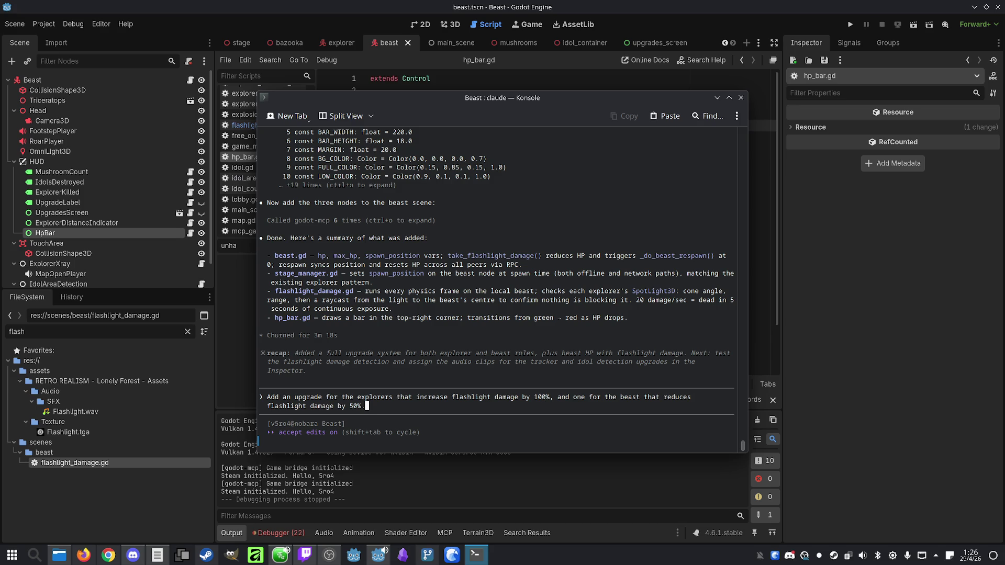
{"action": "key", "text": "Return"}
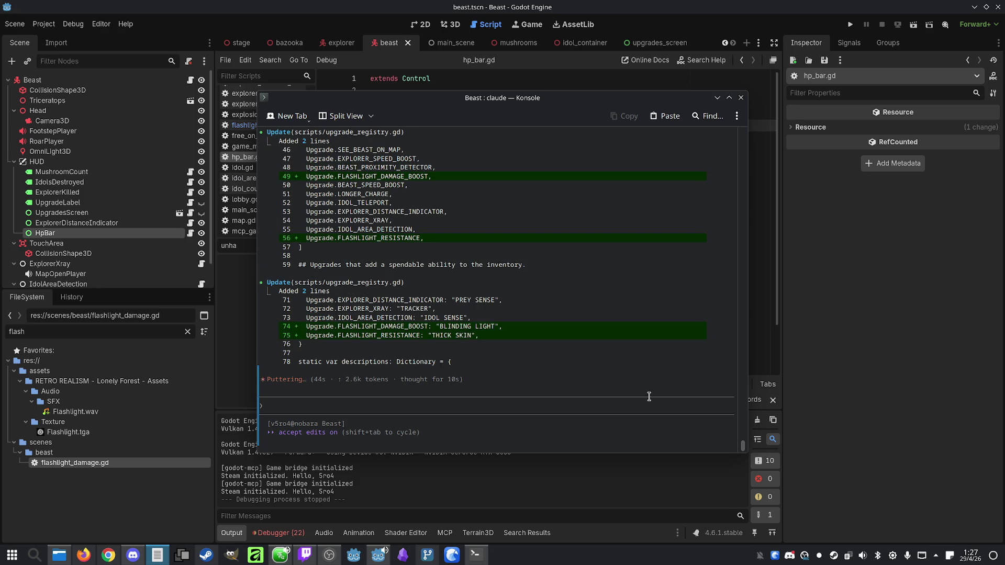
After Claude adds BLINDING LIGHT and THICK SKIN, type the follow-up 'Make it so'
{"action": "left_click", "coordinate": [649, 396]}
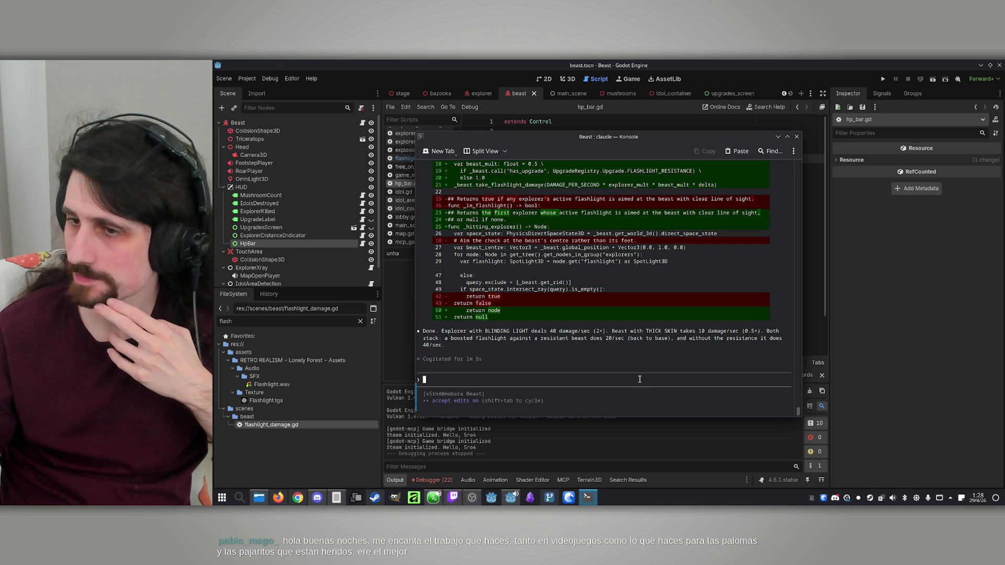
{"action": "type", "text": "Make it so"}
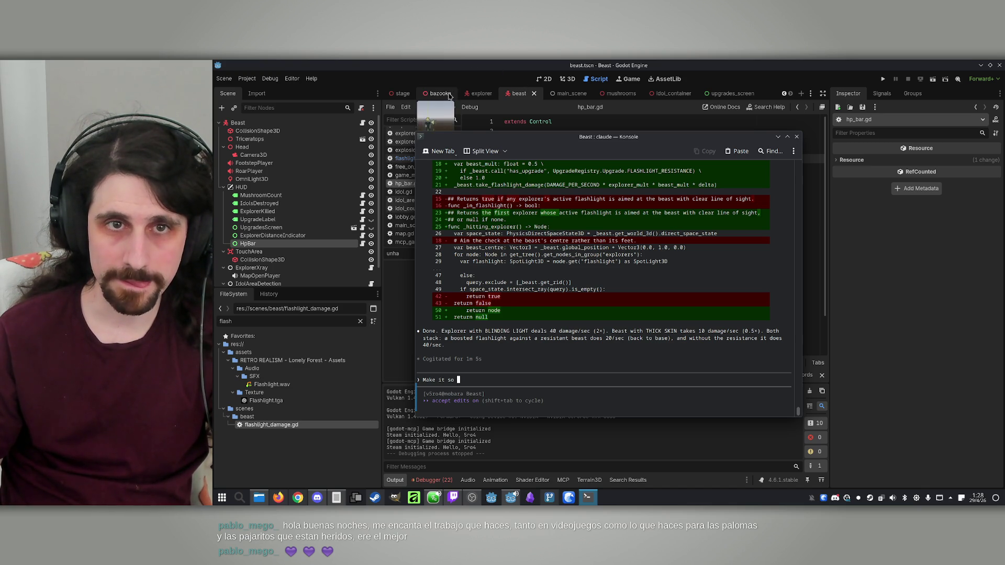
Open the stage scene in 3D and select ExplorersSpawnMarker to show its transform
{"action": "left_click", "coordinate": [402, 93]}
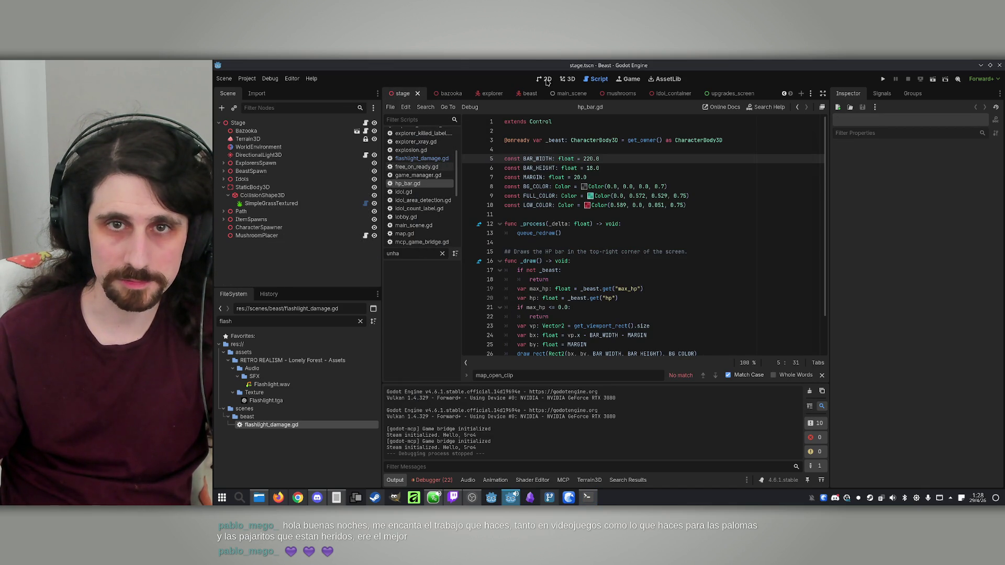
{"action": "left_click", "coordinate": [566, 80]}
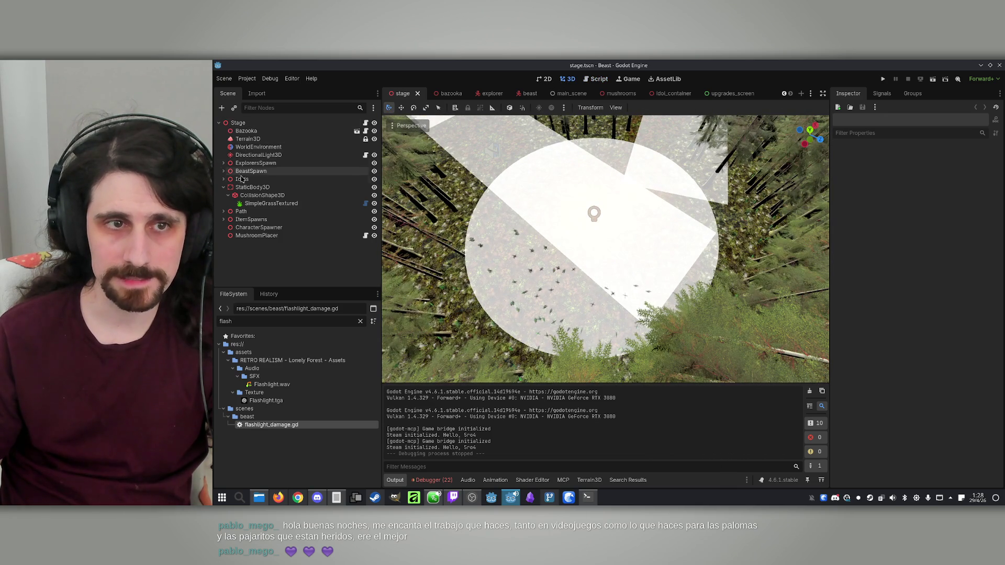
{"action": "left_click", "coordinate": [223, 163]}
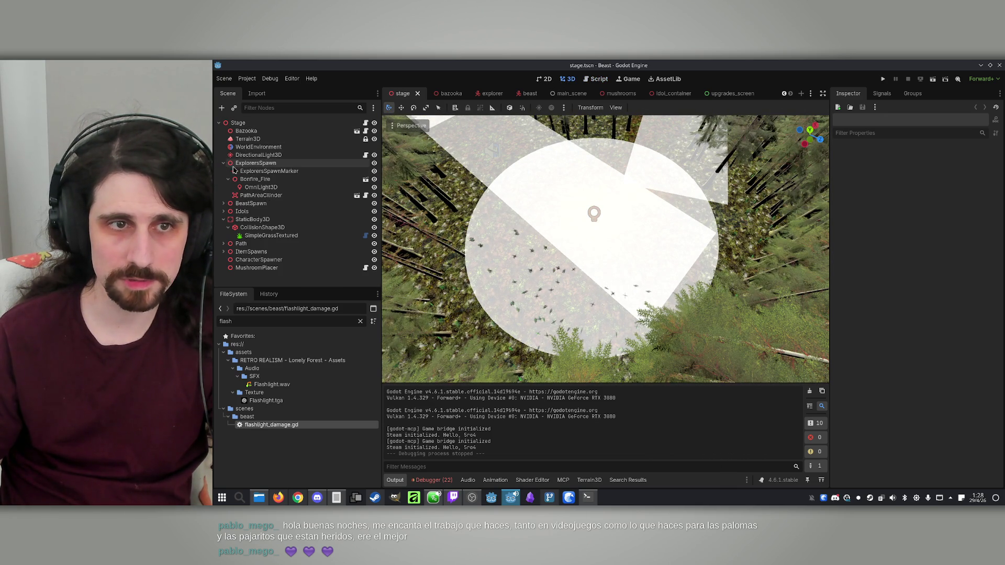
{"action": "left_click", "coordinate": [255, 163]}
{"action": "left_click", "coordinate": [269, 172]}
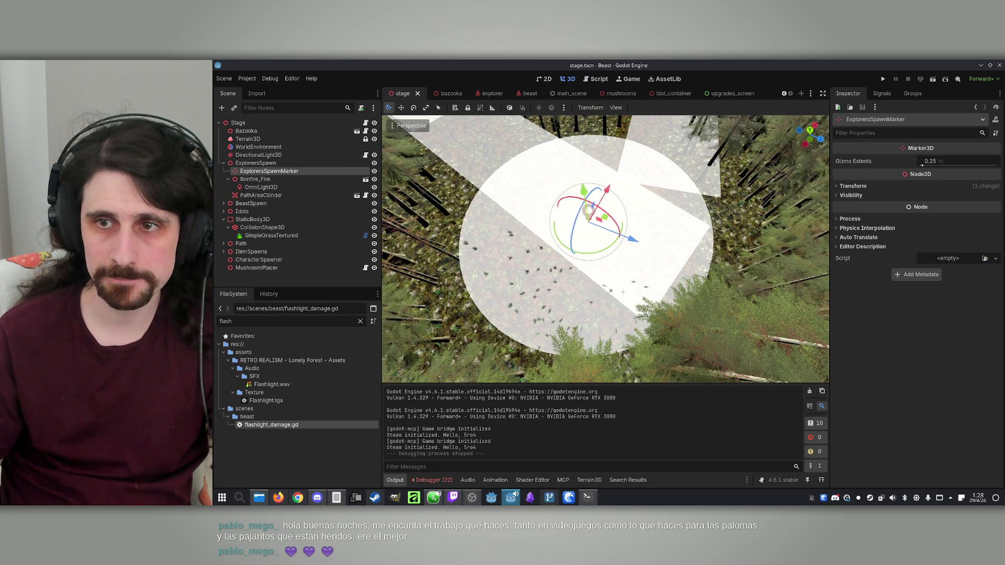
{"action": "left_click", "coordinate": [845, 186]}
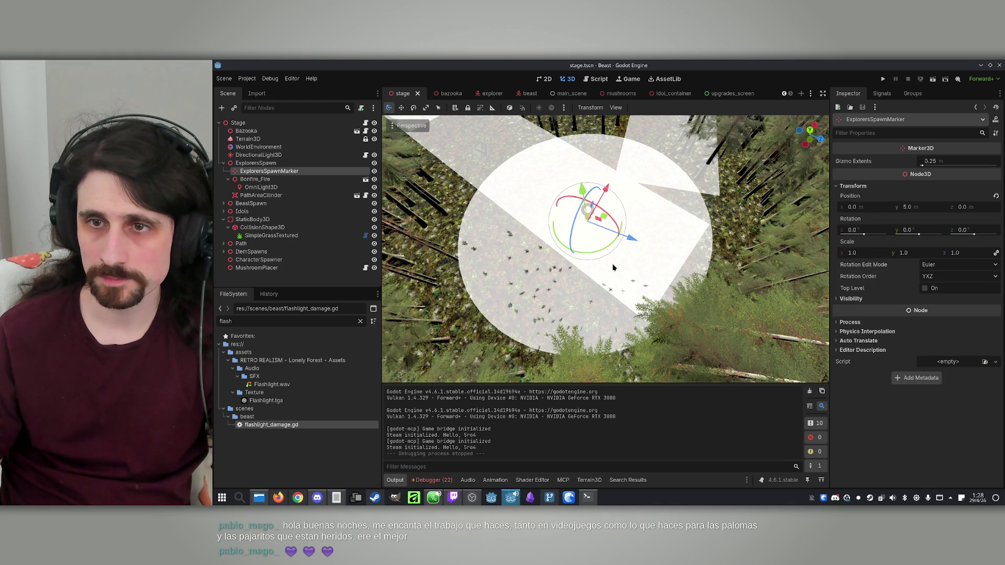
Drag the marker about 16 m along Z, undo the move, and return to the Claude terminal
{"action": "mouse_move", "coordinate": [619, 236]}
{"action": "left_mouse_down"}
{"action": "mouse_move", "coordinate": [749, 270]}
{"action": "mouse_move", "coordinate": [785, 294]}
{"action": "left_mouse_up"}
{"action": "key", "text": "ctrl+z"}
{"action": "key", "text": "ctrl+z"}
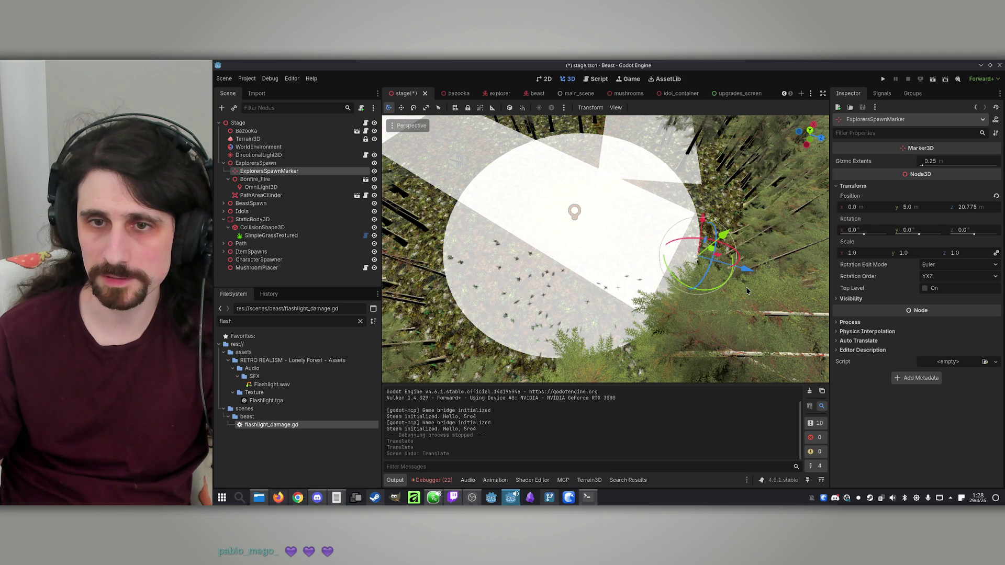
{"action": "left_click", "coordinate": [587, 496]}
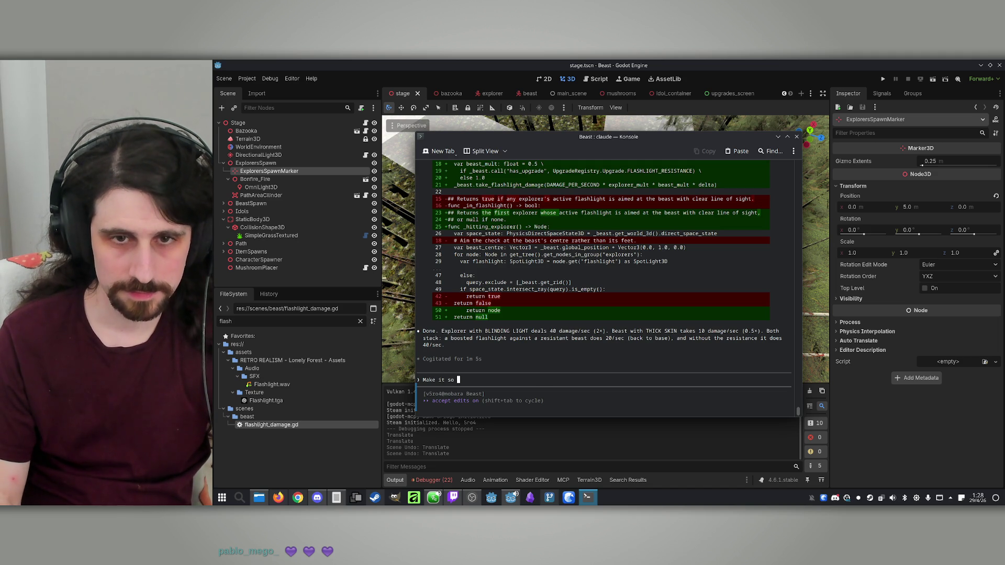
Send Claude Code the prompt: the area within a 20-meter radius of ExplorersSpawn damages the beast like a flashlight area
{"action": "type", "text": "the"}
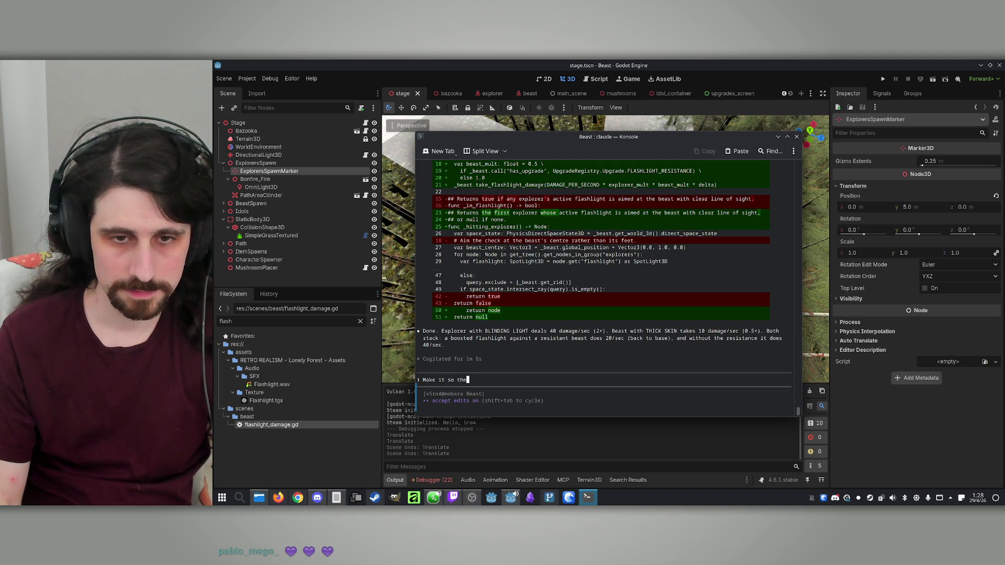
{"action": "type", "text": " area between the center of the Explorers"}
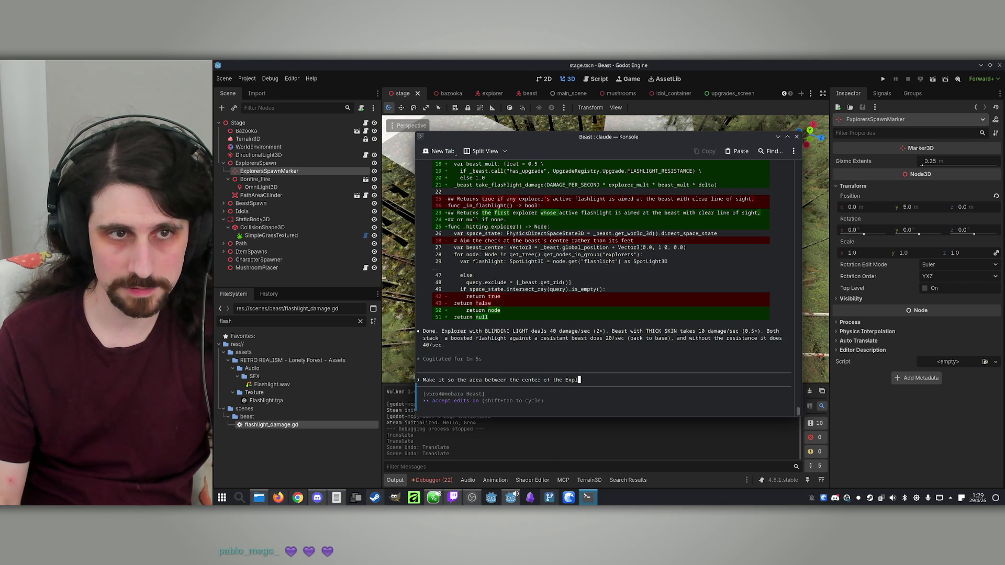
{"action": "type", "text": "S"}
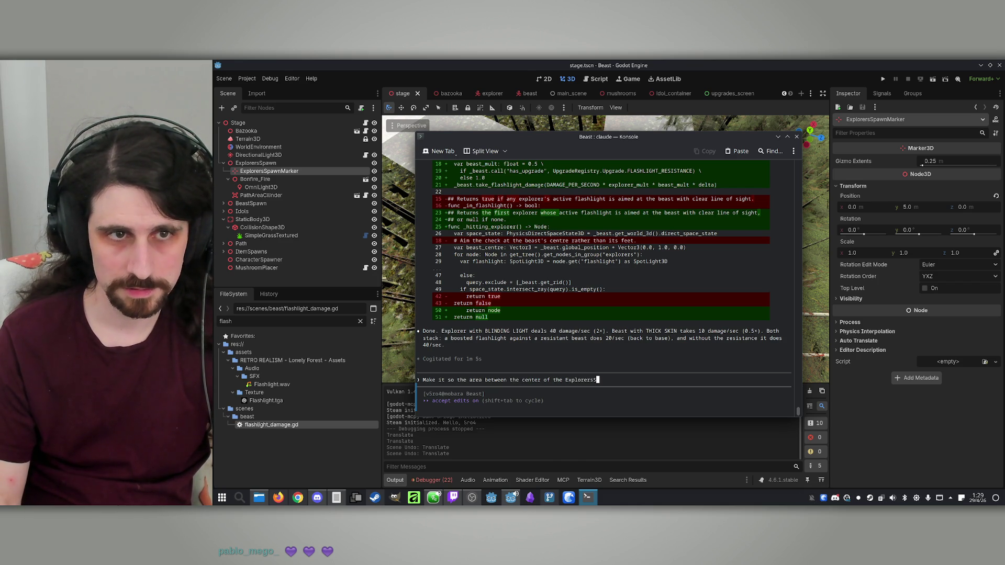
{"action": "type", "text": "pawn node and "}
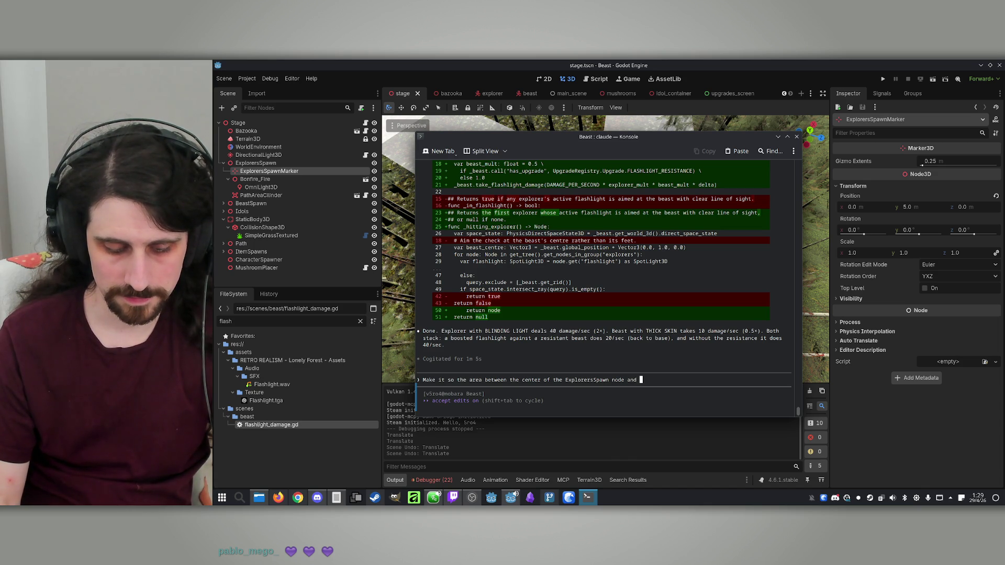
{"action": "type", "text": "20 mete"}
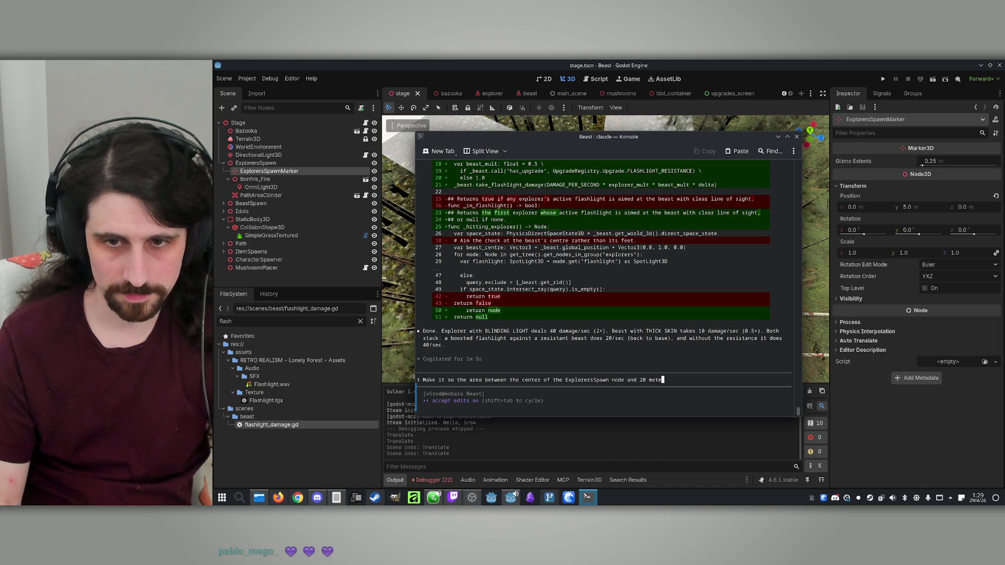
{"action": "type", "text": "rs radious"}
{"action": "key", "text": "BackSpace"}
{"action": "key", "text": "BackSpace"}
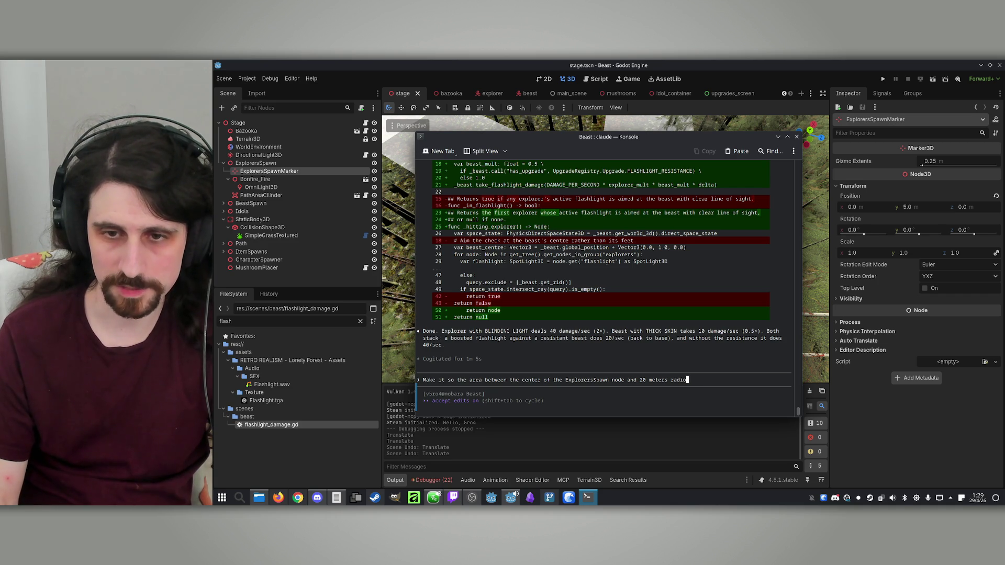
{"action": "type", "text": "us,"}
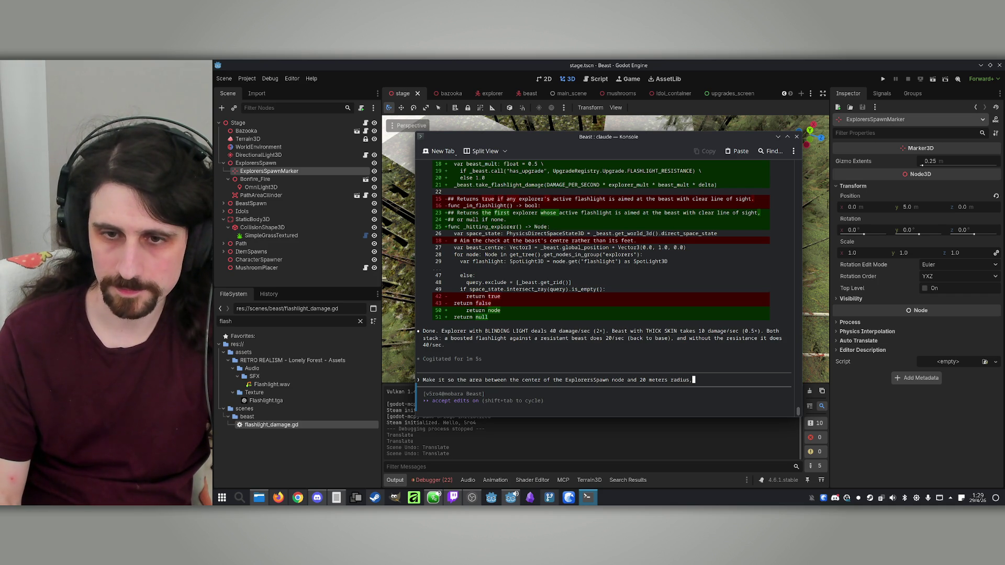
{"action": "type", "text": " damages "}
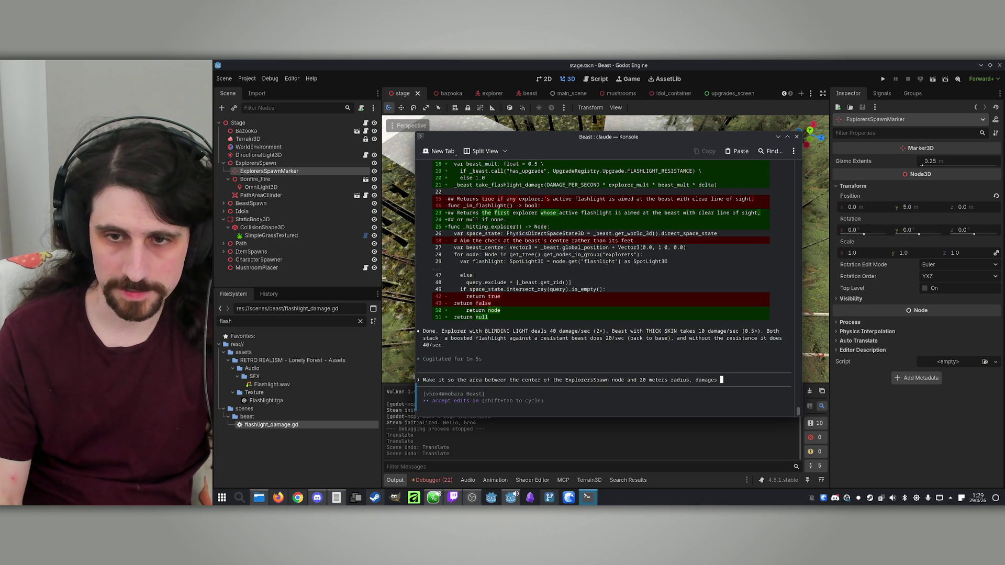
{"action": "type", "text": "the beast "}
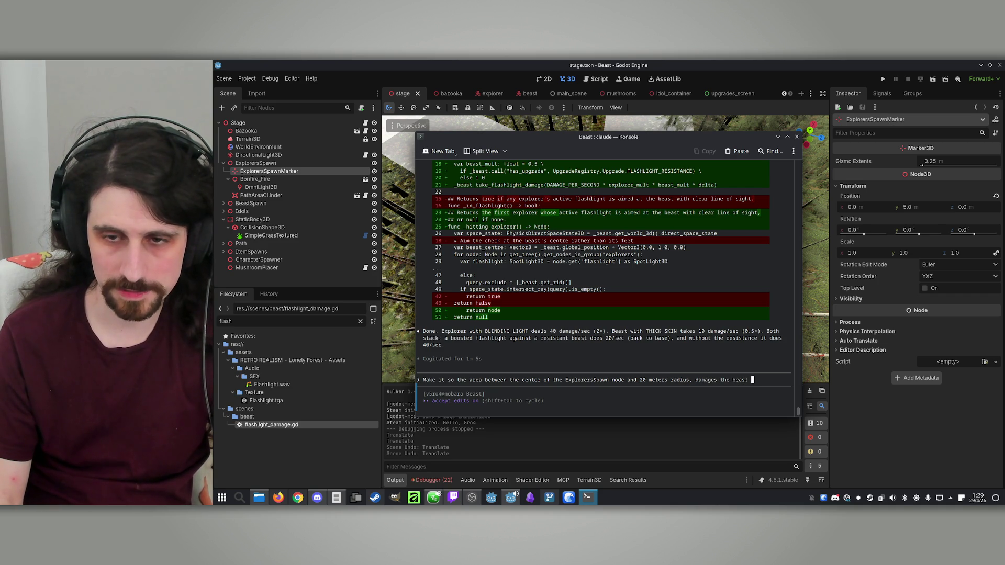
{"action": "type", "text": "as if it "}
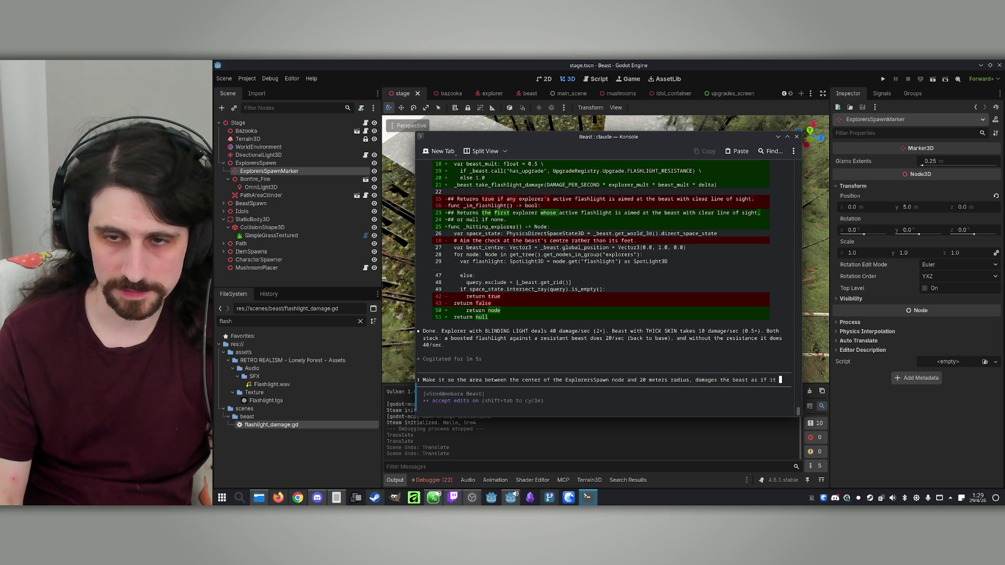
{"action": "type", "text": "was "}
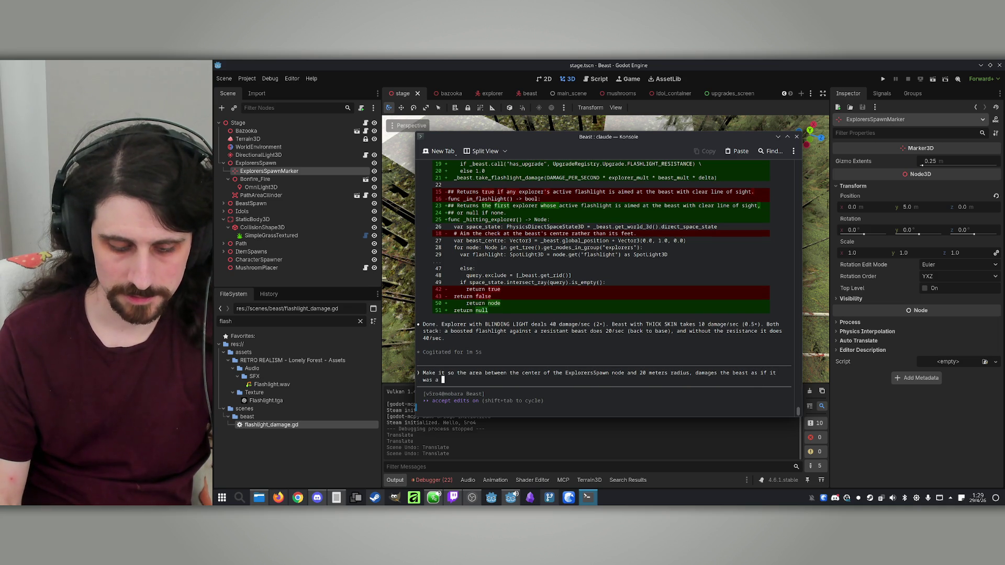
{"action": "type", "text": "a flashlight a"}
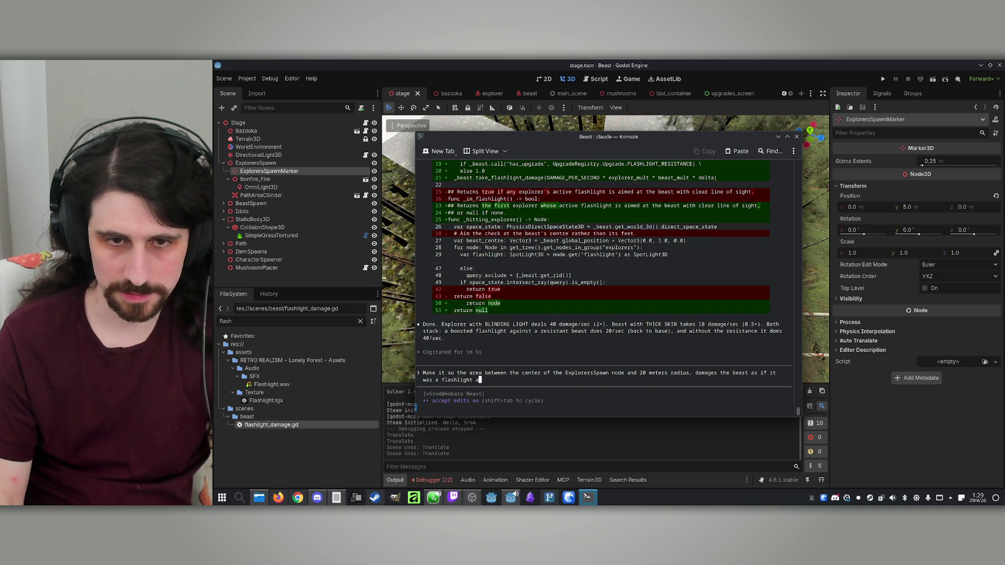
{"action": "type", "text": "rea."}
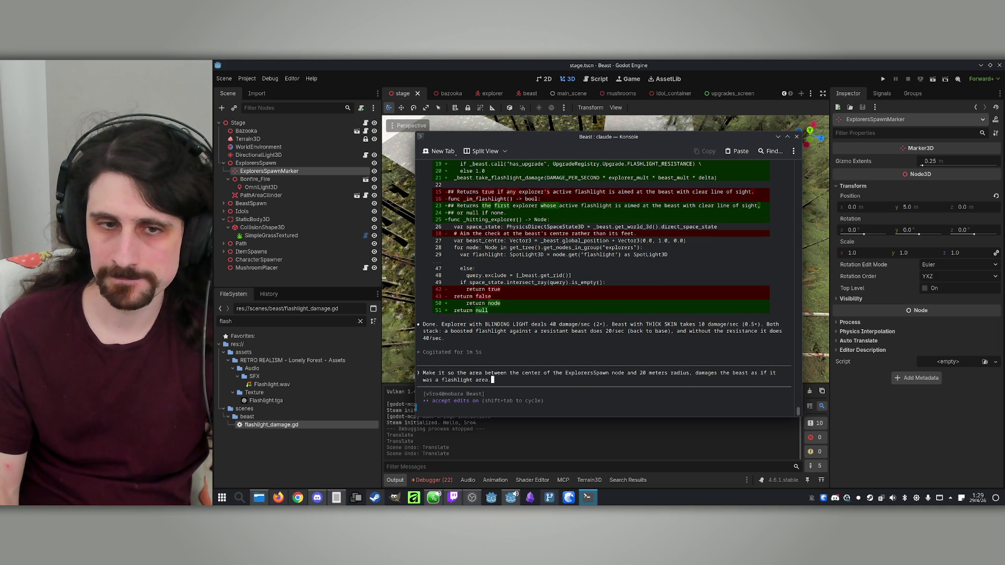
{"action": "key", "text": "Return"}
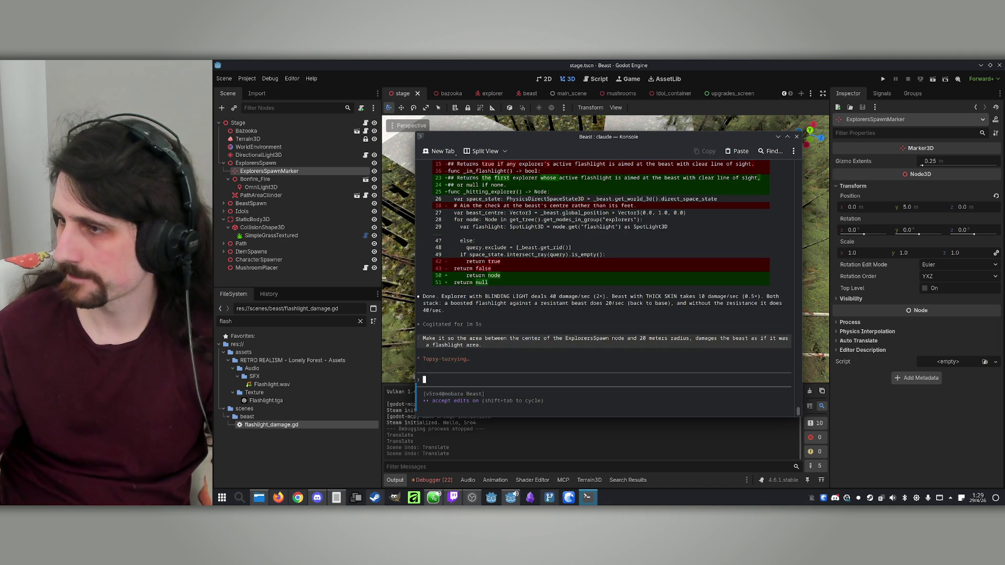
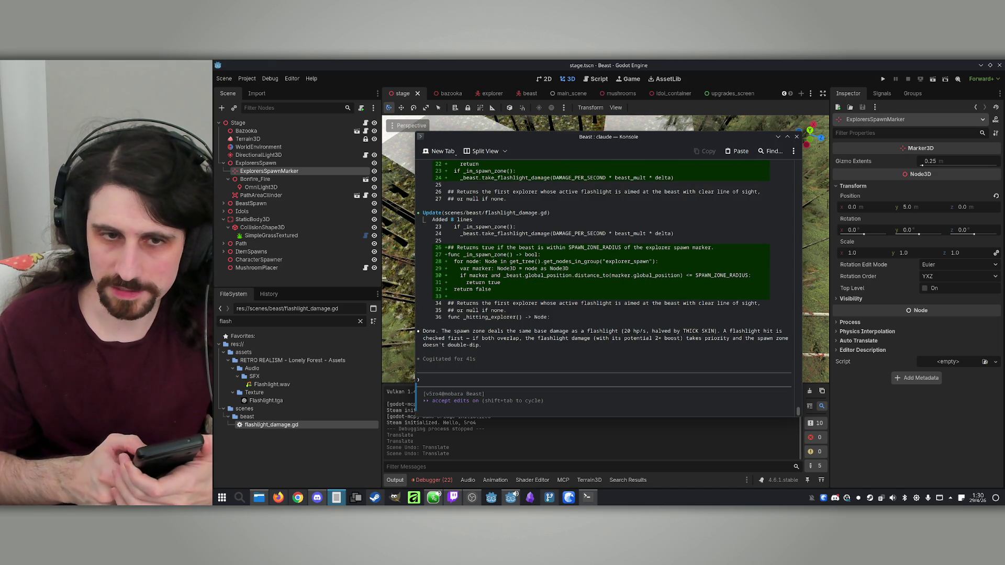
Request that a bazooka projectile hit instantly kill the beast and respawn it
{"action": "left_click", "coordinate": [686, 336]}
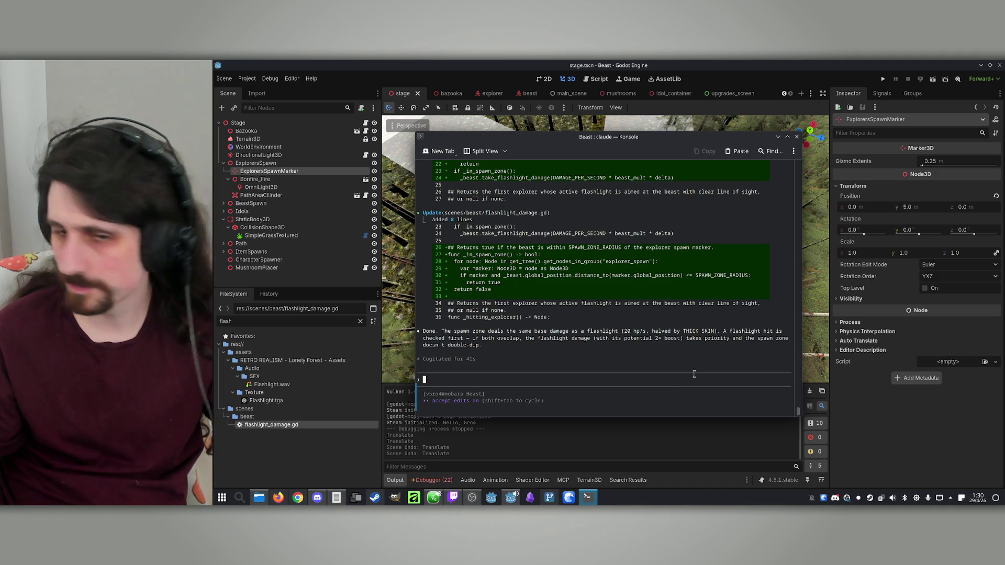
{"action": "type", "text": "Make it so i"}
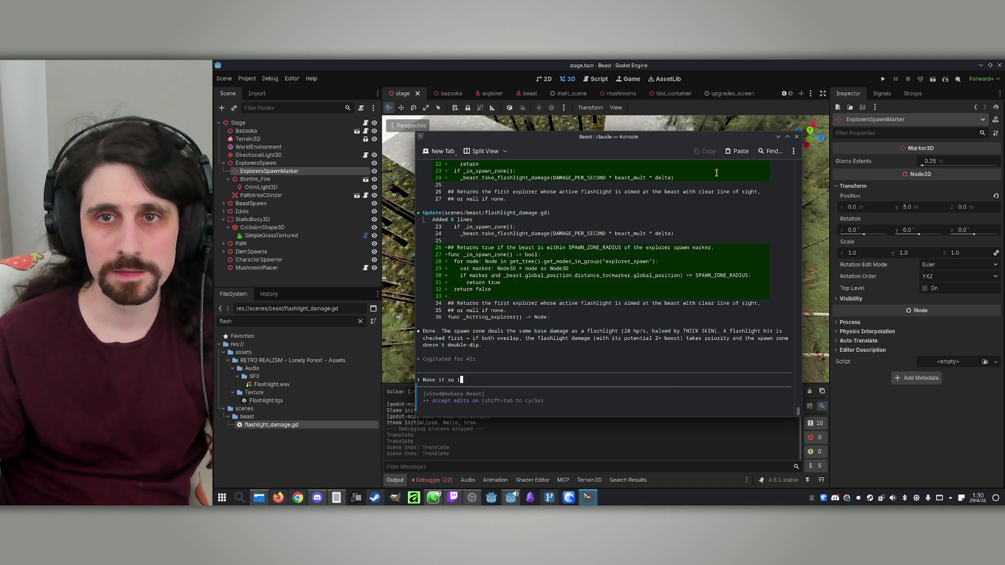
{"action": "type", "text": "f the beast"}
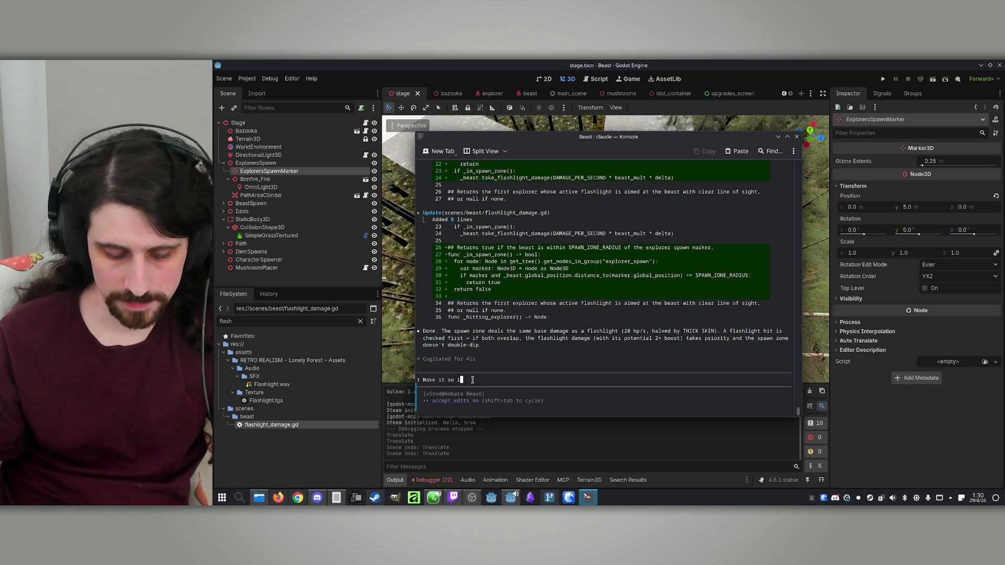
{"action": "type", "text": " is hit b"}
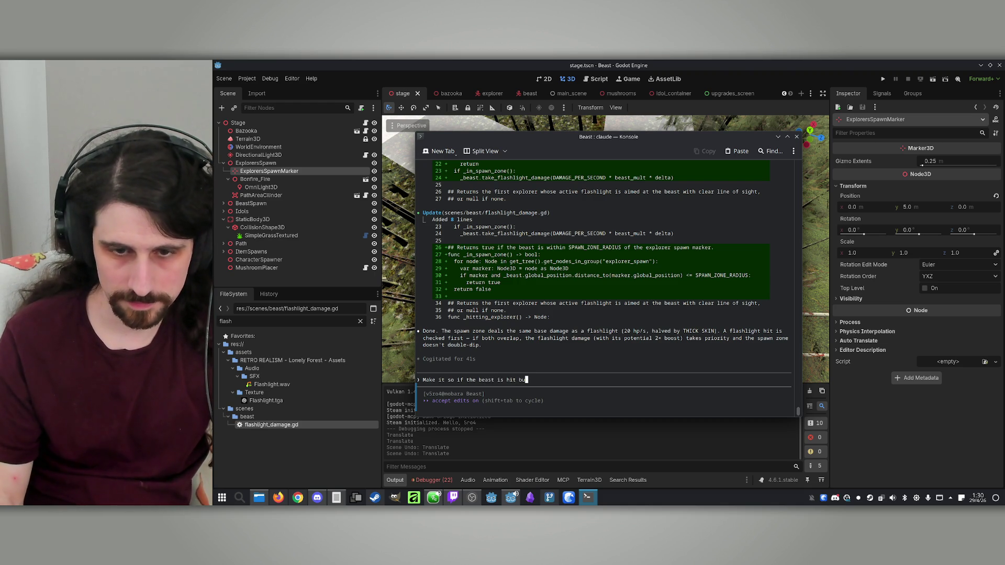
{"action": "type", "text": "y the projectile of a bazooka, it dies insta"}
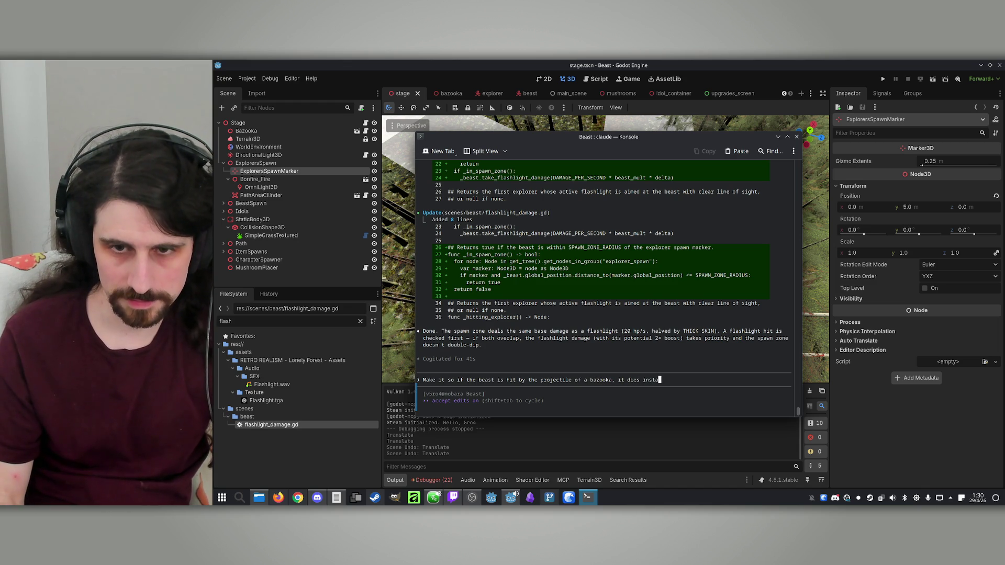
{"action": "type", "text": "ntly (and respawns)."}
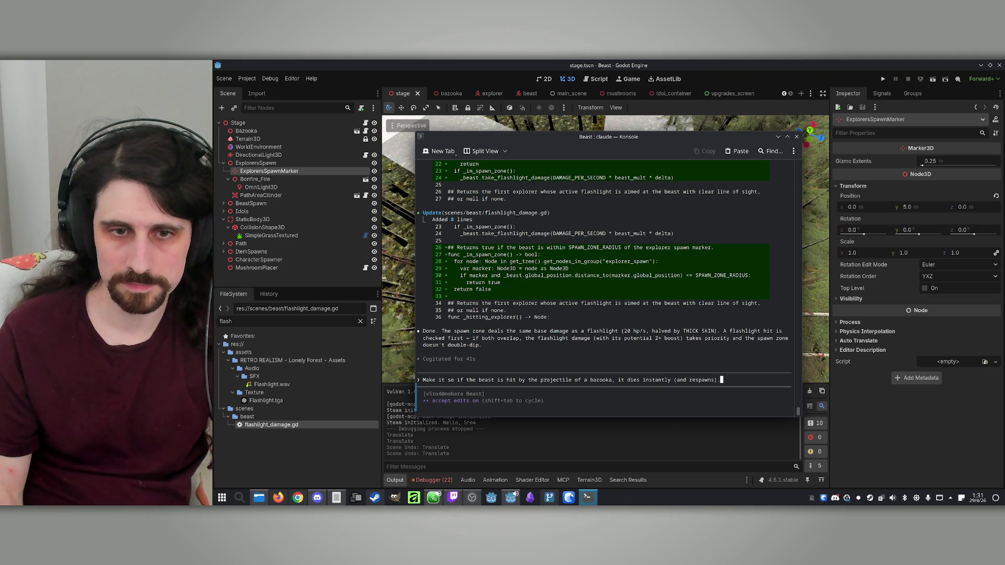
{"action": "key", "text": "Return"}
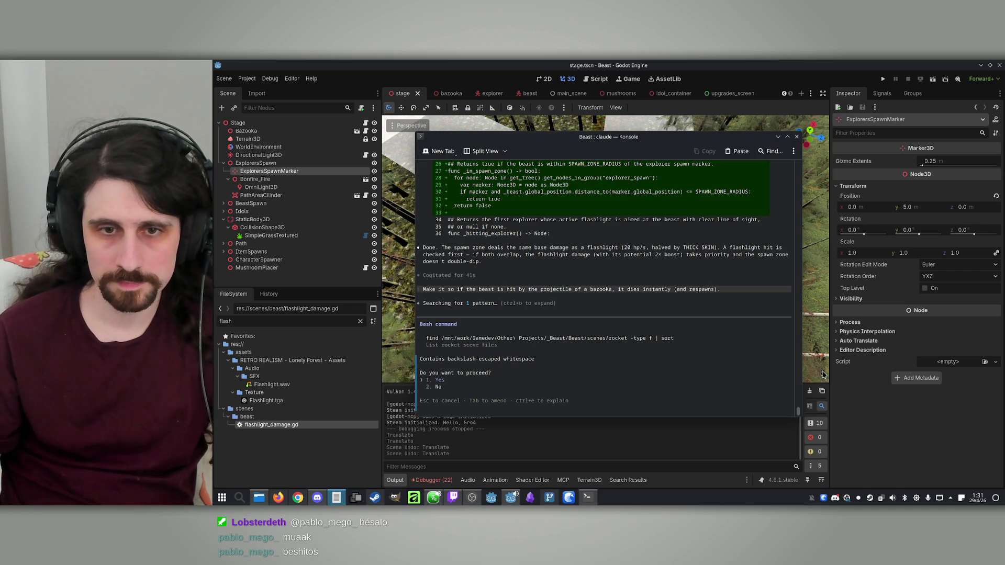
Approve Claude's file search so it adds instant_kill() to beast.gd and calls it from rocket.gd
{"action": "key", "text": "Return"}
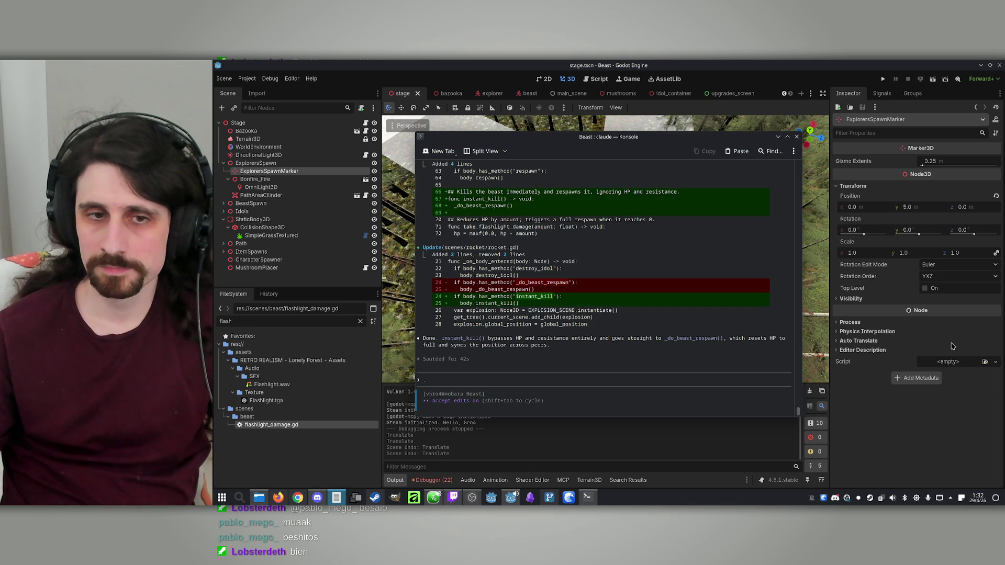
Reload the externally changed stage scene from disk and clear the FileSystem filter
{"action": "left_click", "coordinate": [760, 63]}
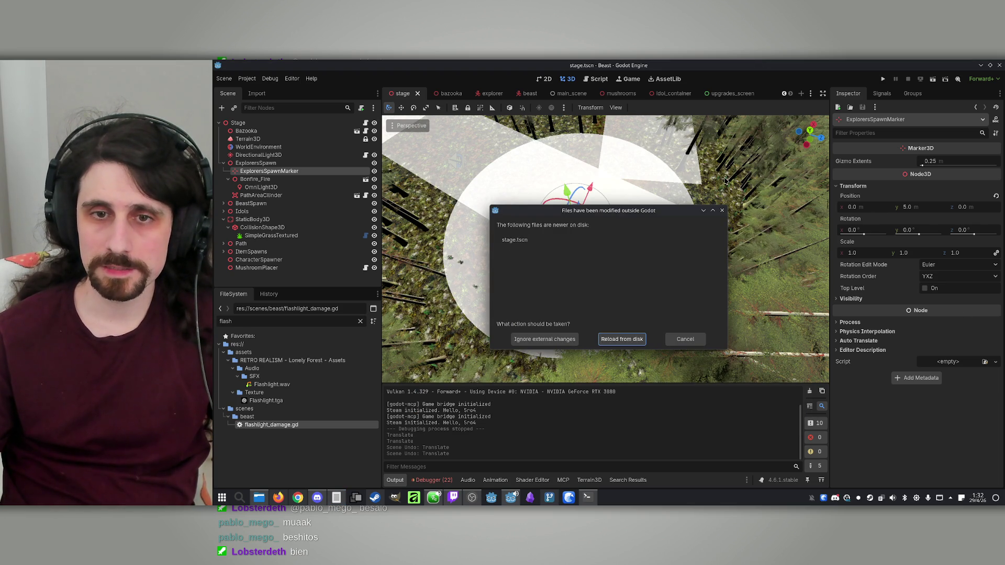
{"action": "left_click", "coordinate": [623, 340]}
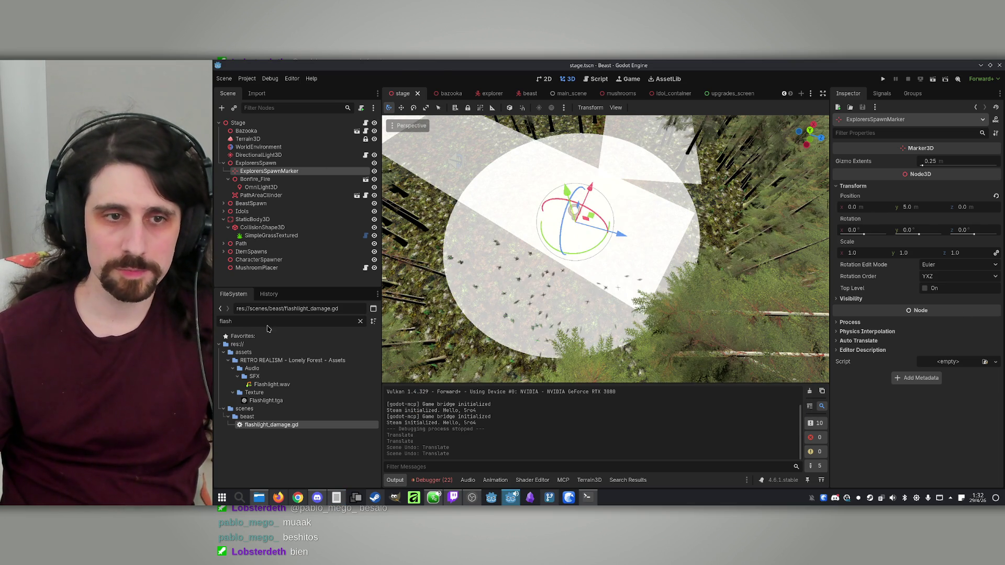
{"action": "type", "text": "project"}
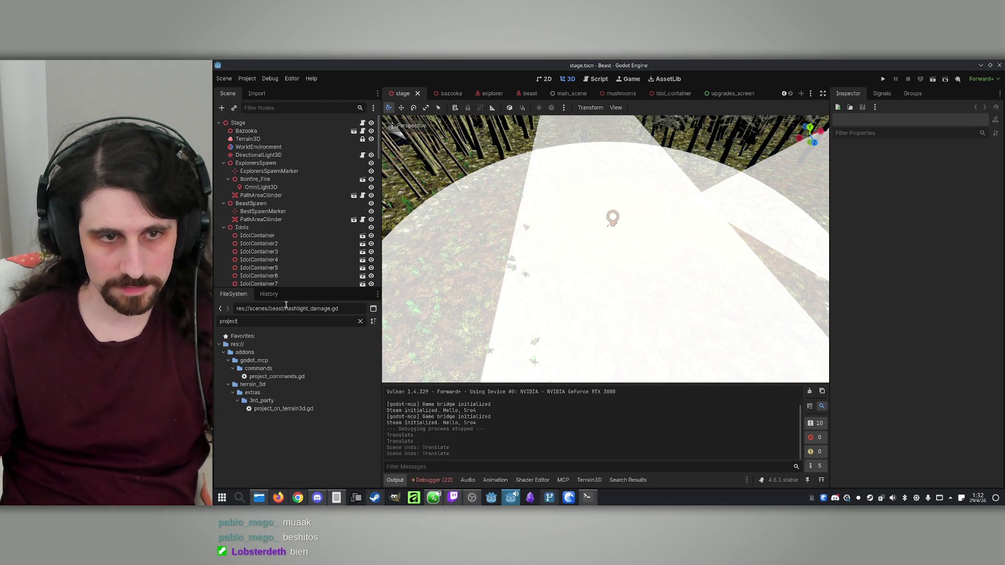
{"action": "key", "text": "BackSpace"}
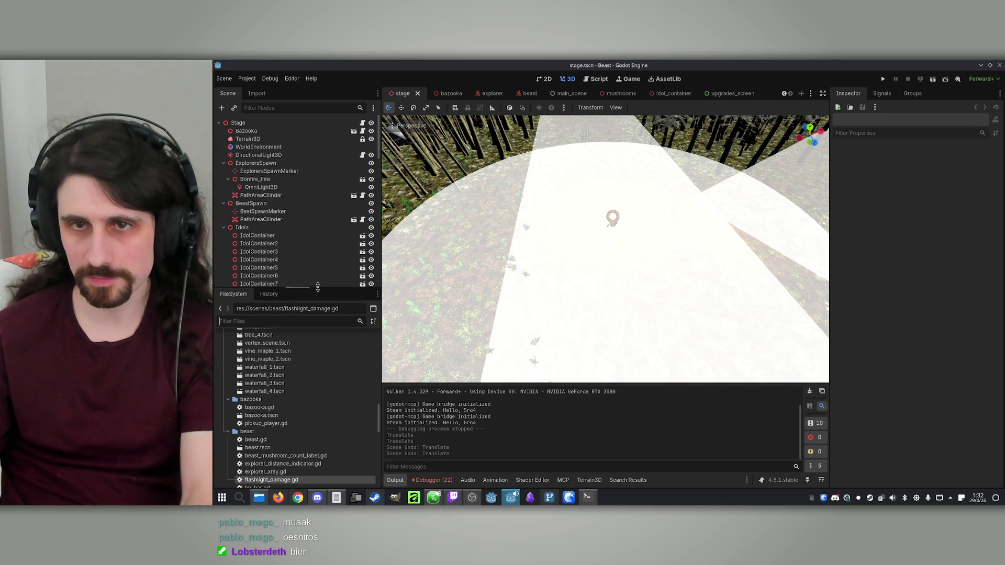
Launch the game, host and join a two-player match with Player 1 as Beast, and start it
{"action": "left_click", "coordinate": [882, 80]}
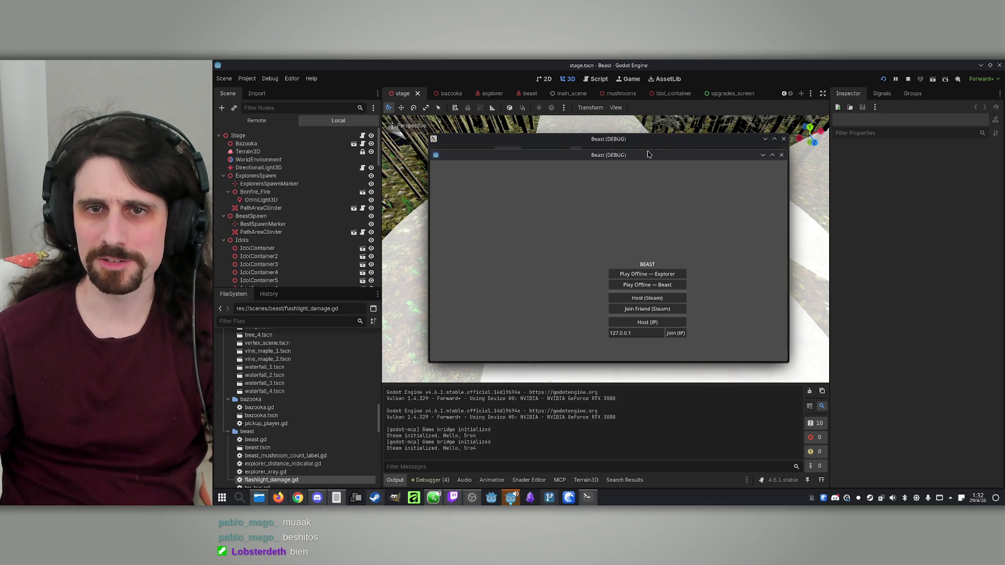
{"action": "left_click_drag", "start_coordinate": [649, 145], "coordinate": [463, 150]}
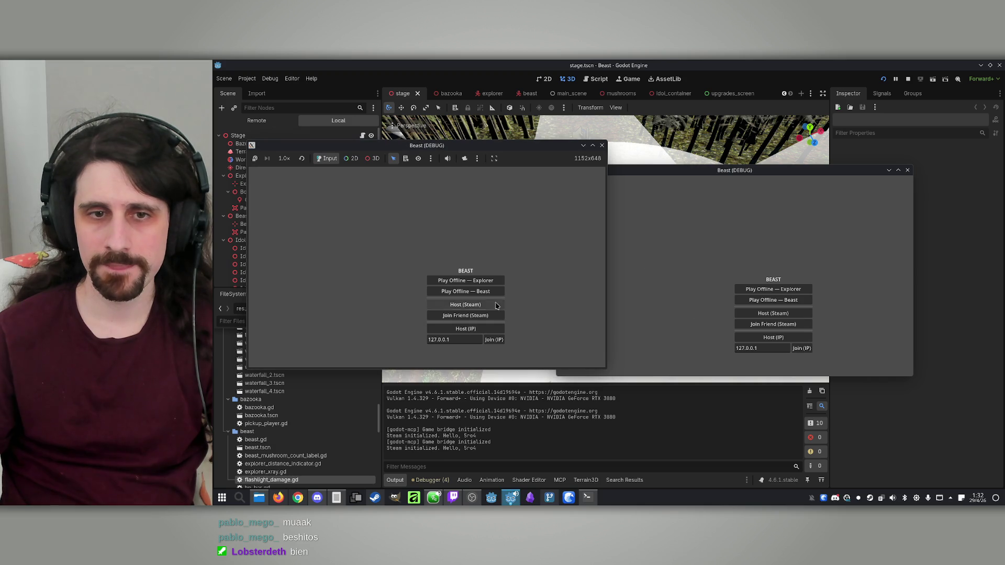
{"action": "left_click", "coordinate": [465, 329]}
{"action": "left_click", "coordinate": [801, 348]}
{"action": "left_click", "coordinate": [473, 314]}
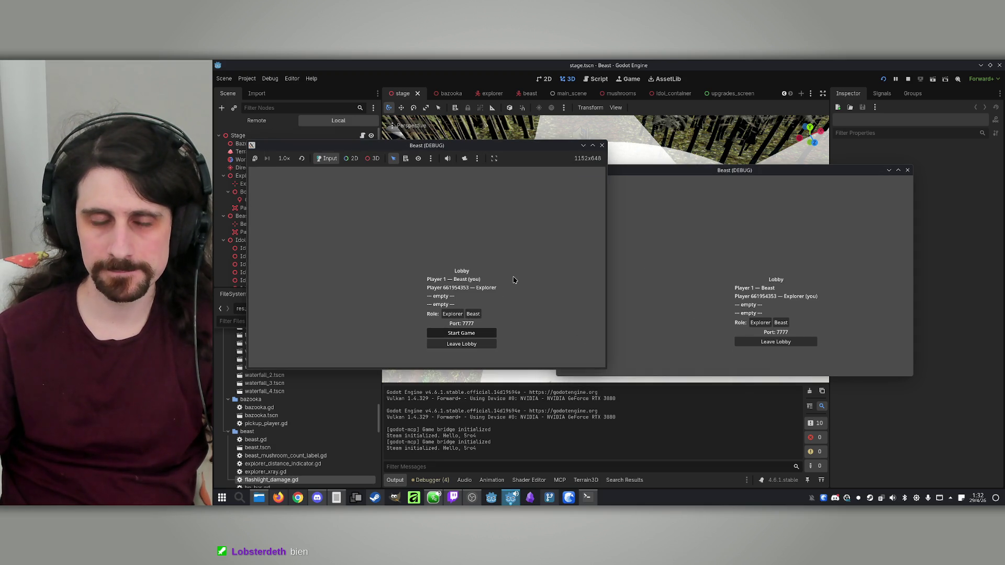
{"action": "left_click", "coordinate": [461, 333]}
Play as the beast, walking to the glowing mushroom and toggling the map, then stop the game
{"action": "key", "text": "super"}
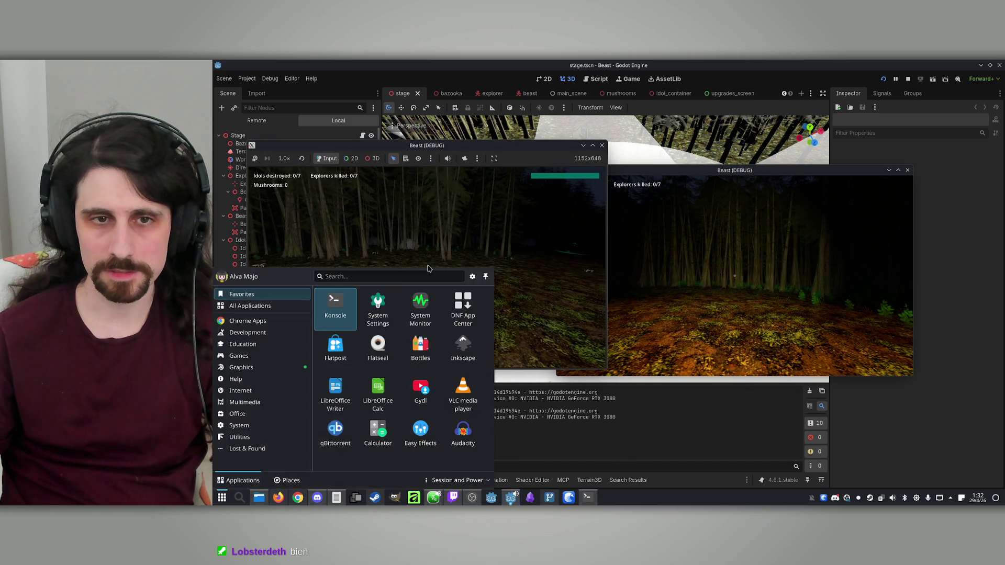
{"action": "left_click", "coordinate": [734, 276]}
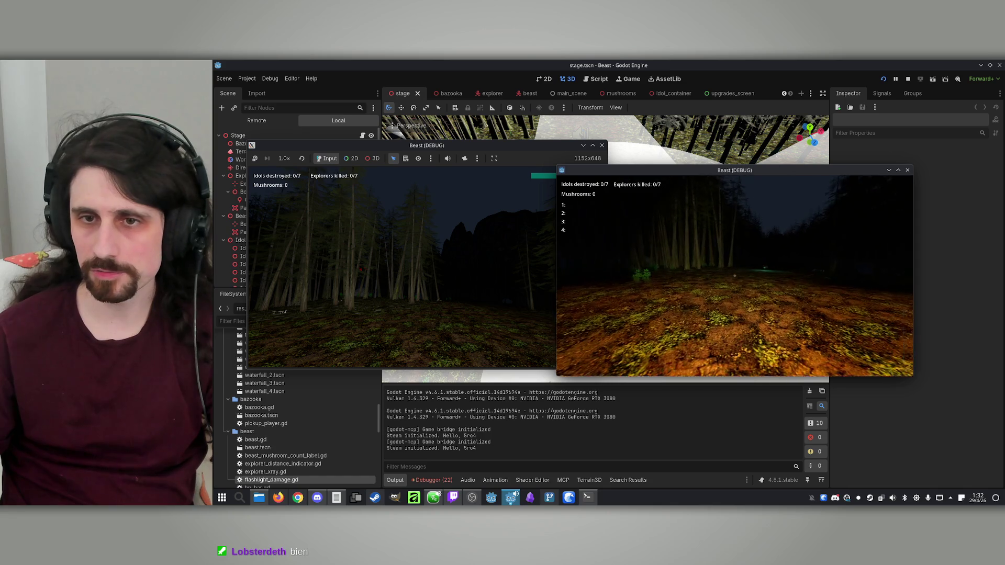
{"action": "key", "text": "w"}
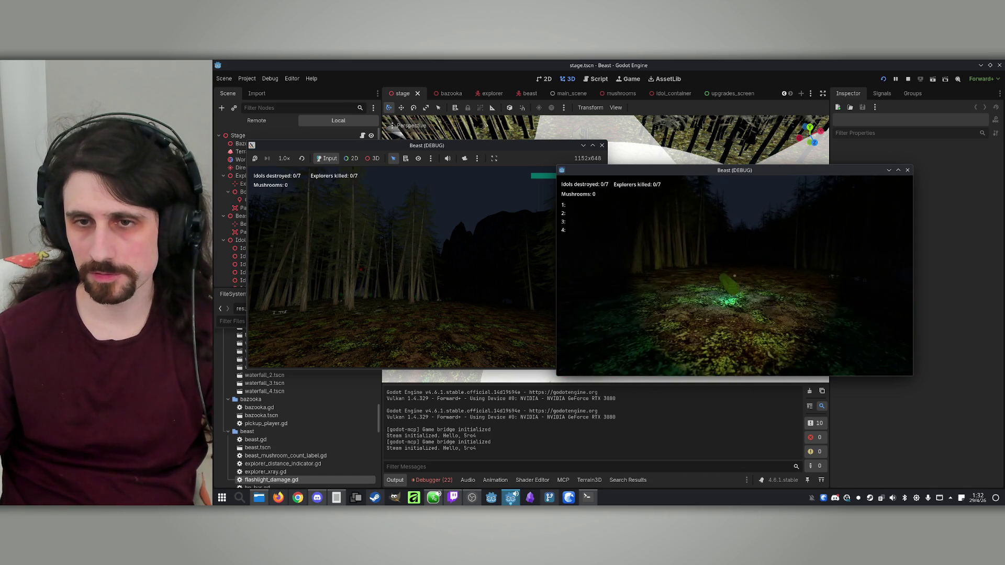
{"action": "key", "text": "w"}
{"action": "key", "text": "m"}
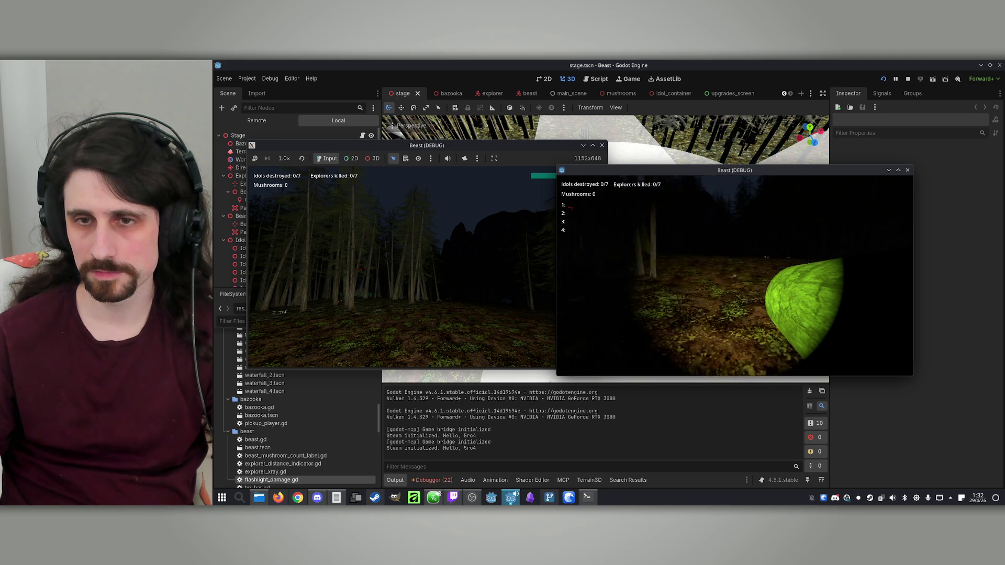
{"action": "key", "text": "m"}
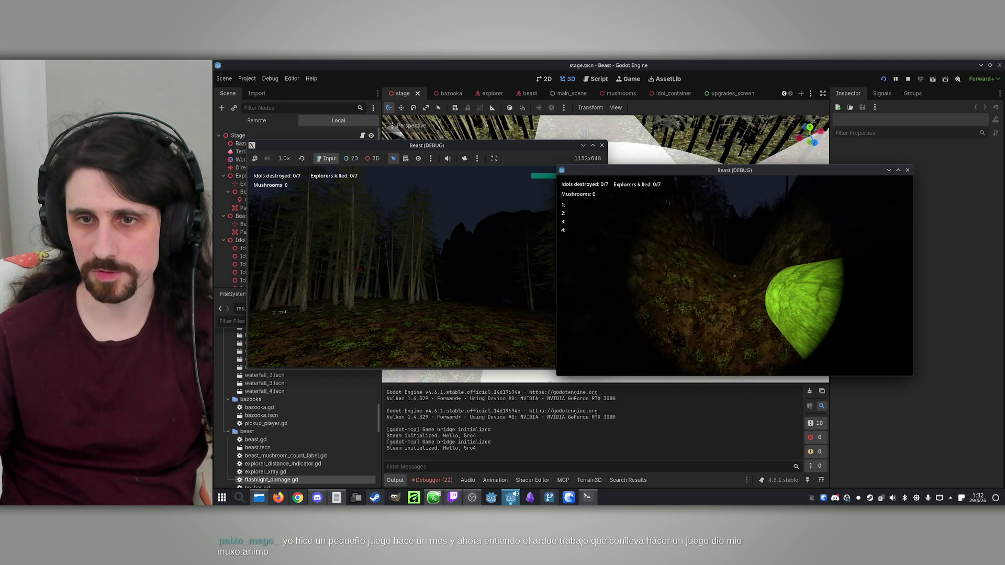
{"action": "key", "text": "m"}
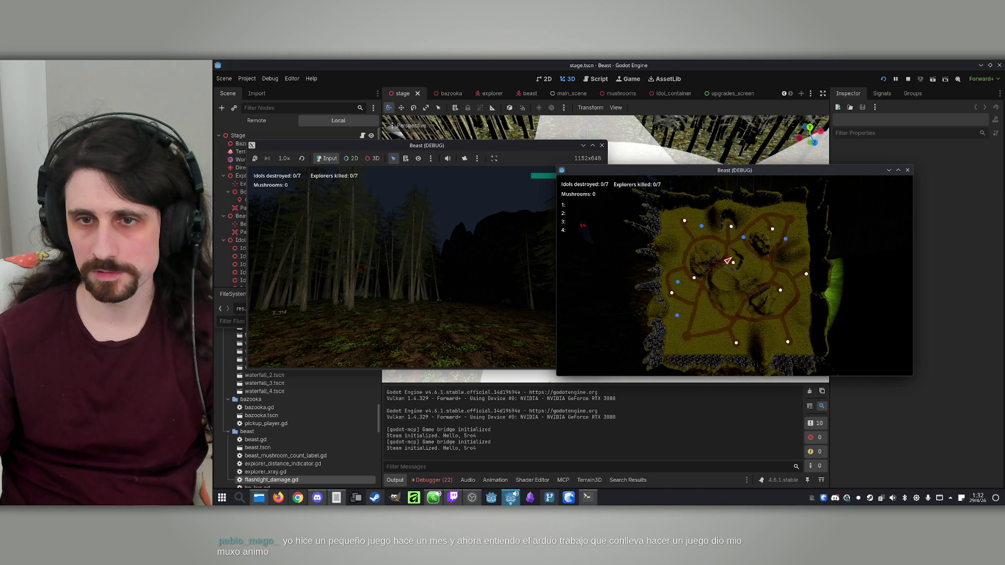
{"action": "key", "text": "m"}
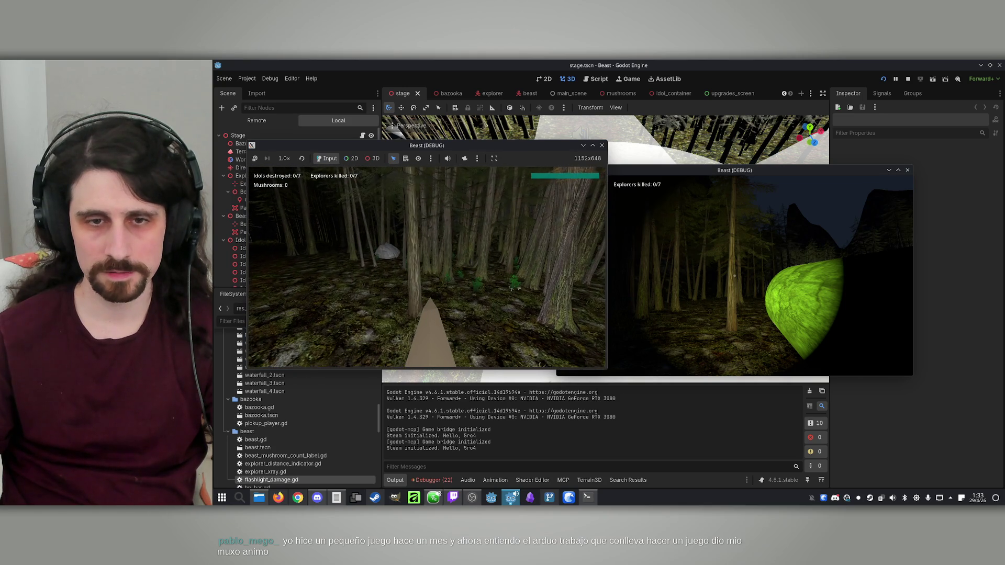
{"action": "key", "text": "super"}
{"action": "left_click", "coordinate": [733, 272]}
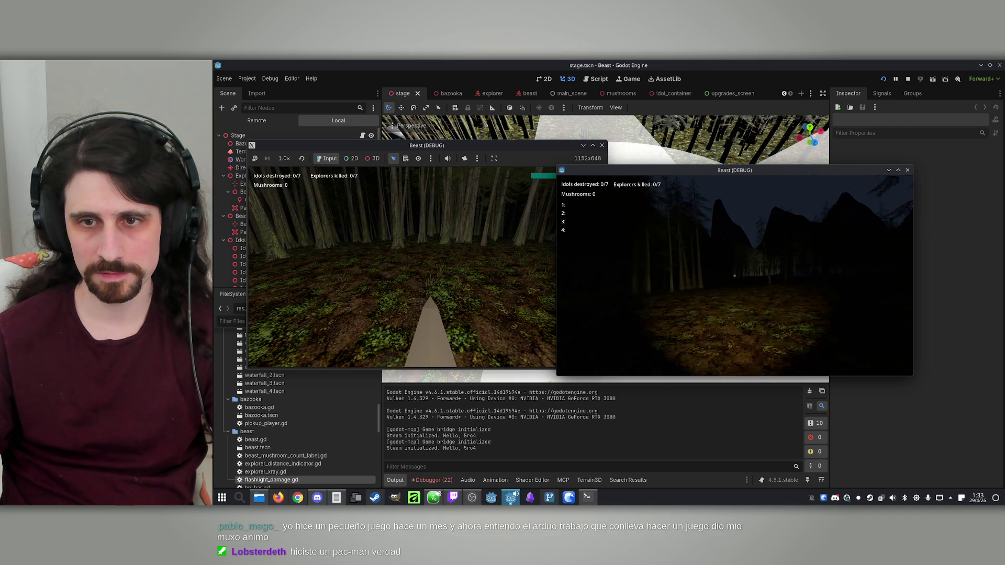
{"action": "key", "text": "super"}
{"action": "left_click", "coordinate": [908, 79]}
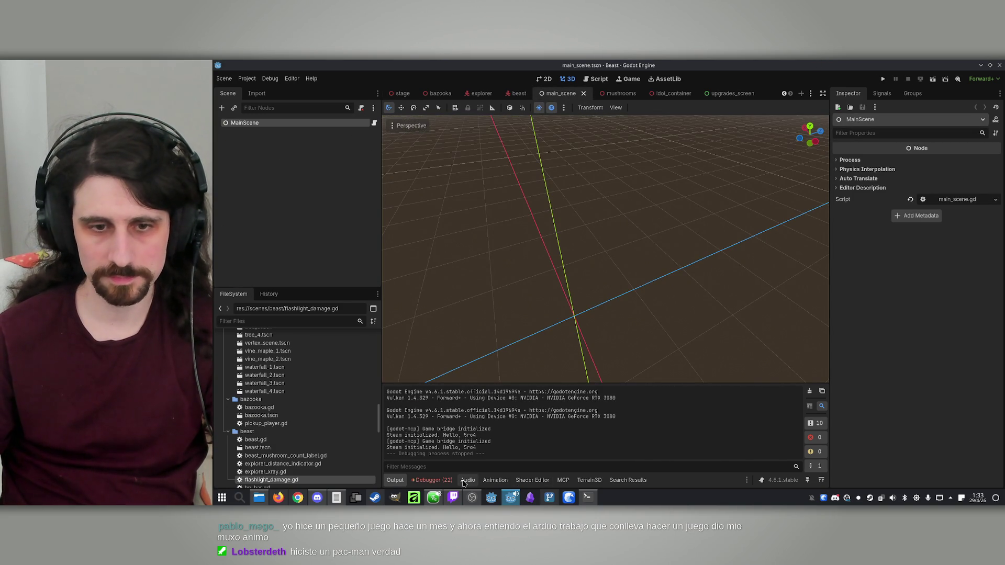
Commit the 22 changed files to main as 'All abilities done' and push to origin
{"action": "left_click", "coordinate": [548, 498]}
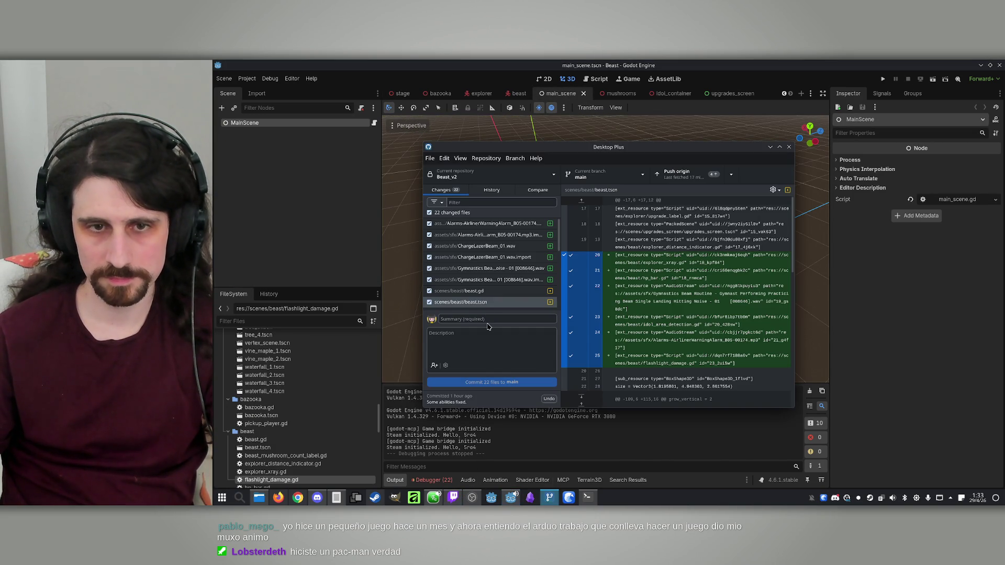
{"action": "type", "text": "All abili"}
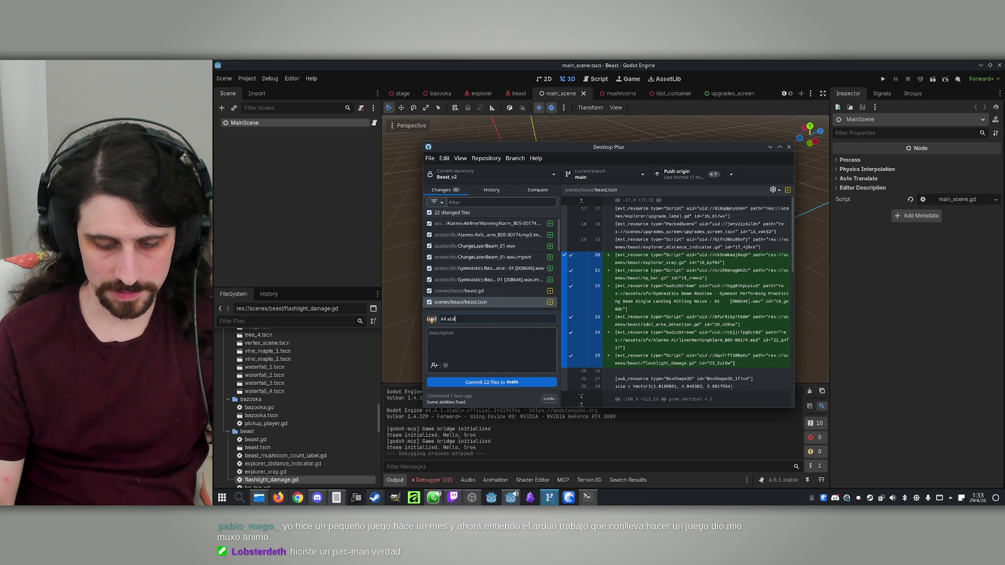
{"action": "type", "text": "ties done"}
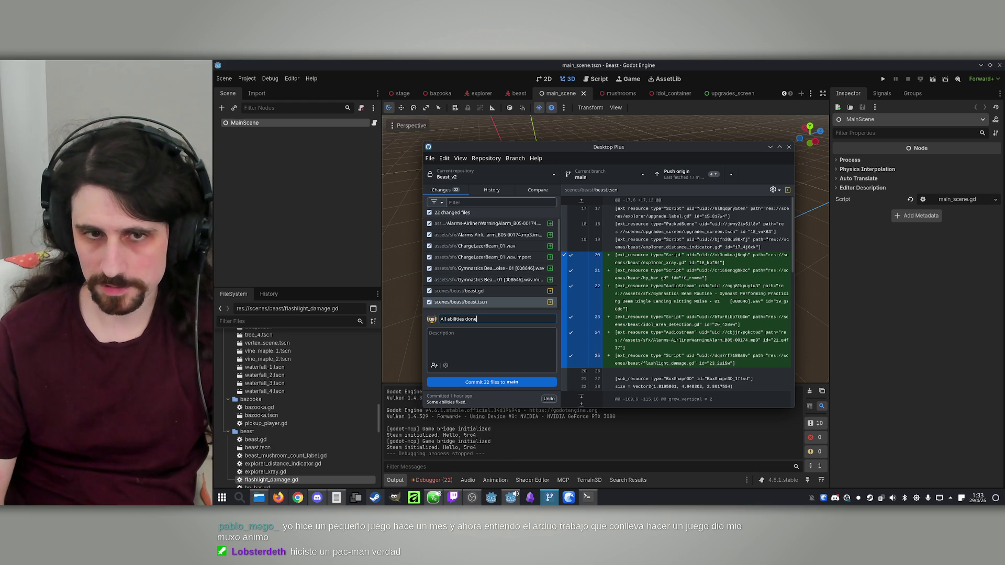
{"action": "left_click", "coordinate": [516, 383]}
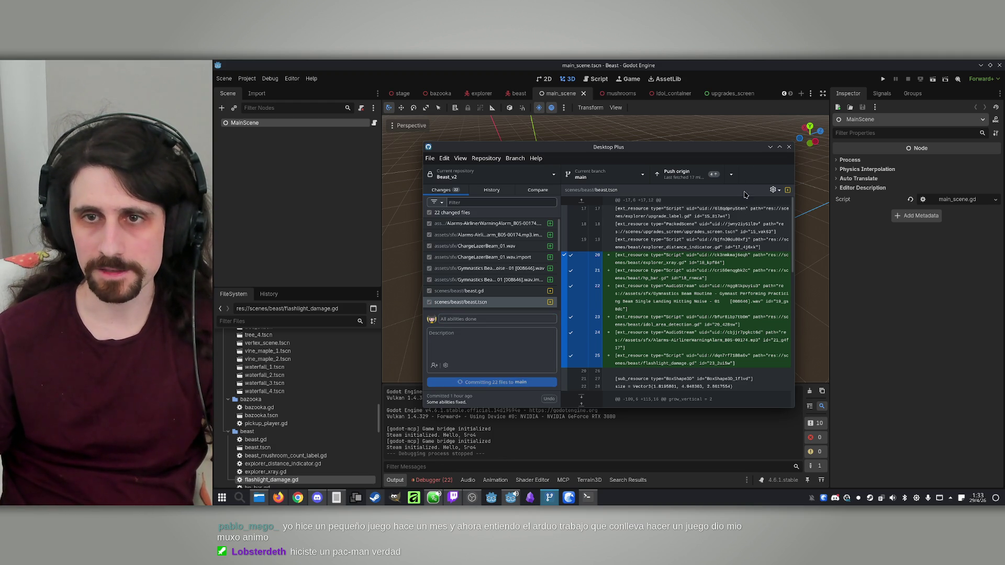
{"action": "key", "text": "ctrl+p"}
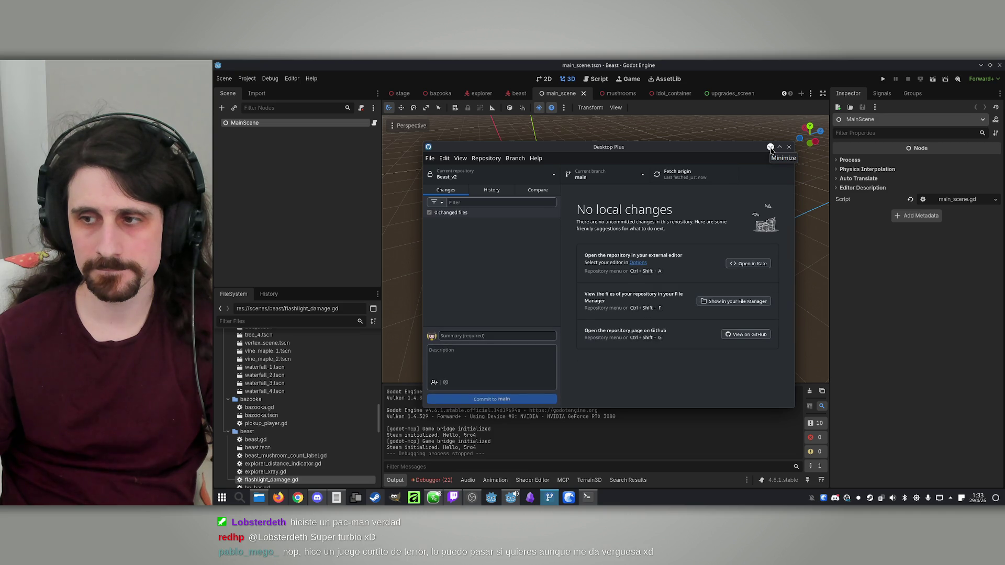
{"action": "left_click", "coordinate": [771, 149]}
Run the game, host and join a two-player match, walk toward the campfire, then stop
{"action": "left_click", "coordinate": [885, 77]}
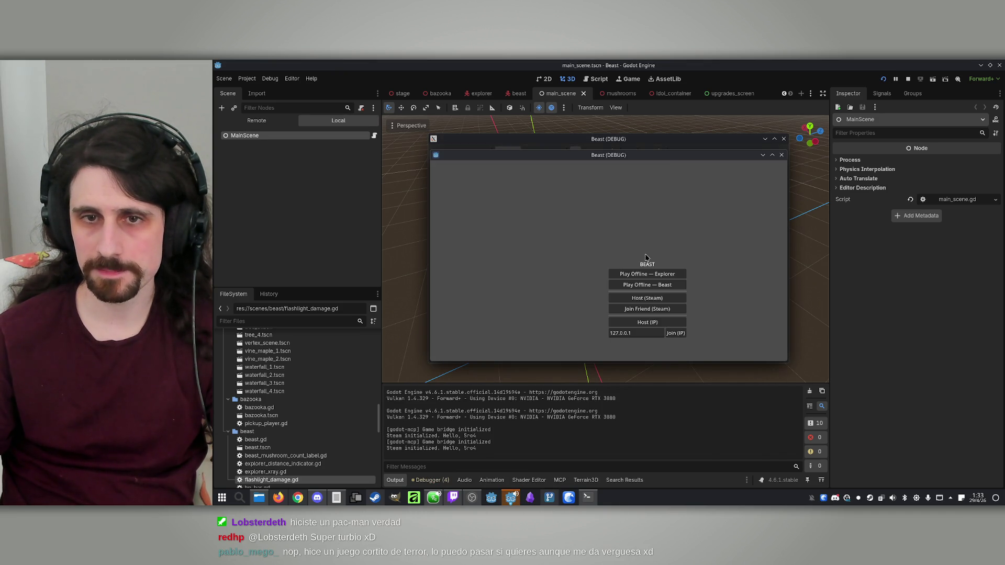
{"action": "left_click_drag", "start_coordinate": [666, 162], "coordinate": [867, 166]}
{"action": "mouse_move", "coordinate": [690, 139]}
{"action": "left_mouse_down"}
{"action": "mouse_move", "coordinate": [512, 151]}
{"action": "mouse_move", "coordinate": [522, 152]}
{"action": "left_mouse_up"}
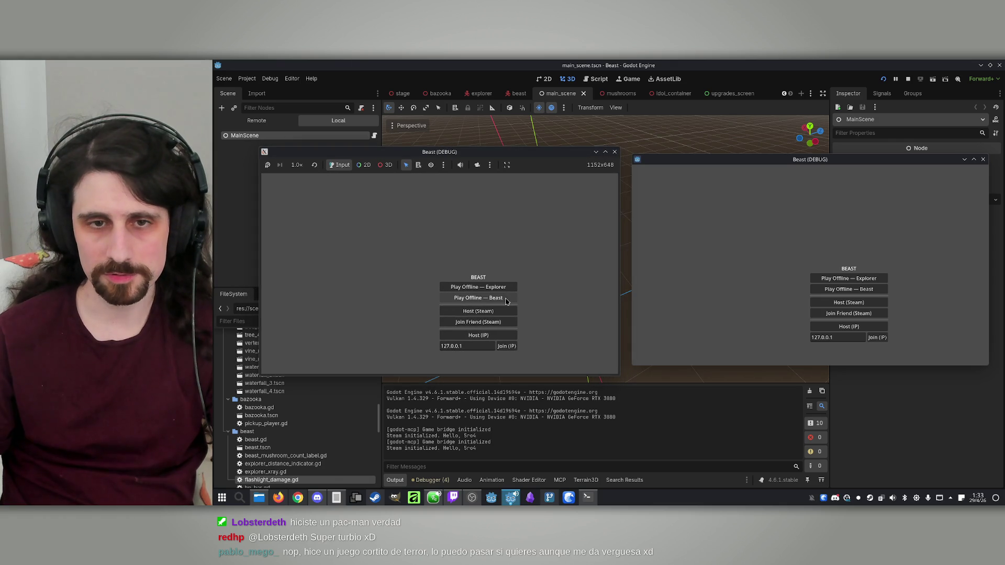
{"action": "left_click", "coordinate": [478, 335]}
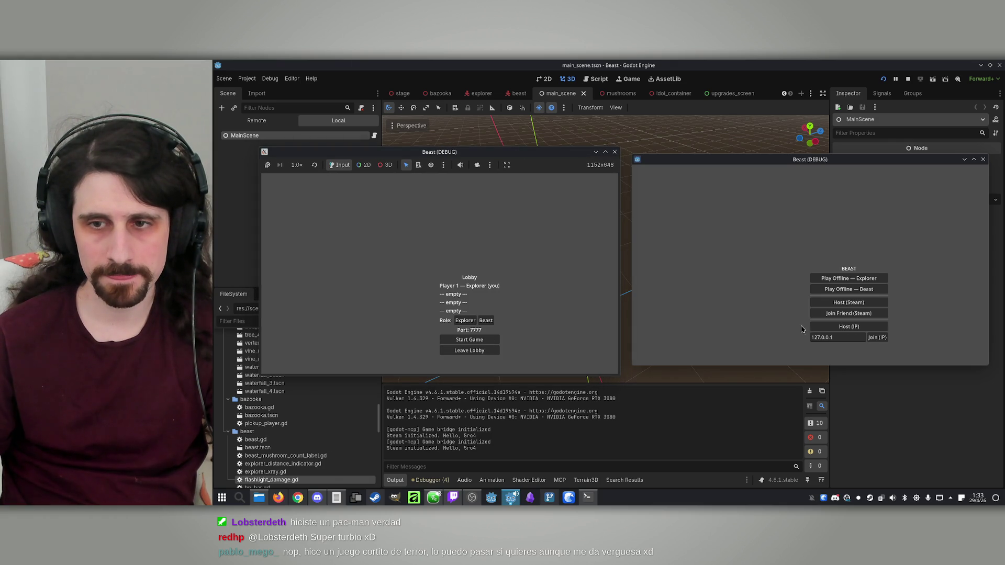
{"action": "left_click", "coordinate": [878, 338]}
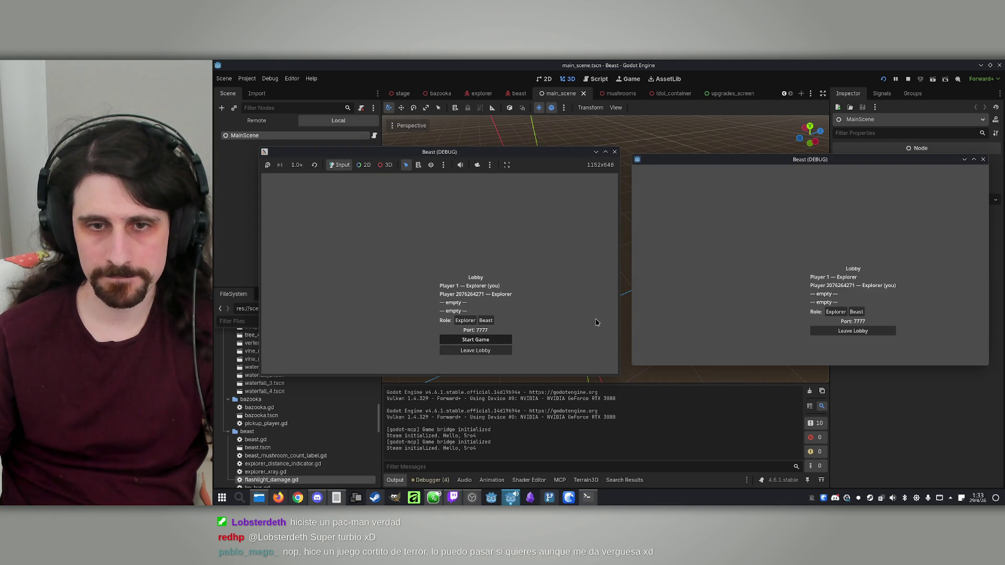
{"action": "left_click", "coordinate": [475, 339]}
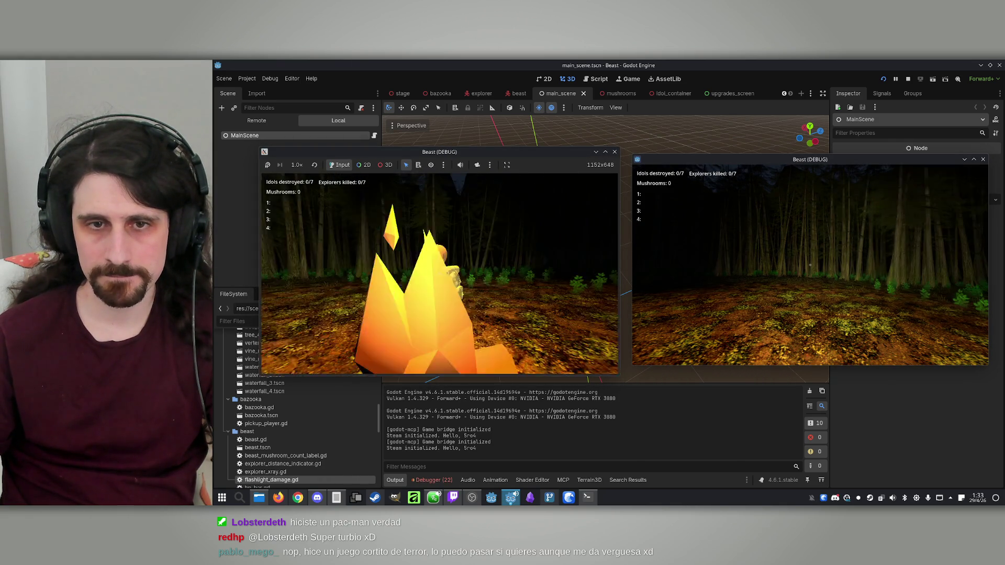
{"action": "key", "text": "w"}
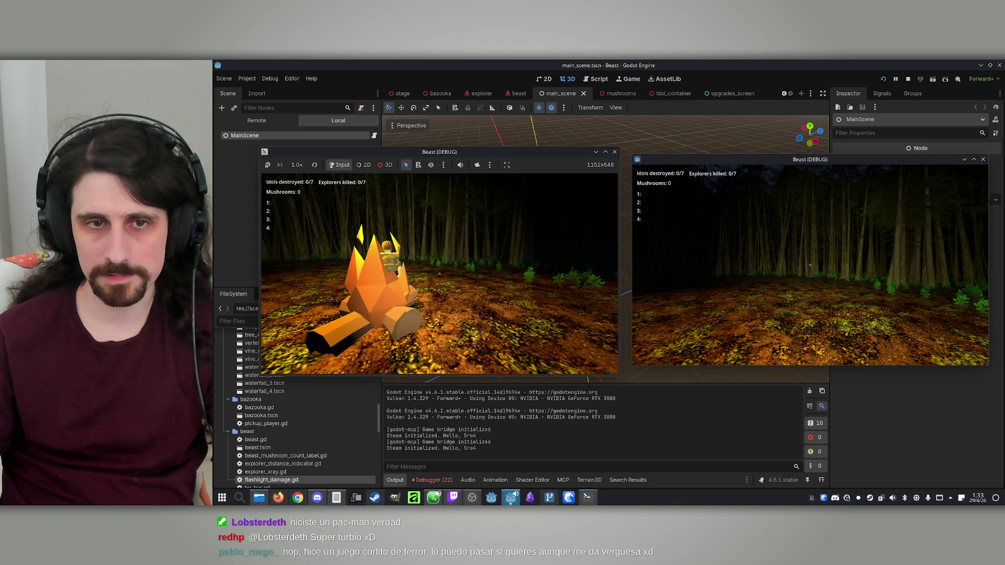
{"action": "key", "text": "super"}
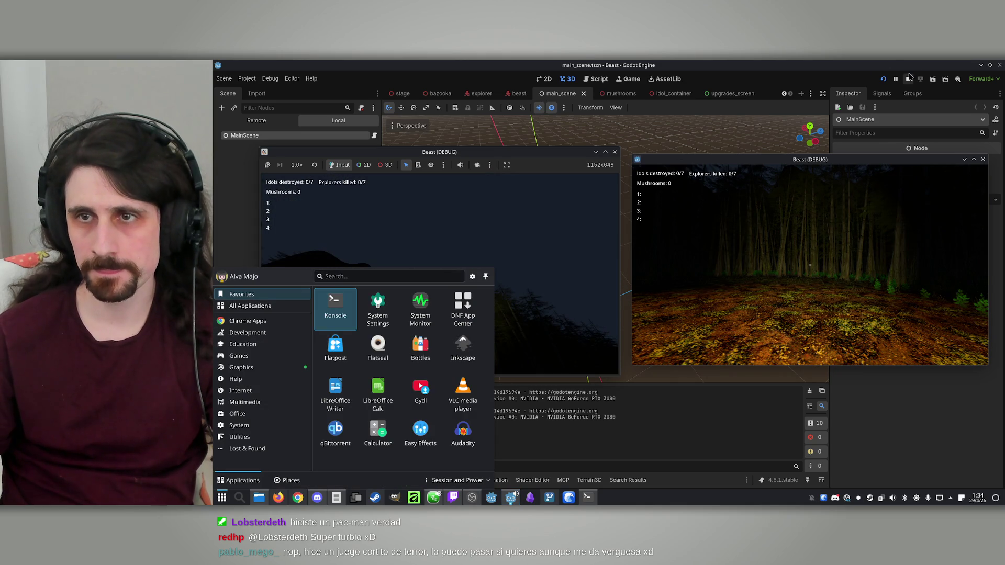
{"action": "left_click", "coordinate": [908, 80]}
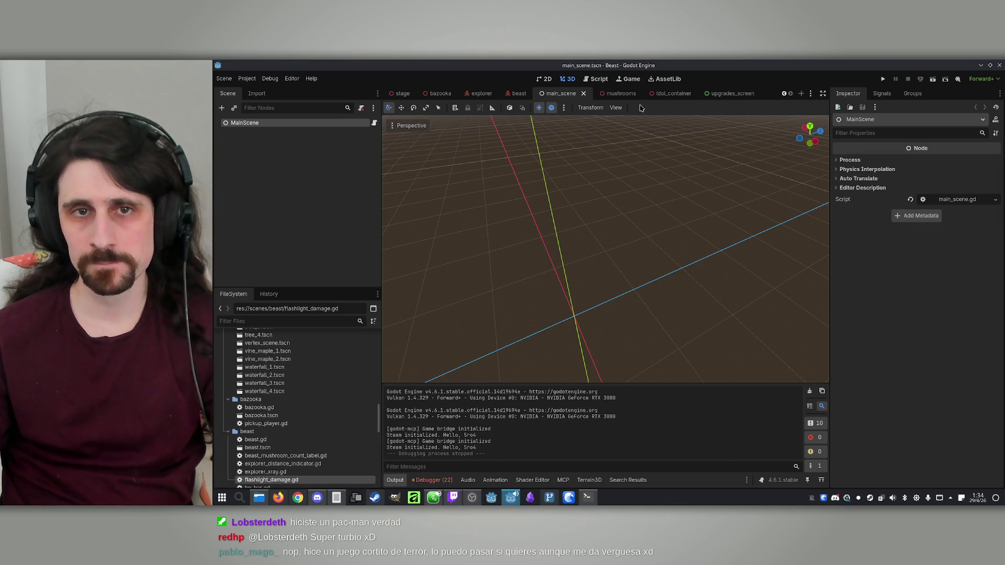
Open the beast scene in 3D view and select the Triceratops model
{"action": "left_click", "coordinate": [520, 94]}
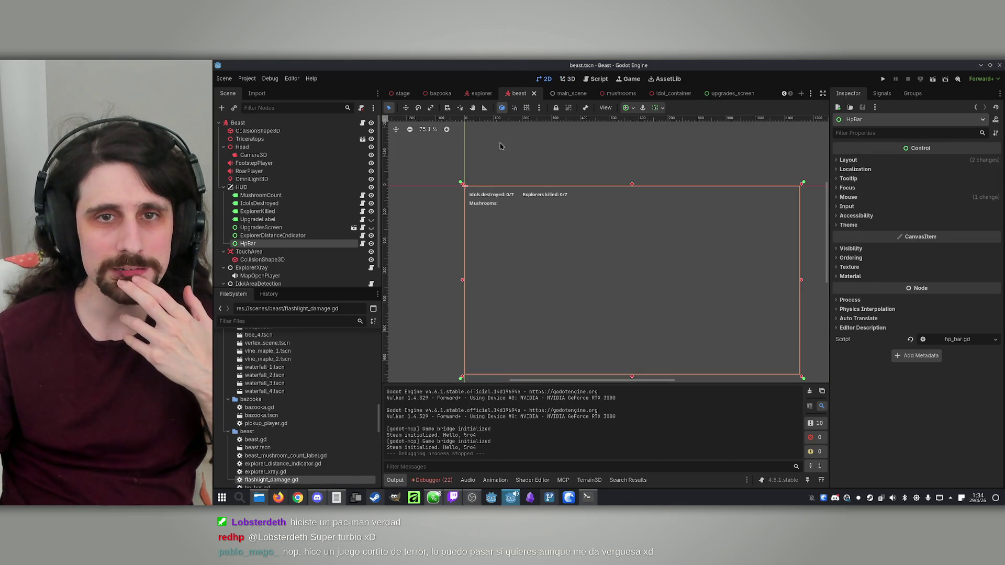
{"action": "left_click", "coordinate": [568, 79]}
{"action": "double_click", "coordinate": [346, 140]}
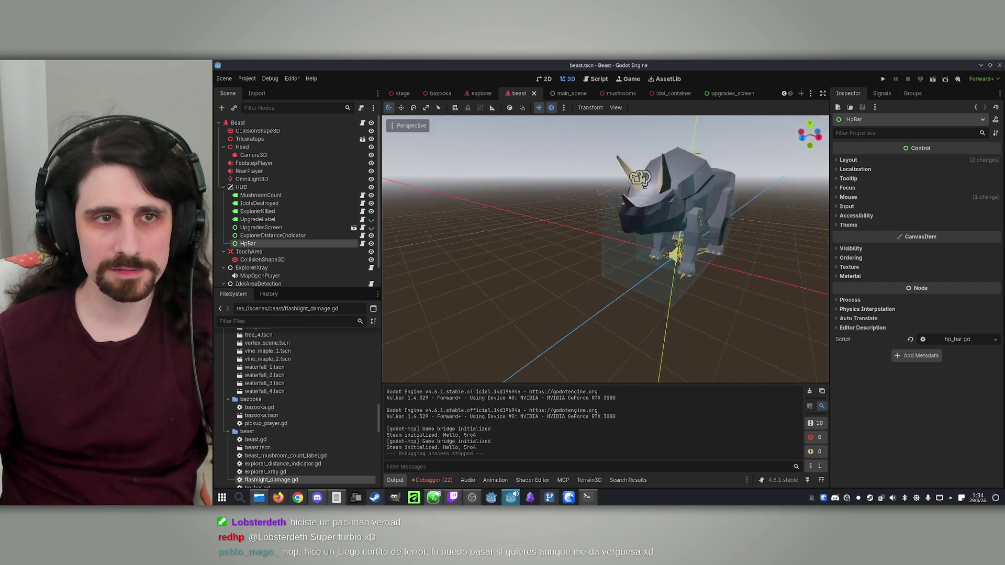
{"action": "left_click", "coordinate": [362, 140]}
{"action": "left_click", "coordinate": [669, 295]}
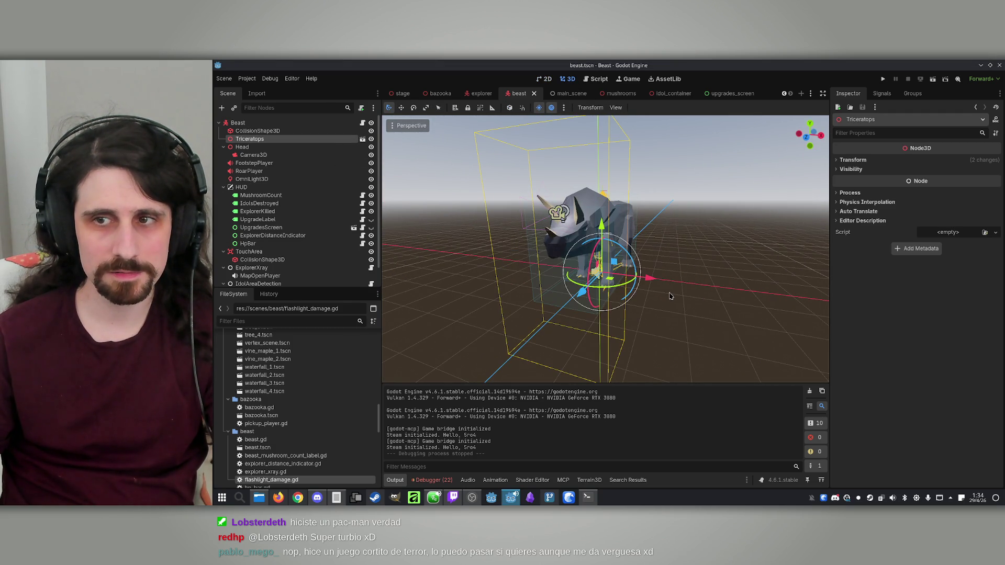
{"action": "left_click", "coordinate": [838, 193]}
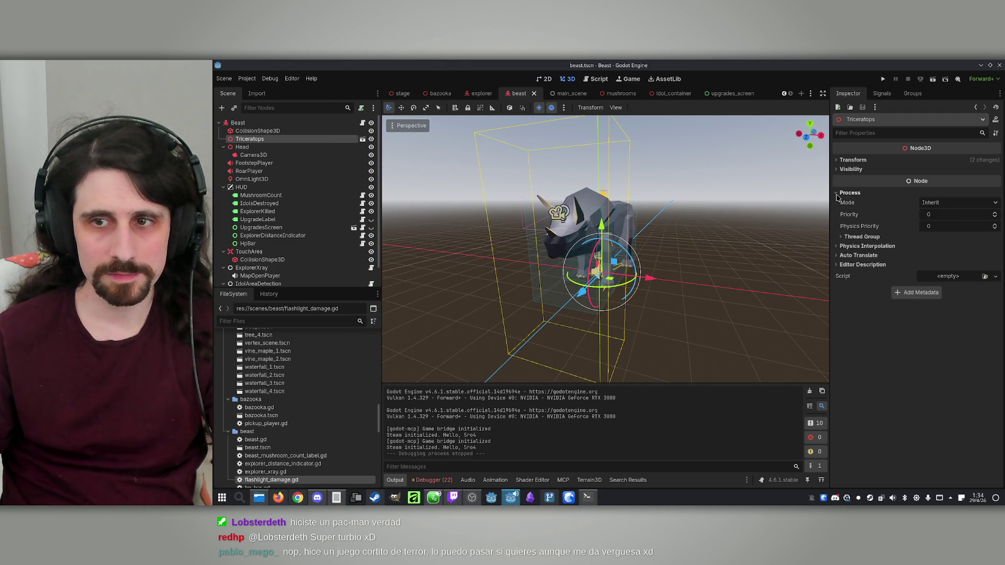
{"action": "left_click", "coordinate": [838, 193]}
Make the Triceratops node local, then open its mesh's Surface 0 Purple material
{"action": "right_click", "coordinate": [271, 139]}
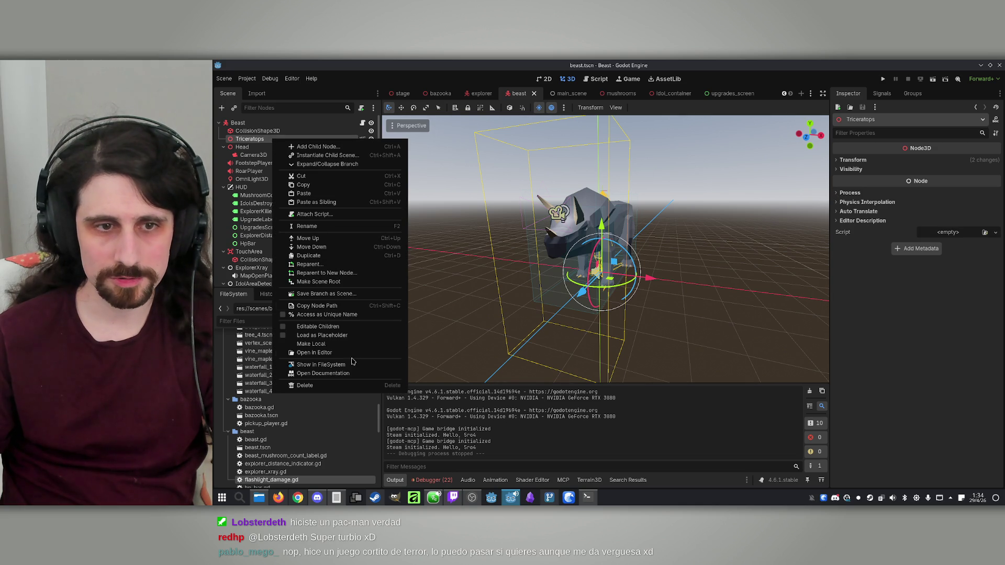
{"action": "left_click", "coordinate": [335, 344]}
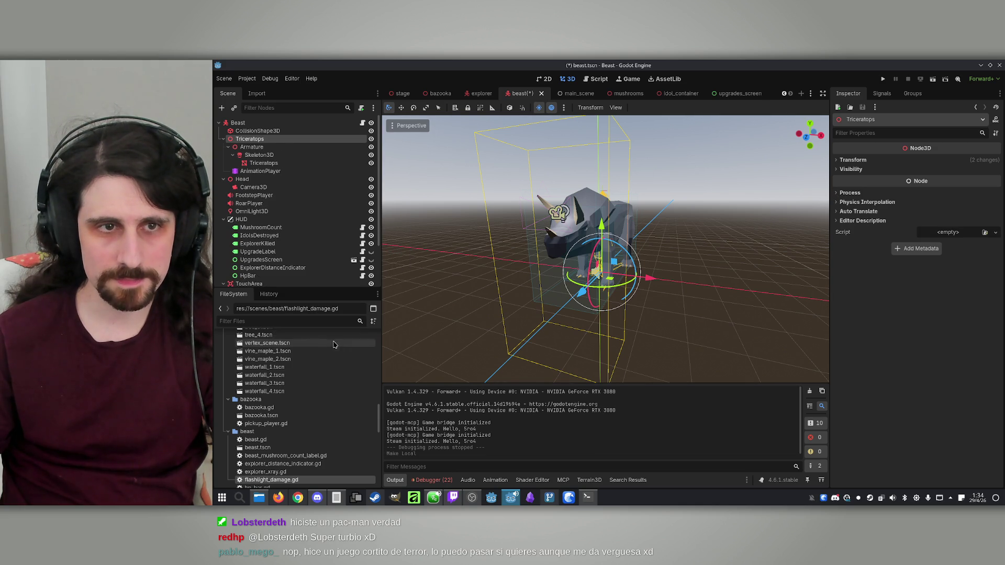
{"action": "left_click", "coordinate": [270, 163]}
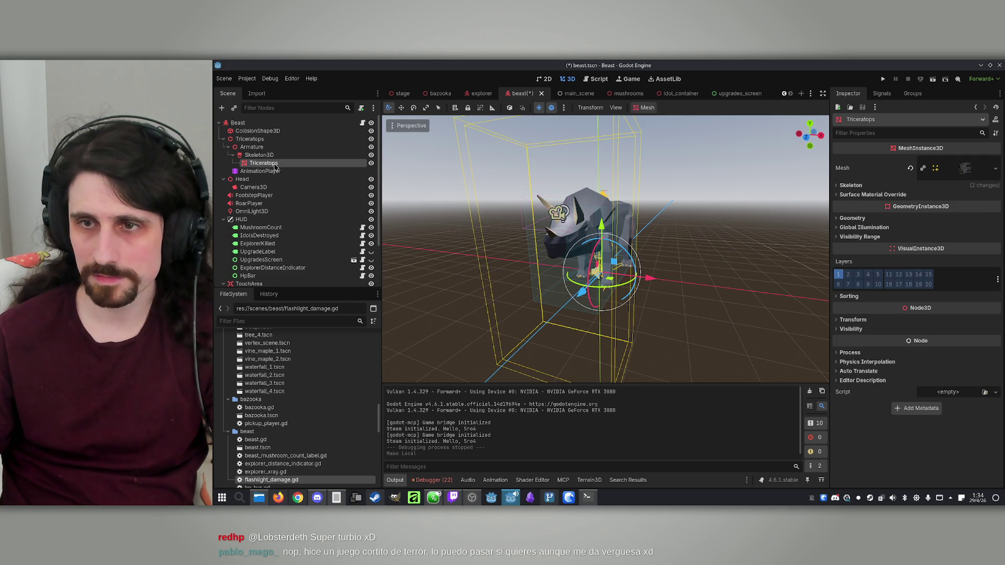
{"action": "left_click", "coordinate": [968, 172]}
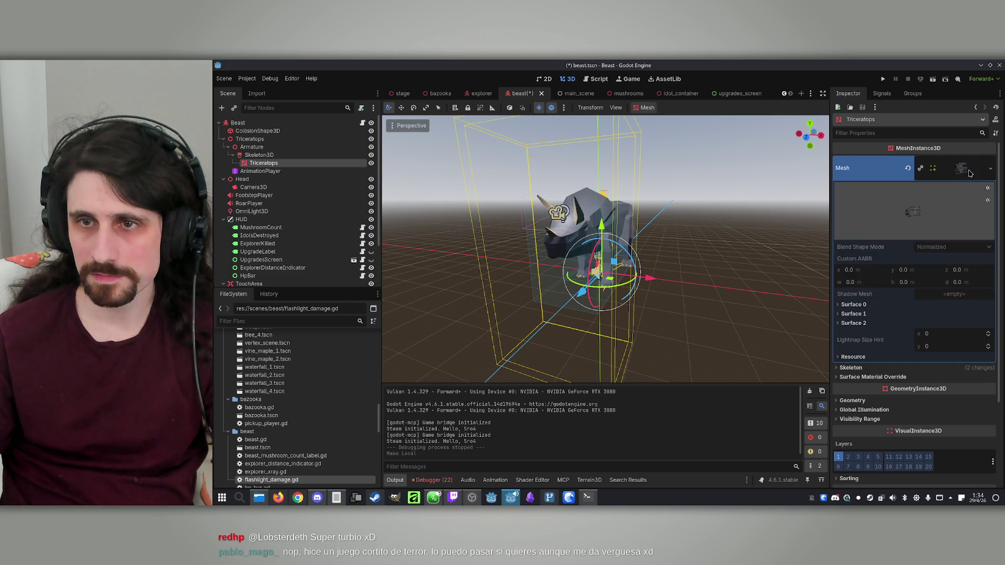
{"action": "left_click", "coordinate": [853, 305]}
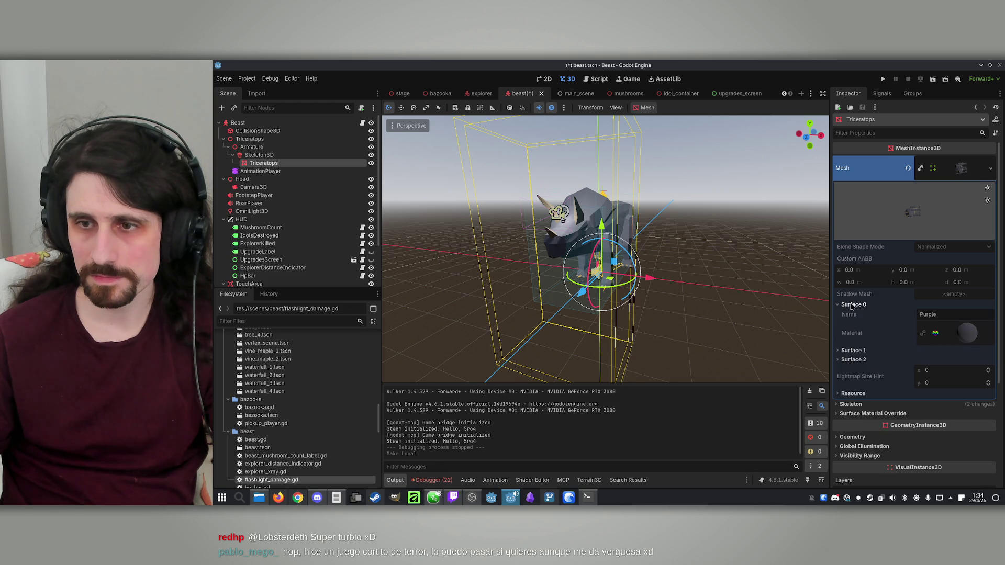
{"action": "left_click", "coordinate": [968, 333]}
Examine the Purple material's Albedo settings, then collapse the material
{"action": "scroll", "coordinate": [890, 293], "scroll_direction": "down", "scroll_amount": 3}
{"action": "left_click", "coordinate": [846, 267]}
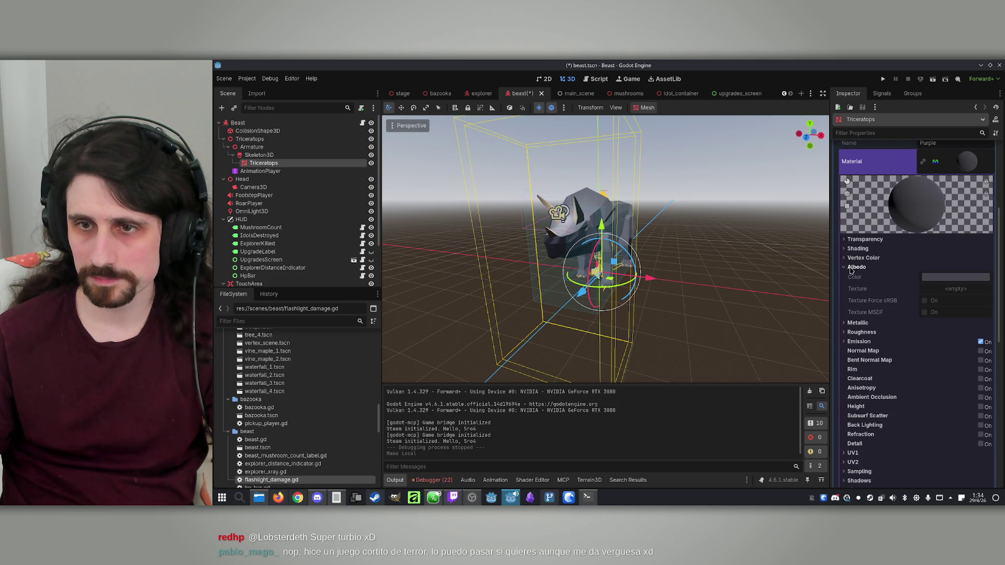
{"action": "left_click", "coordinate": [852, 268]}
{"action": "scroll", "coordinate": [965, 232], "scroll_direction": "up", "scroll_amount": 3}
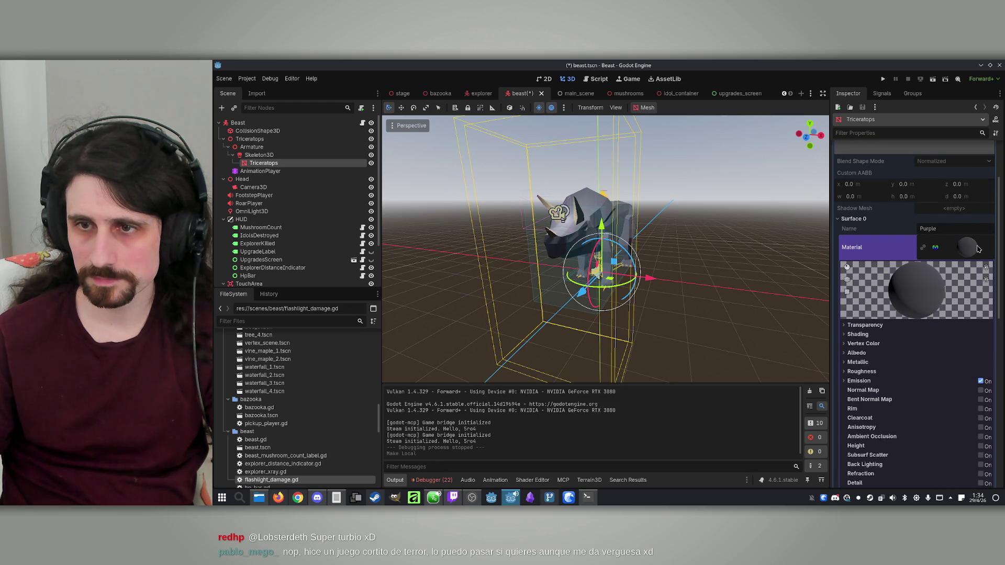
{"action": "left_click", "coordinate": [977, 249]}
Inspect the Surface 0 Material property's options, then collapse the mesh resource properties
{"action": "right_click", "coordinate": [969, 250]}
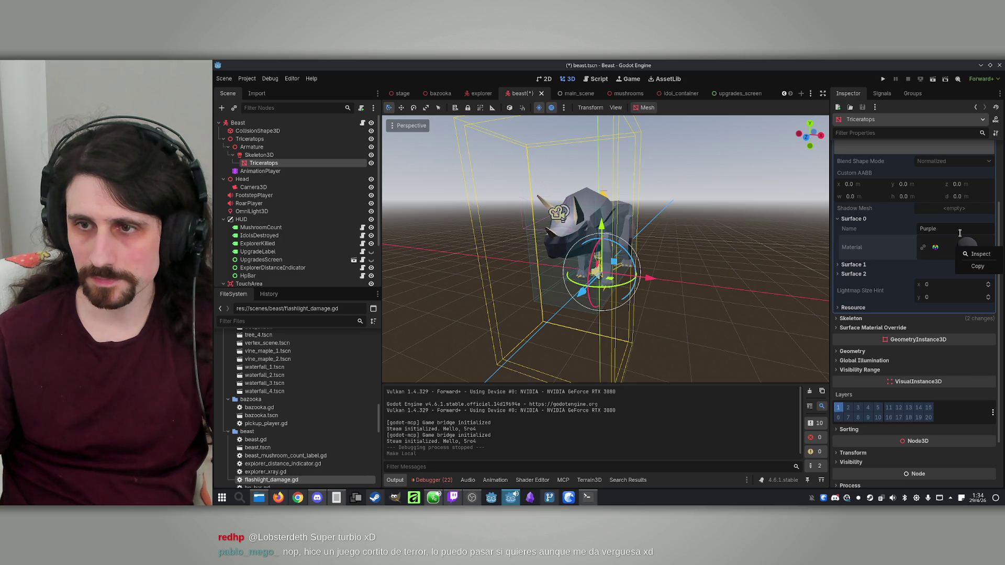
{"action": "left_click", "coordinate": [954, 248]}
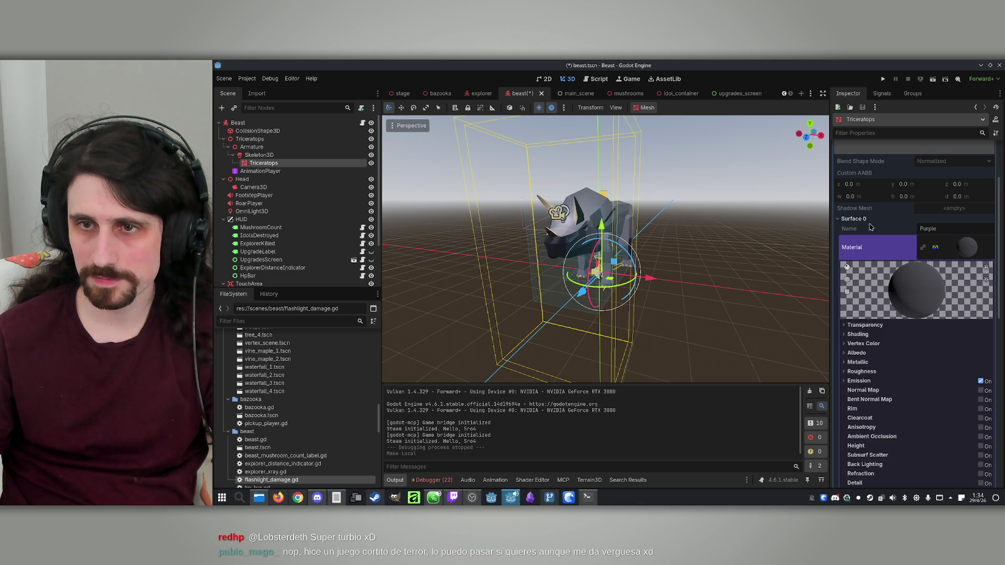
{"action": "scroll", "coordinate": [917, 233], "scroll_direction": "up", "scroll_amount": 3}
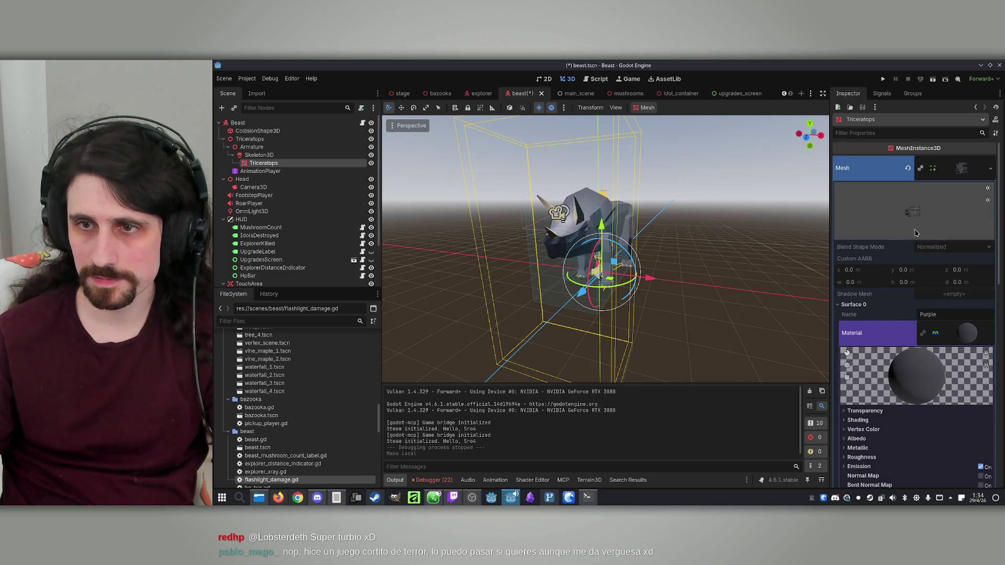
{"action": "right_click", "coordinate": [878, 336]}
{"action": "left_click", "coordinate": [885, 330]}
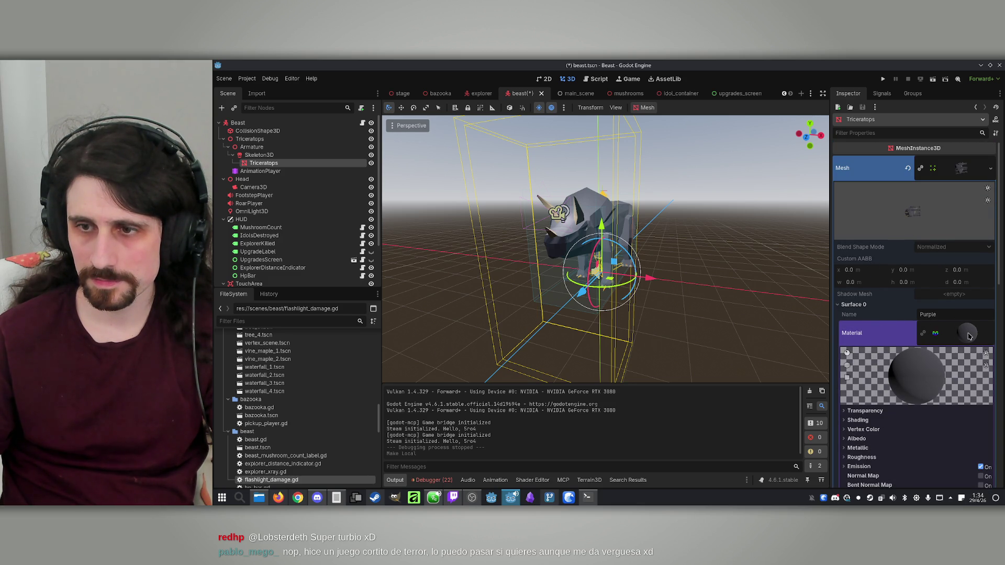
{"action": "left_click", "coordinate": [980, 339]}
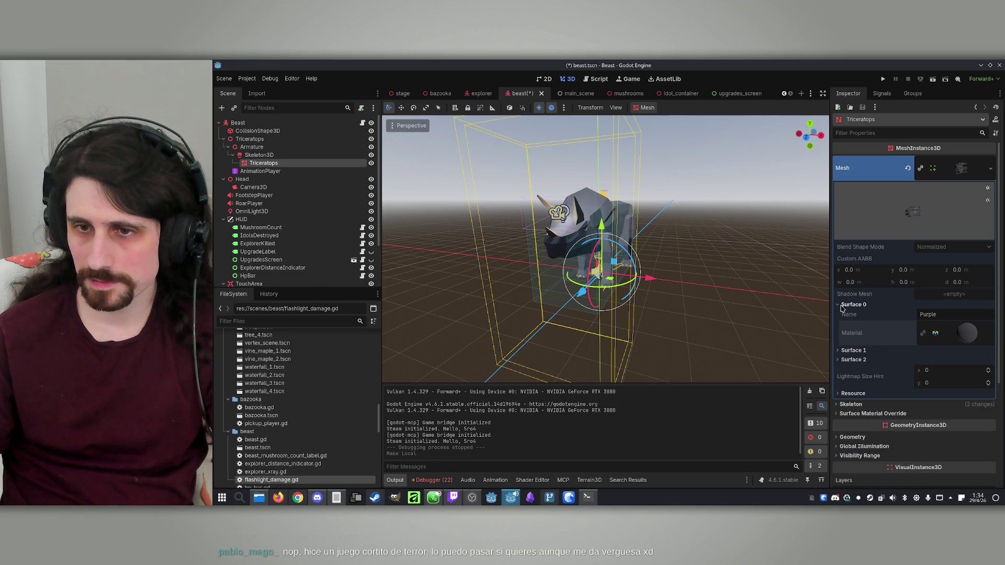
{"action": "left_click", "coordinate": [857, 307]}
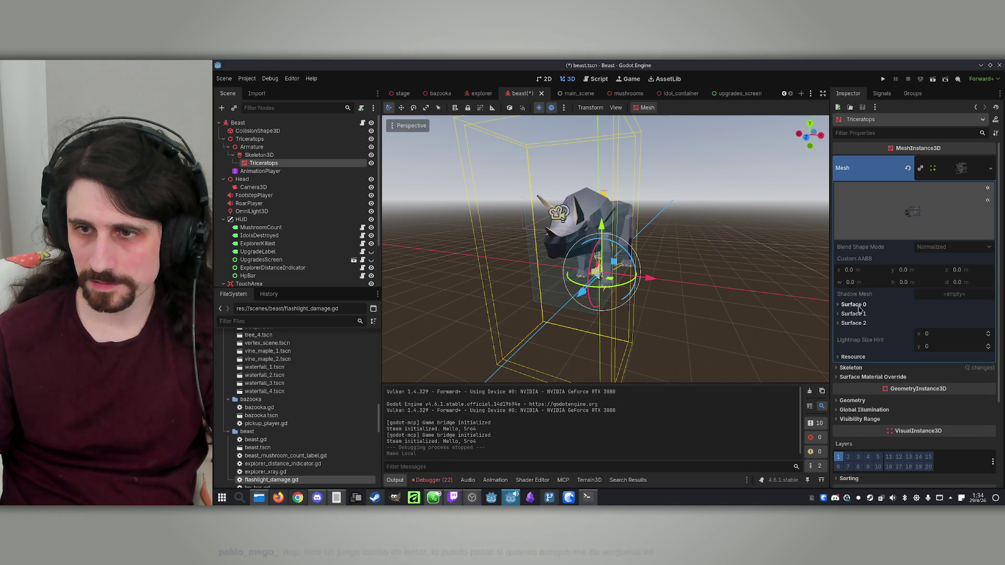
{"action": "left_click", "coordinate": [857, 306]}
{"action": "left_click", "coordinate": [990, 333]}
{"action": "left_click", "coordinate": [936, 316]}
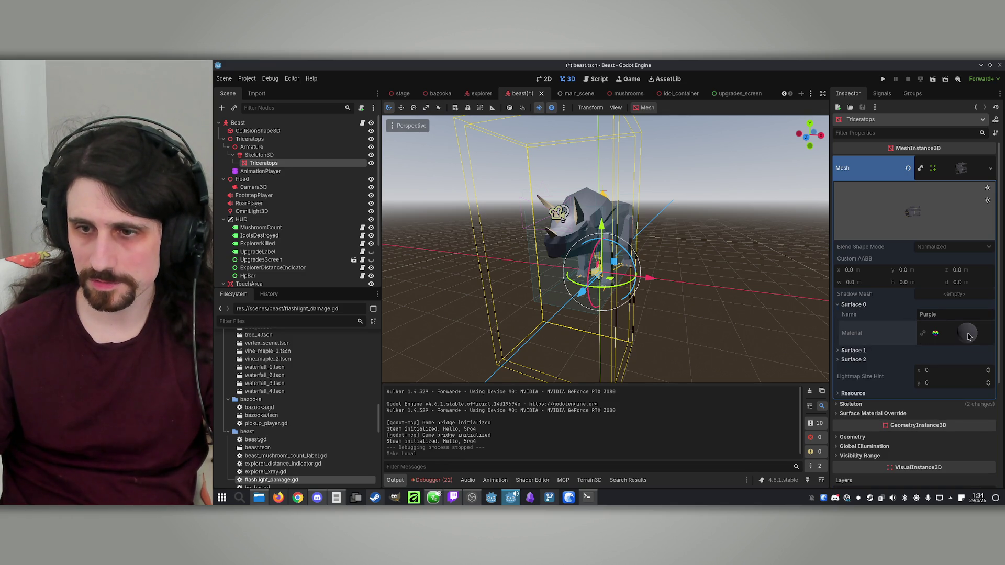
{"action": "left_click", "coordinate": [962, 168]}
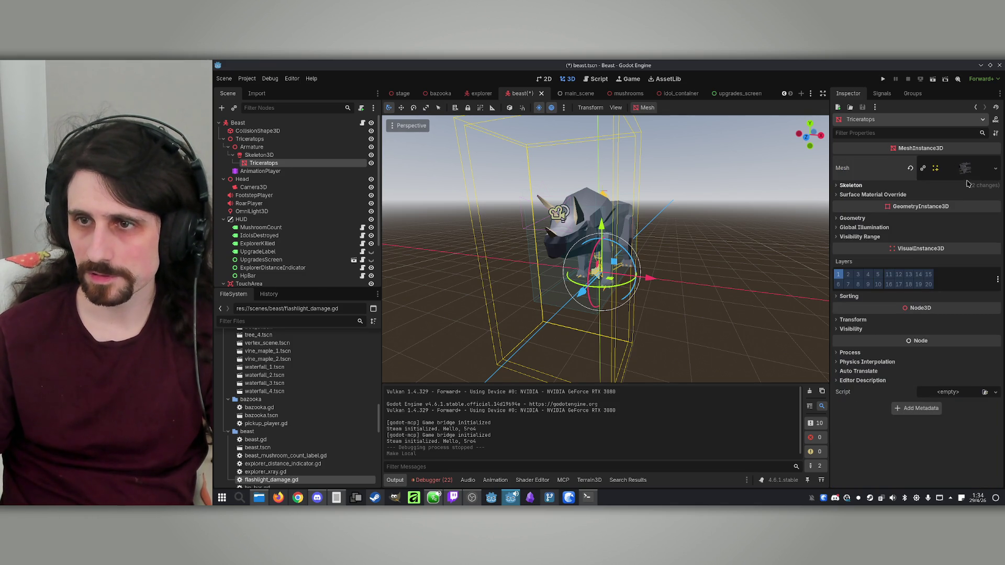
Make the Triceratops mesh and its Purple Surface 0 material unique and show Albedo settings
{"action": "right_click", "coordinate": [966, 168]}
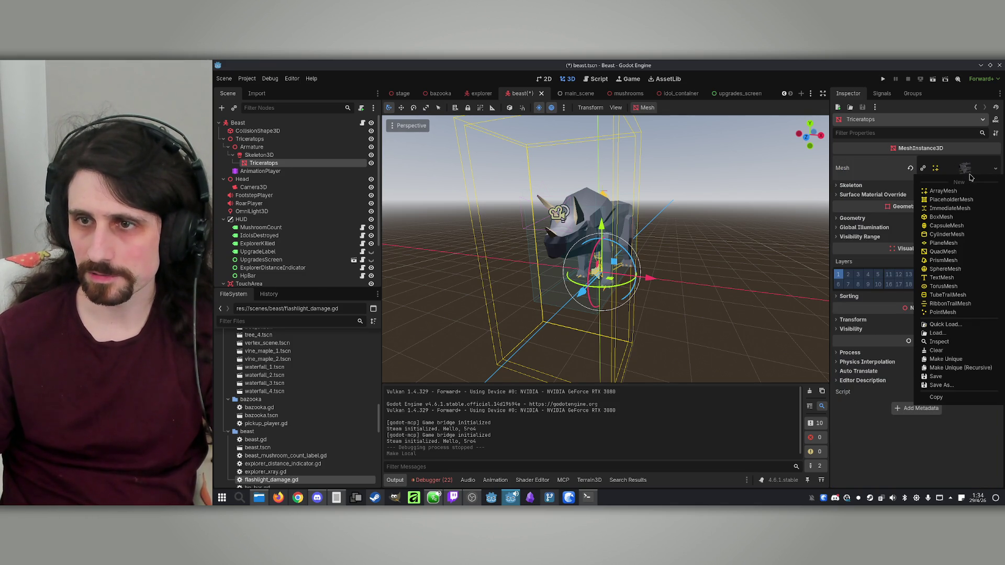
{"action": "left_click", "coordinate": [946, 359]}
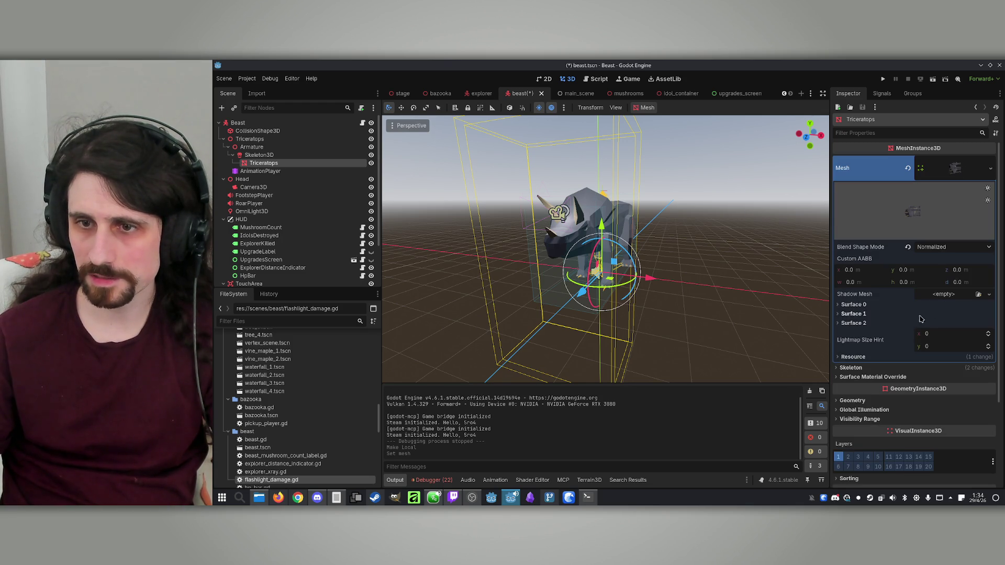
{"action": "left_click", "coordinate": [854, 304]}
{"action": "right_click", "coordinate": [966, 338]}
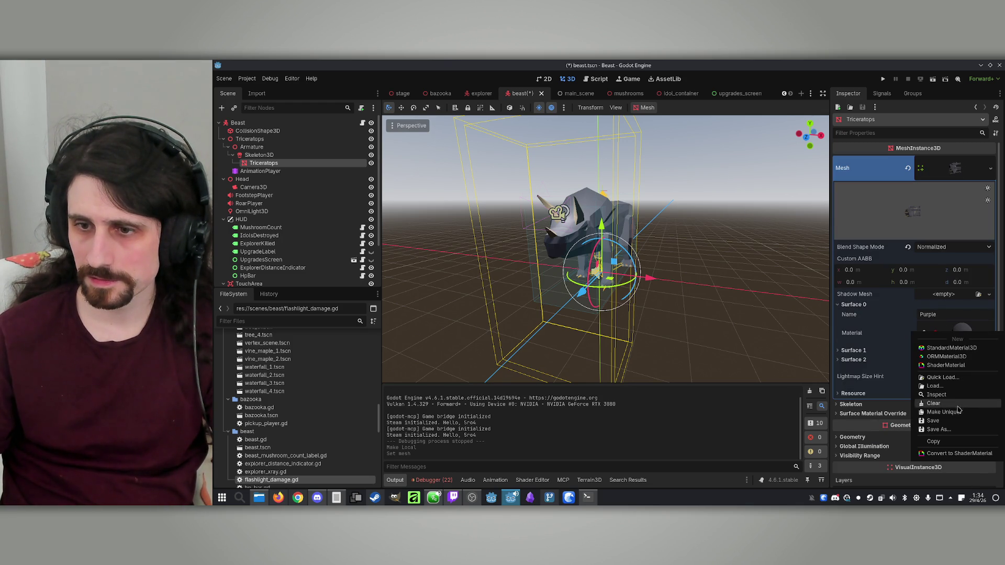
{"action": "left_click", "coordinate": [965, 332]}
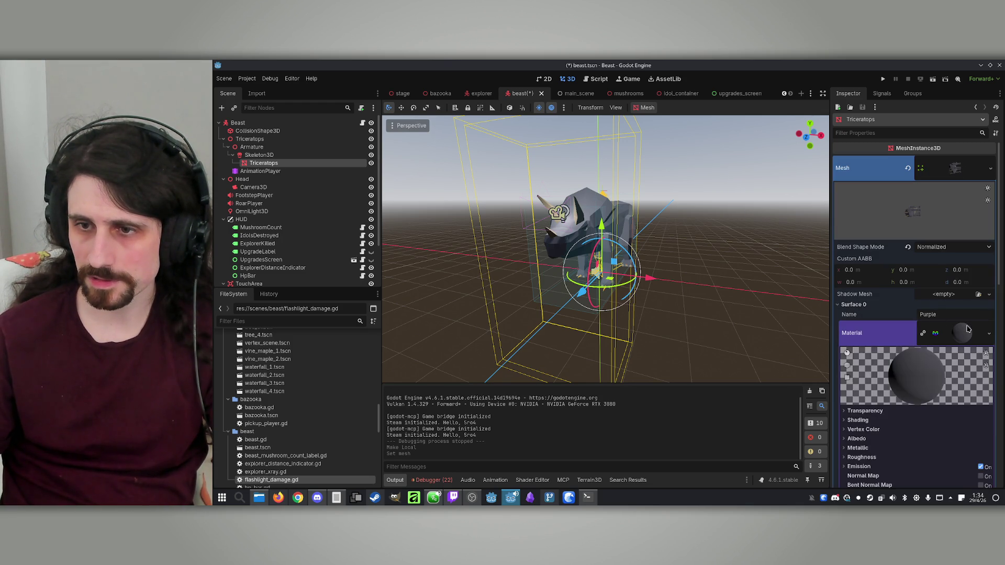
{"action": "left_click", "coordinate": [857, 267]}
{"action": "scroll", "coordinate": [884, 293], "scroll_direction": "up", "scroll_amount": 1}
{"action": "left_click", "coordinate": [888, 308]}
{"action": "scroll", "coordinate": [888, 308], "scroll_direction": "up", "scroll_amount": 1}
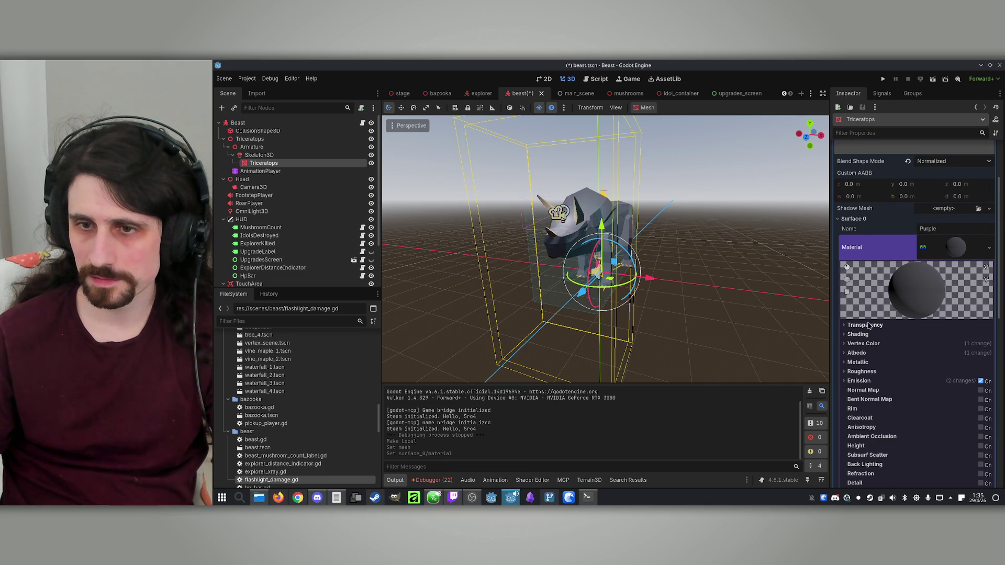
{"action": "left_click", "coordinate": [858, 353]}
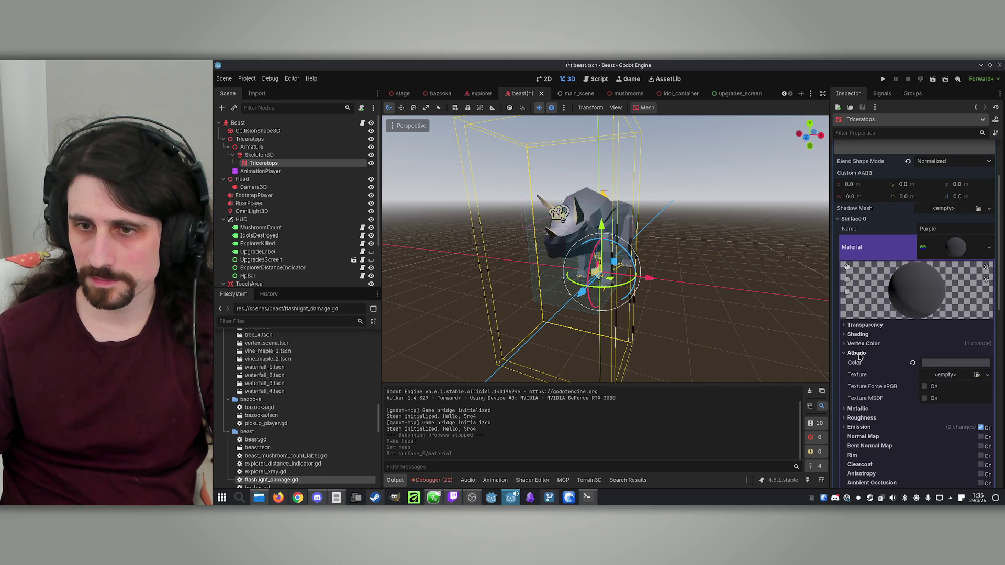
Set the Purple material's Albedo colour to black (hex 000000)
{"action": "left_click", "coordinate": [949, 365]}
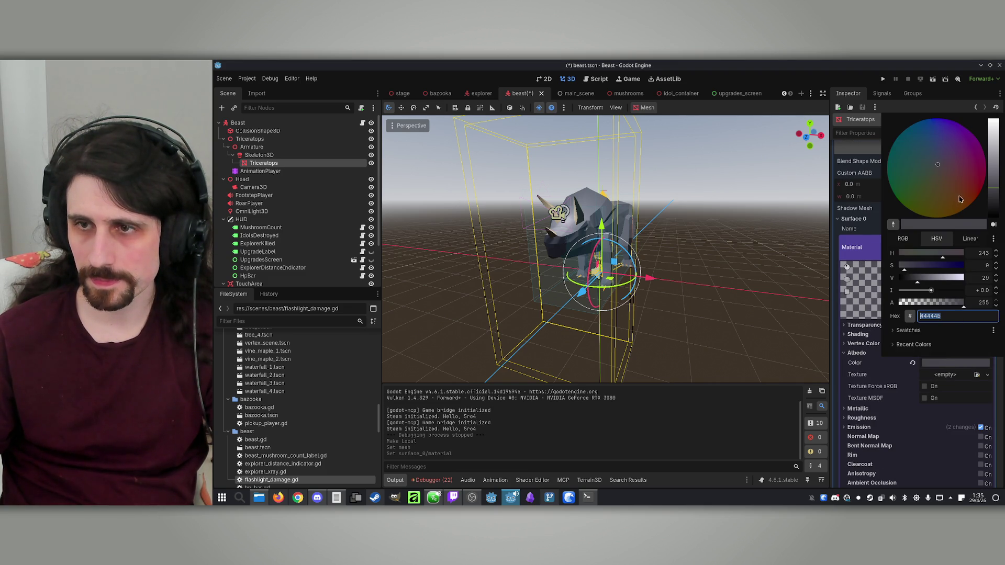
{"action": "left_click", "coordinate": [994, 207]}
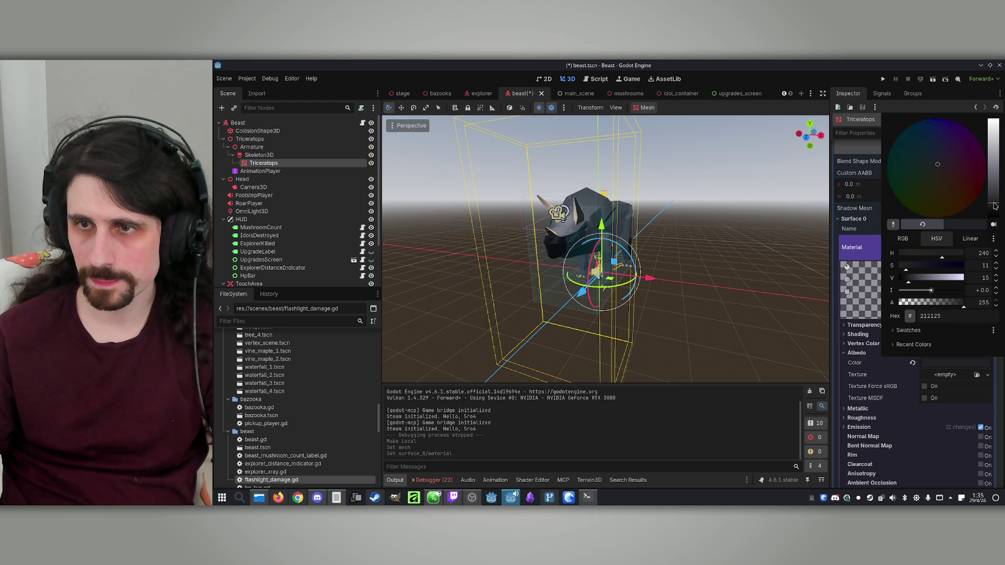
{"action": "left_click_drag", "start_coordinate": [962, 169], "coordinate": [990, 208]}
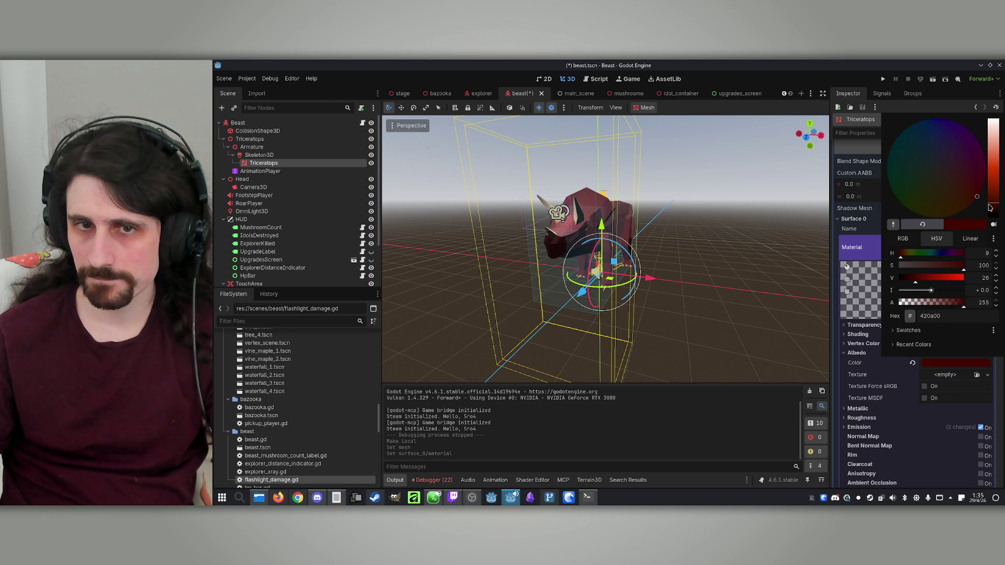
{"action": "left_click", "coordinate": [855, 353]}
{"action": "left_click", "coordinate": [855, 353]}
{"action": "left_click", "coordinate": [858, 247]}
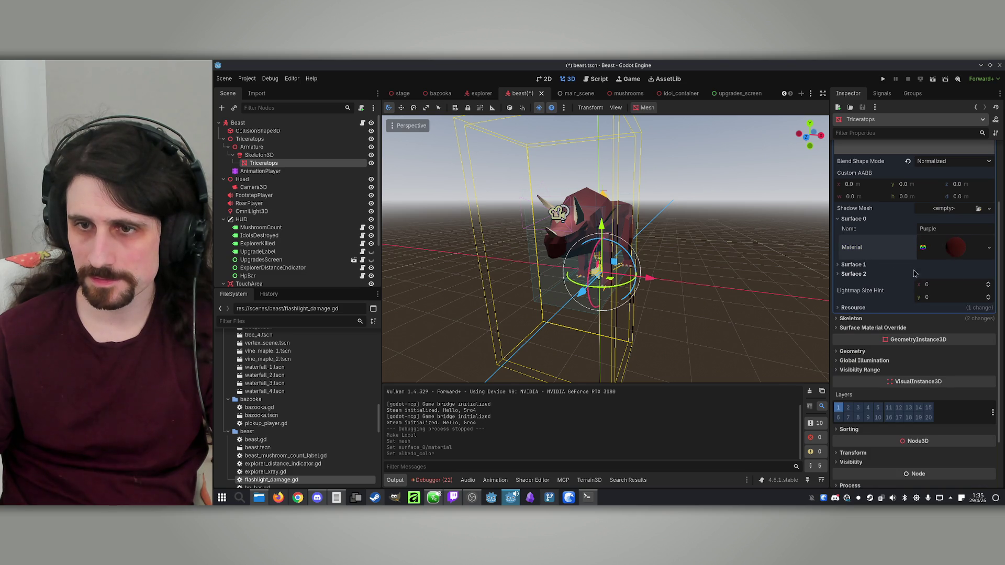
{"action": "left_click", "coordinate": [862, 265]}
{"action": "left_click", "coordinate": [859, 247]}
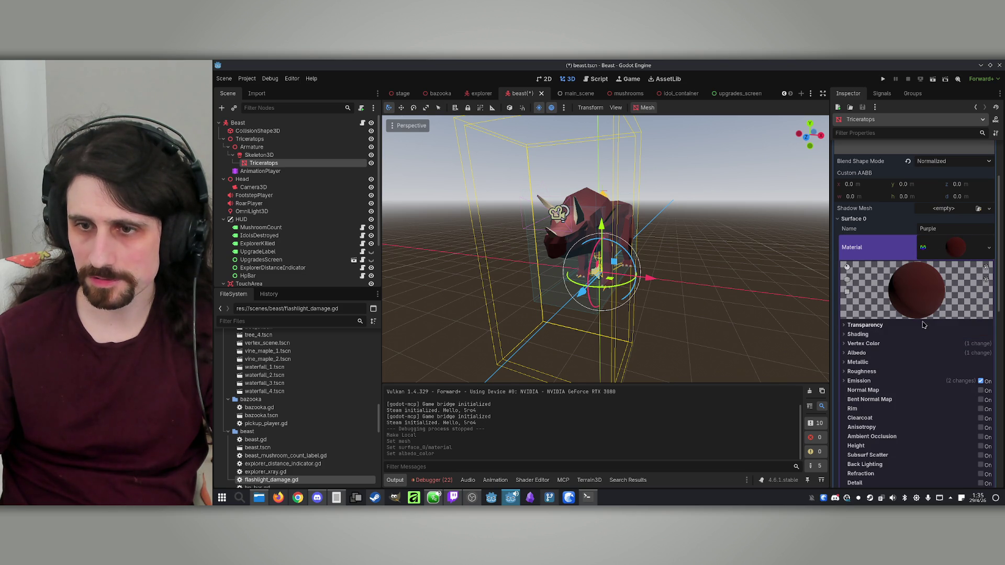
{"action": "left_click", "coordinate": [857, 354]}
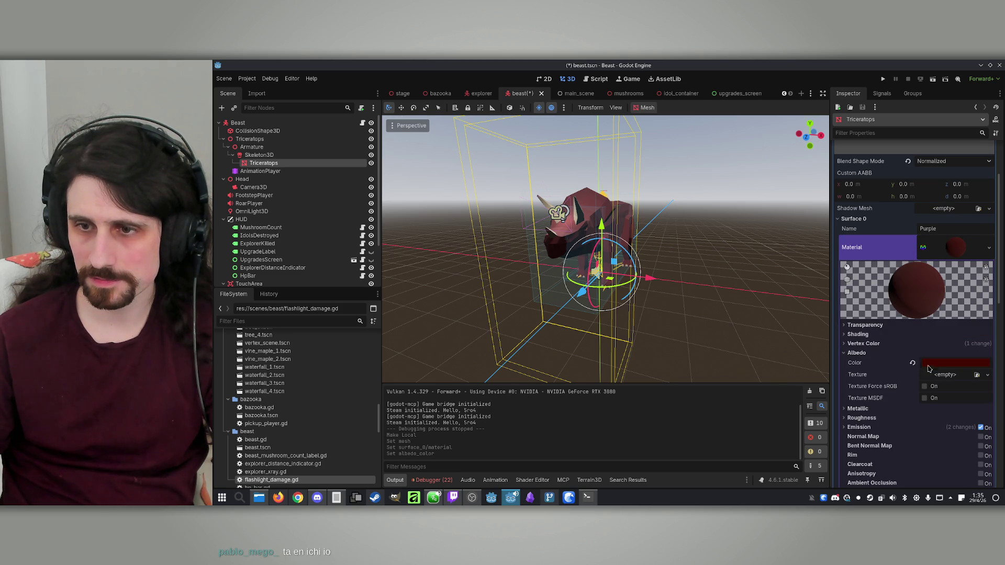
{"action": "left_click", "coordinate": [957, 363]}
{"action": "left_click_drag", "start_coordinate": [945, 277], "coordinate": [869, 281]}
{"action": "left_click", "coordinate": [868, 250]}
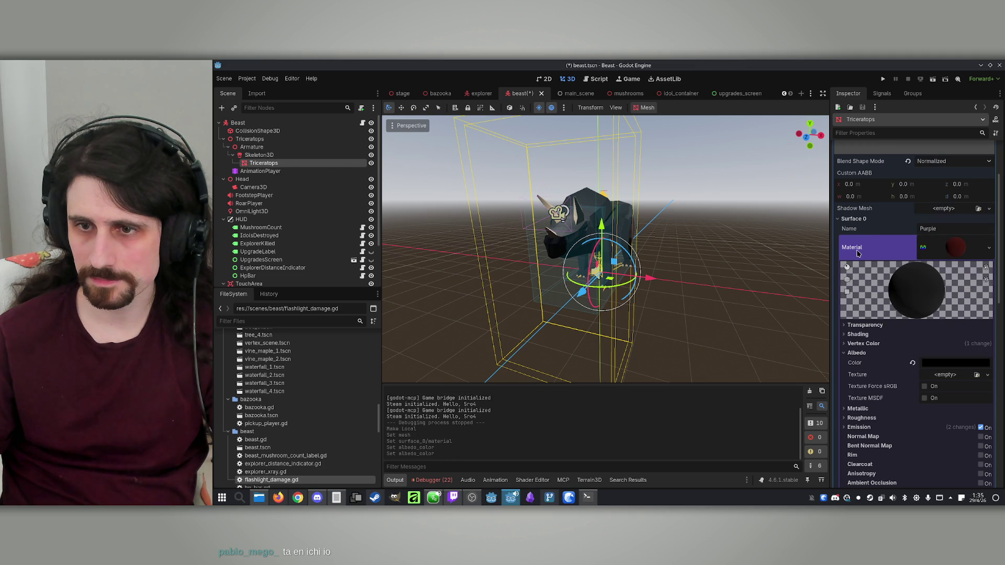
{"action": "left_click", "coordinate": [934, 259]}
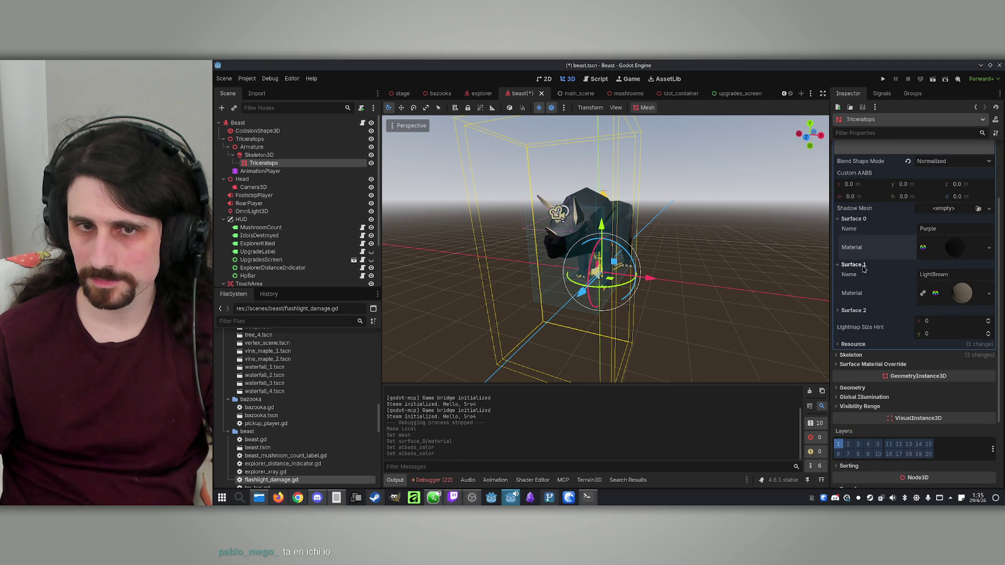
Save beast.tscn and switch to the main_scene tab
{"action": "mouse_move", "coordinate": [775, 248]}
{"action": "left_mouse_down"}
{"action": "mouse_move", "coordinate": [523, 231]}
{"action": "mouse_move", "coordinate": [717, 241]}
{"action": "mouse_move", "coordinate": [712, 275]}
{"action": "mouse_move", "coordinate": [689, 307]}
{"action": "left_mouse_up"}
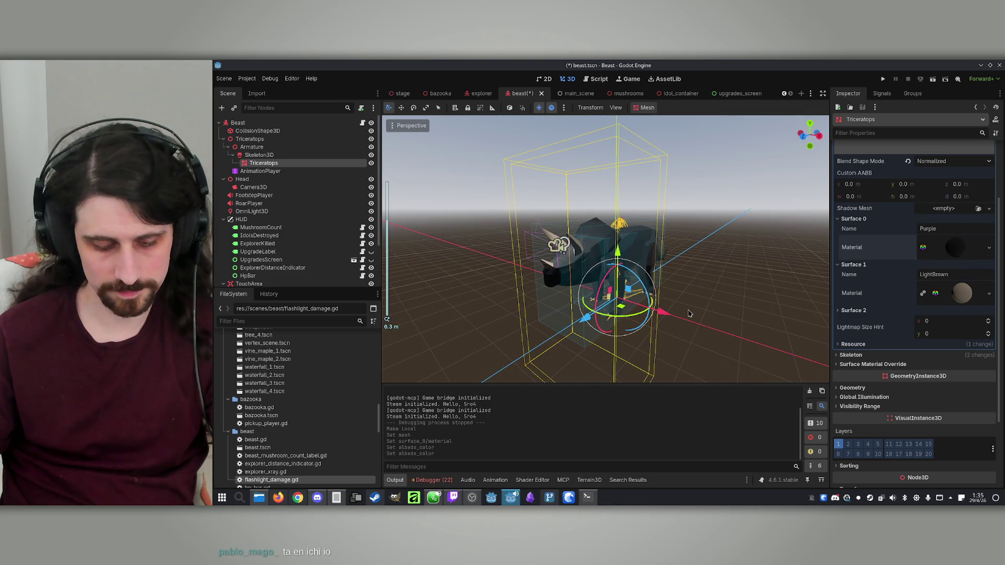
{"action": "key", "text": "ctrl+s"}
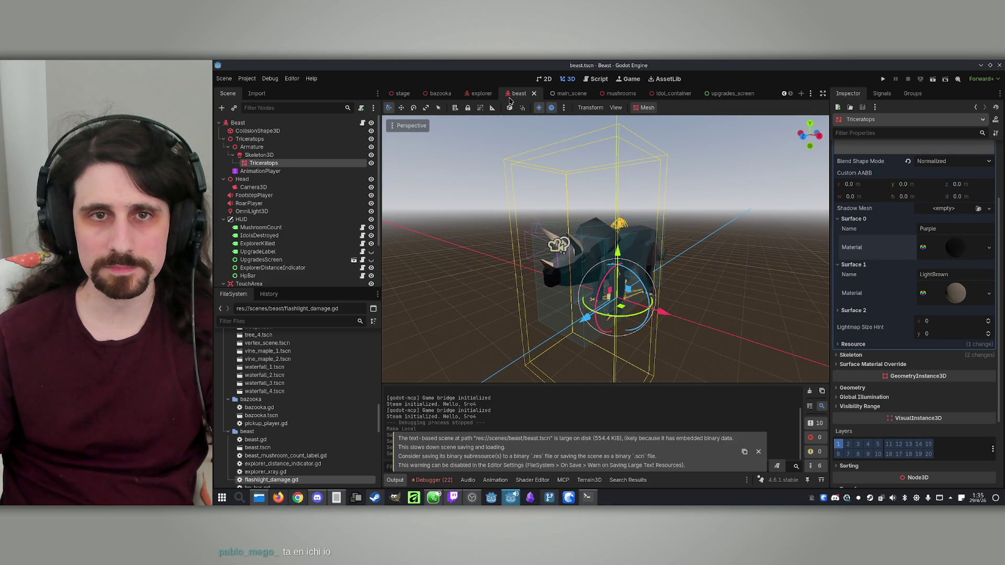
{"action": "left_click", "coordinate": [562, 94]}
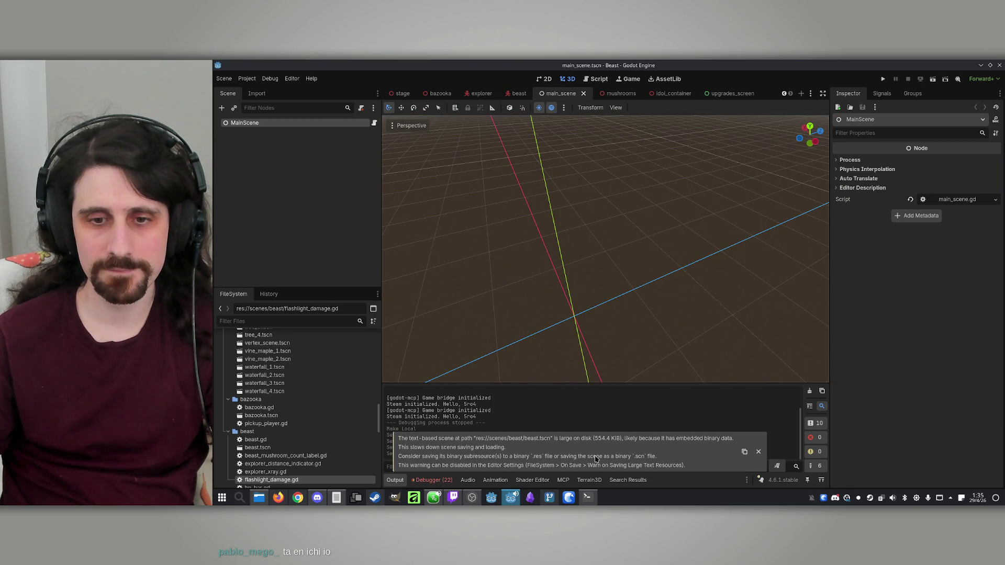
{"action": "left_click", "coordinate": [587, 497]}
{"action": "type", "text": "wh"}
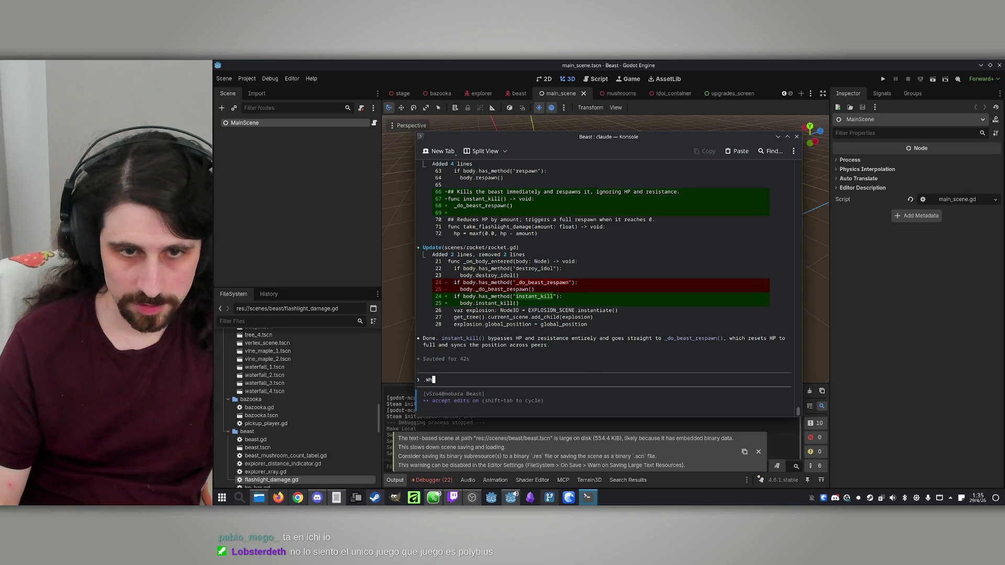
Begin a Claude request reporting that another player's model jitters while it moves
{"action": "key", "text": "BackSpace"}
{"action": "key", "text": "BackSpace"}
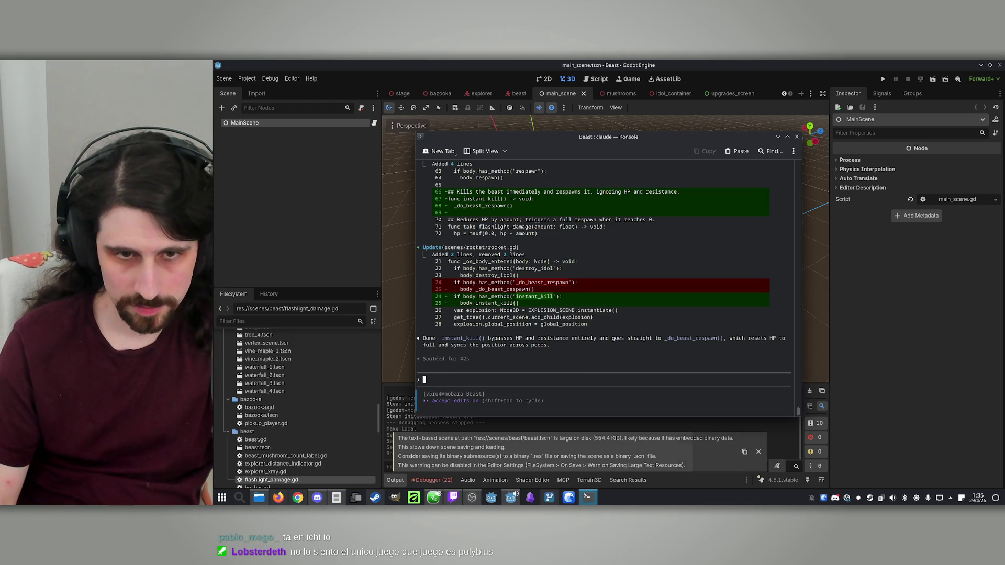
{"action": "type", "text": "When"}
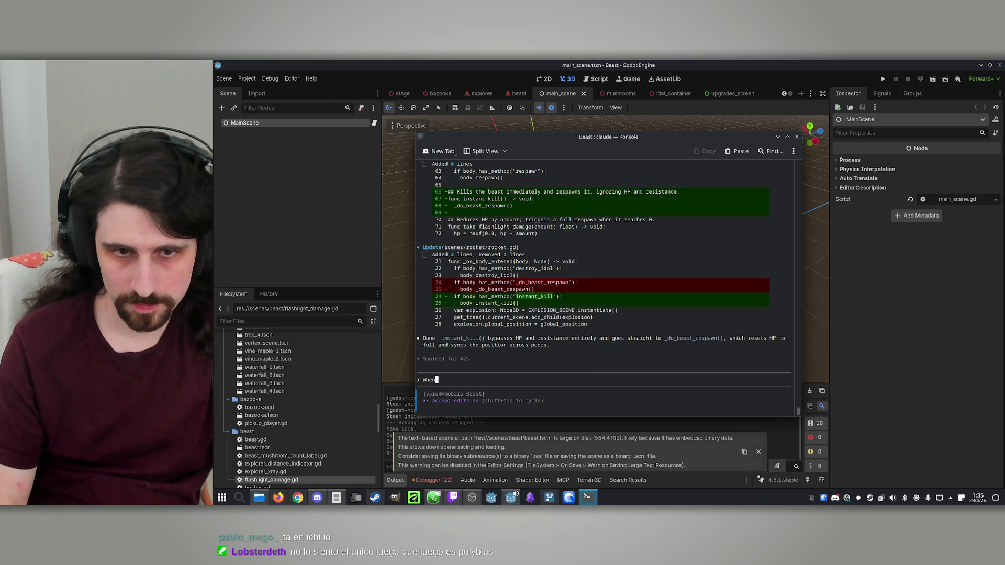
{"action": "type", "text": " a player moves, and he ca"}
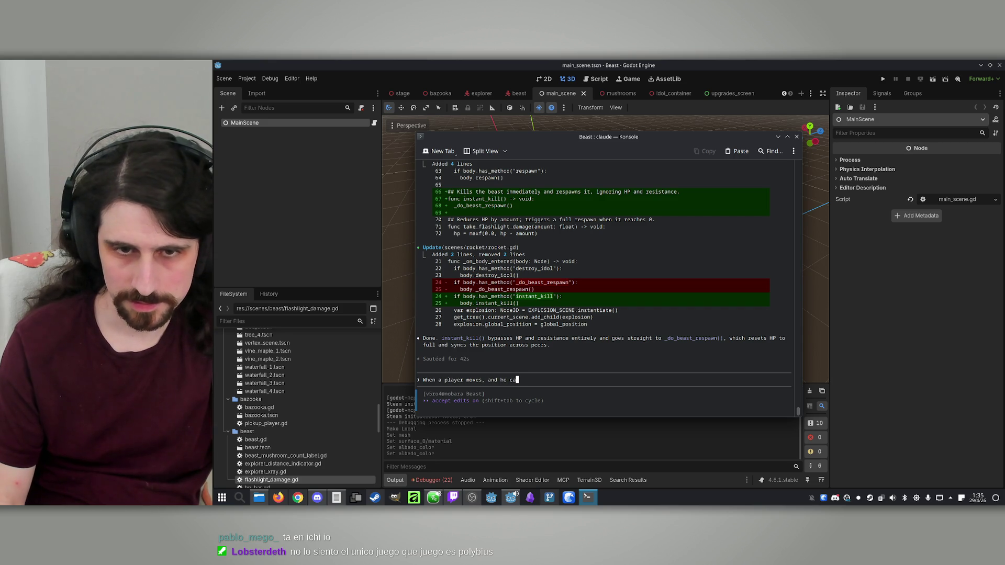
{"action": "type", "text": "n see another "}
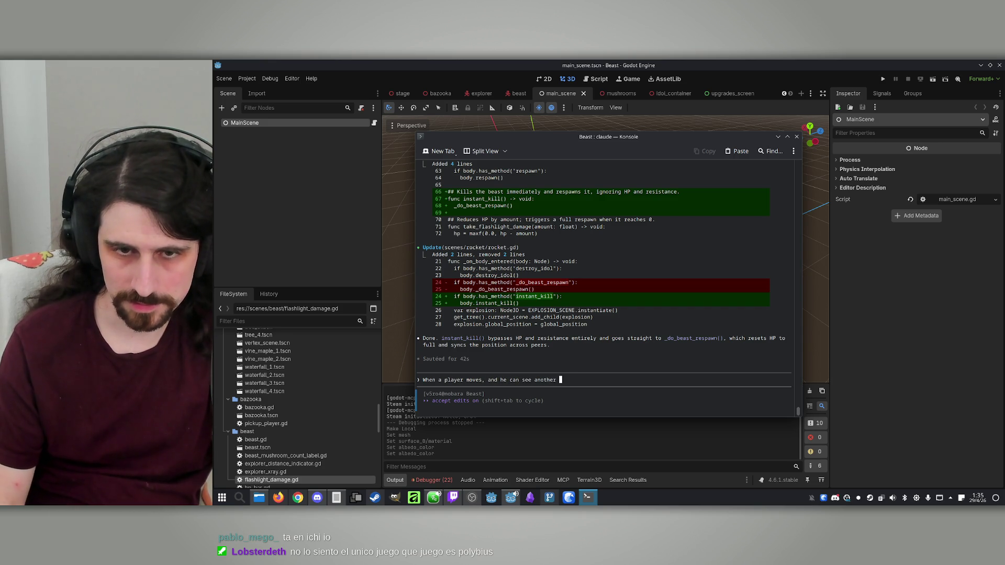
{"action": "type", "text": "player, th"}
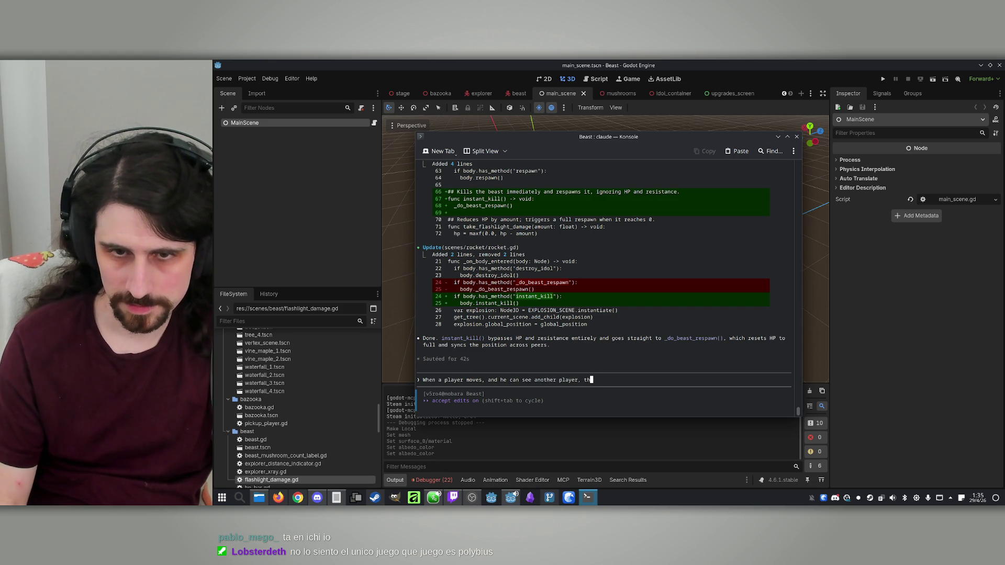
{"action": "type", "text": "at other player's mov"}
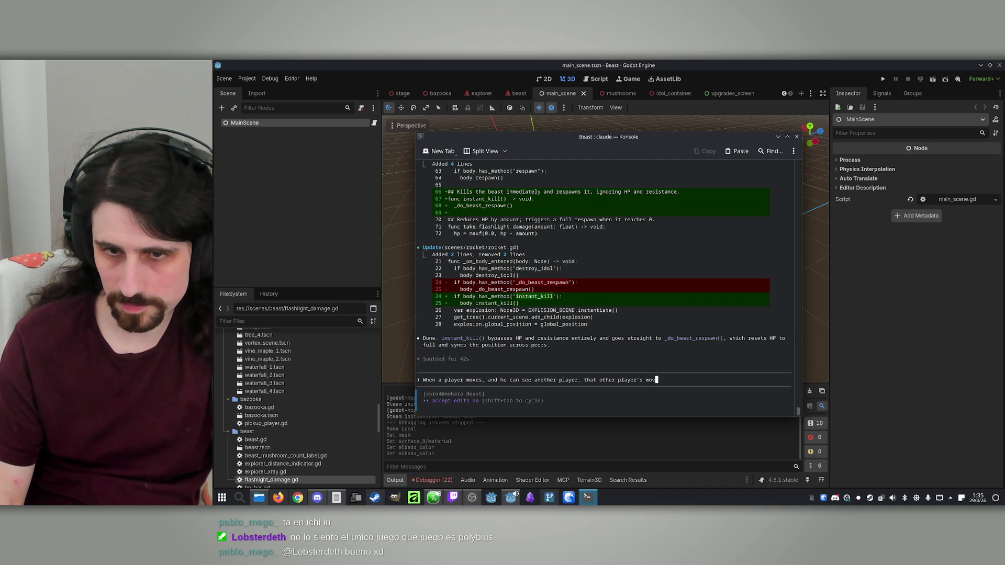
{"action": "key", "text": "BackSpace"}
{"action": "type", "text": "del moves li"}
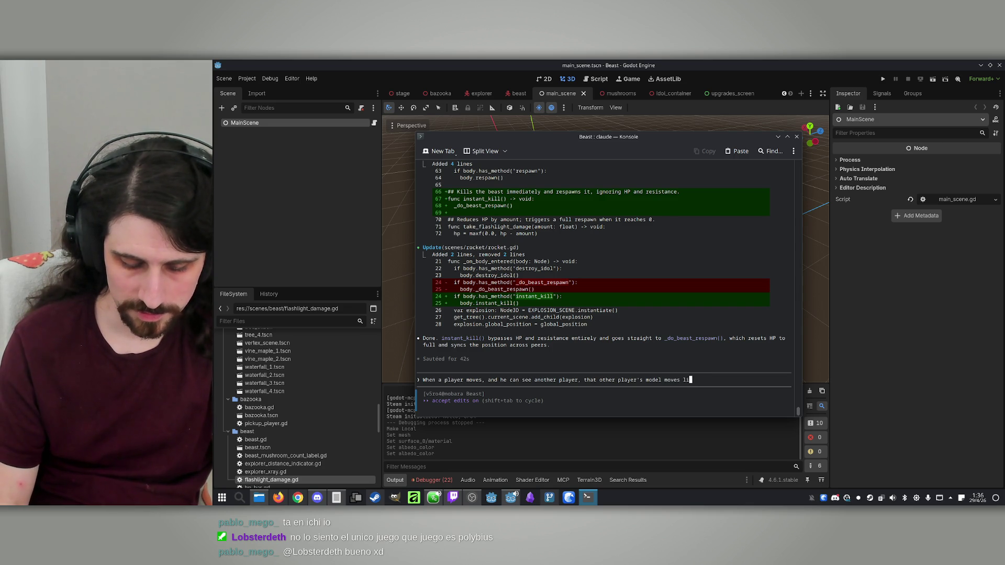
{"action": "type", "text": "ke with "}
{"action": "type", "text": "a jitter"}
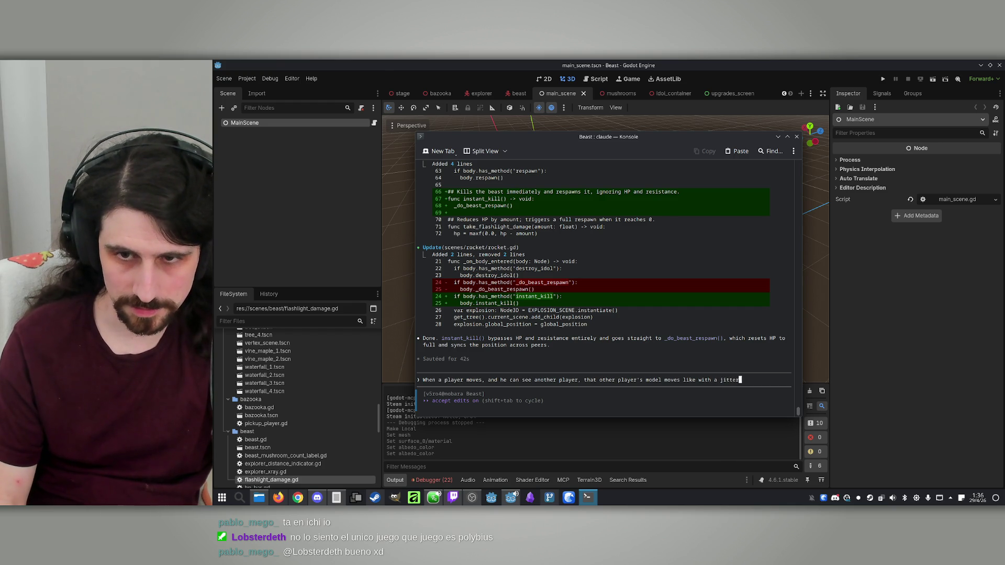
{"action": "type", "text": ", like ig "}
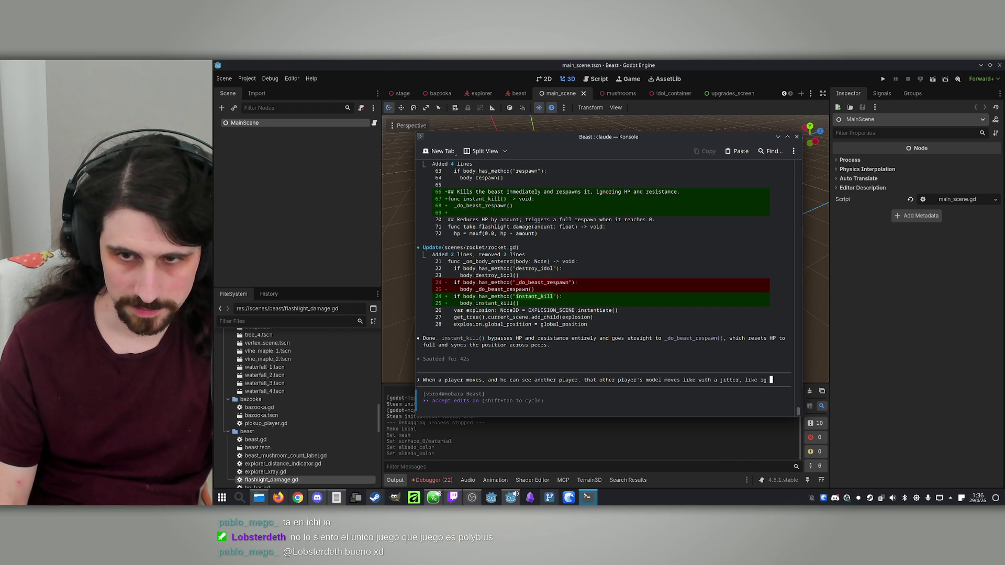
{"action": "key", "text": "BackSpace"}
{"action": "key", "text": "BackSpace"}
{"action": "type", "text": "f it'"}
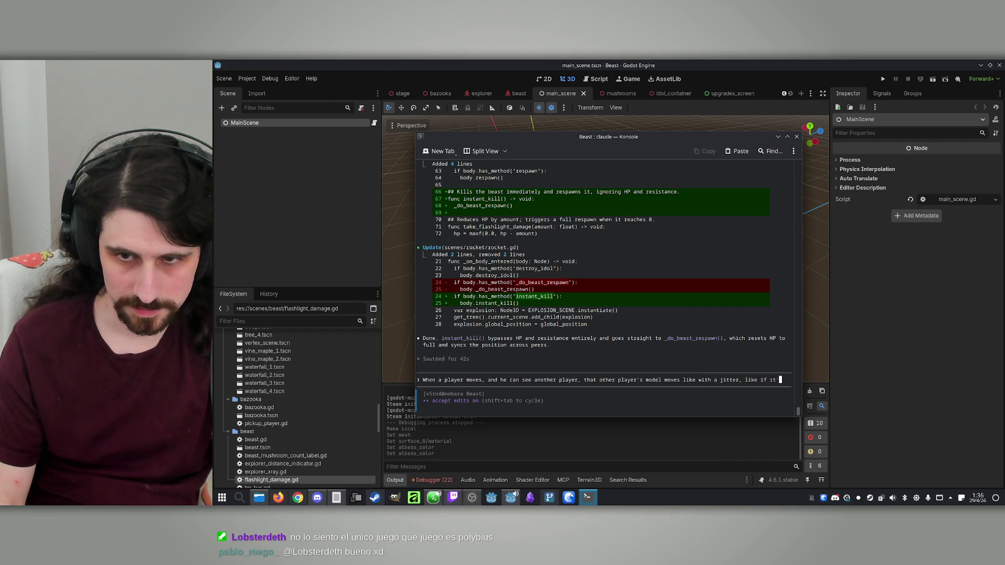
{"action": "type", "text": "possition"}
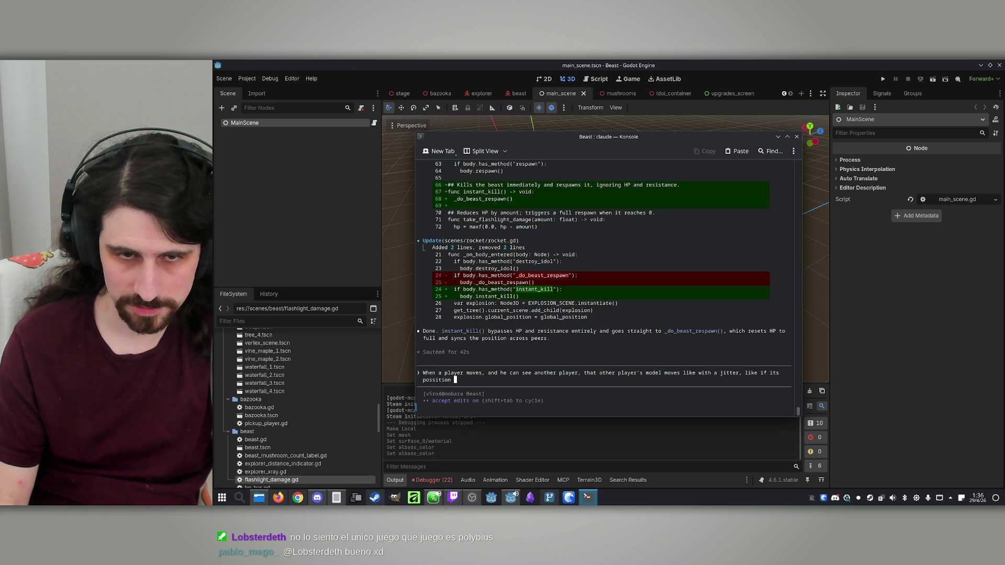